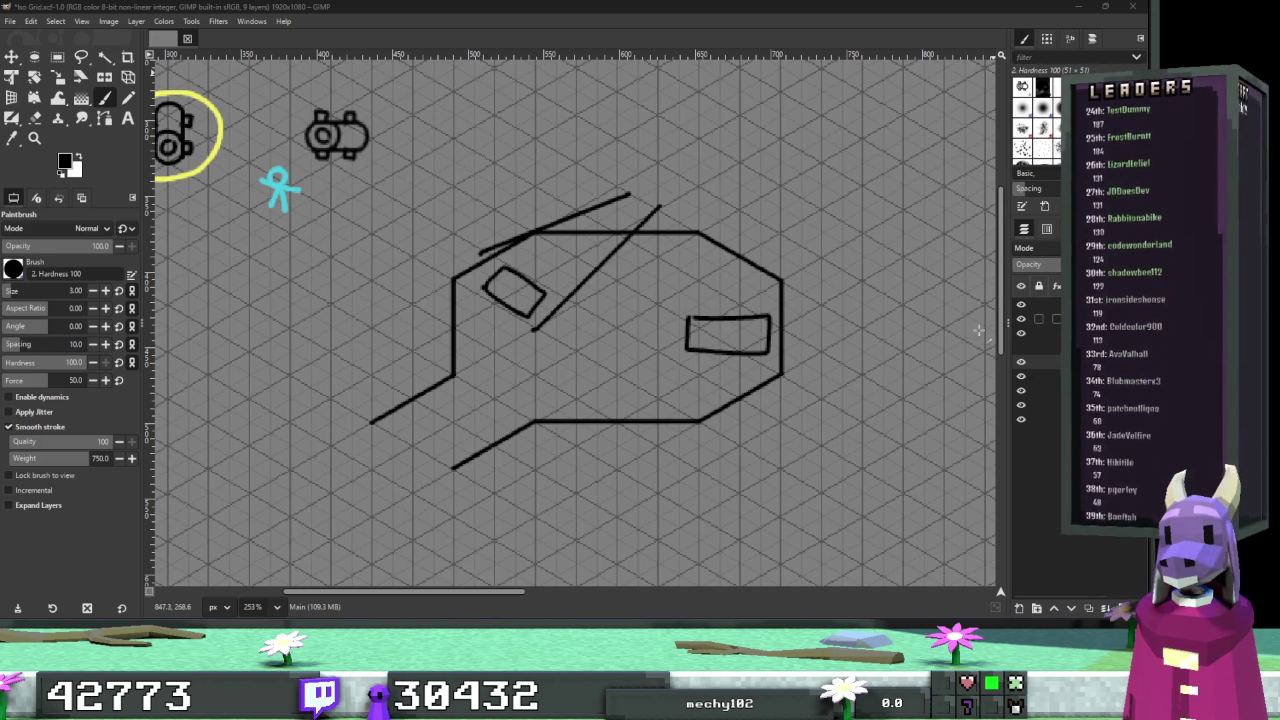
Zoom into the top tip where the two diagonals meet, paint a small loop, undo it, and zoom back out.
{"action": "key", "text": "alt+Tab"}
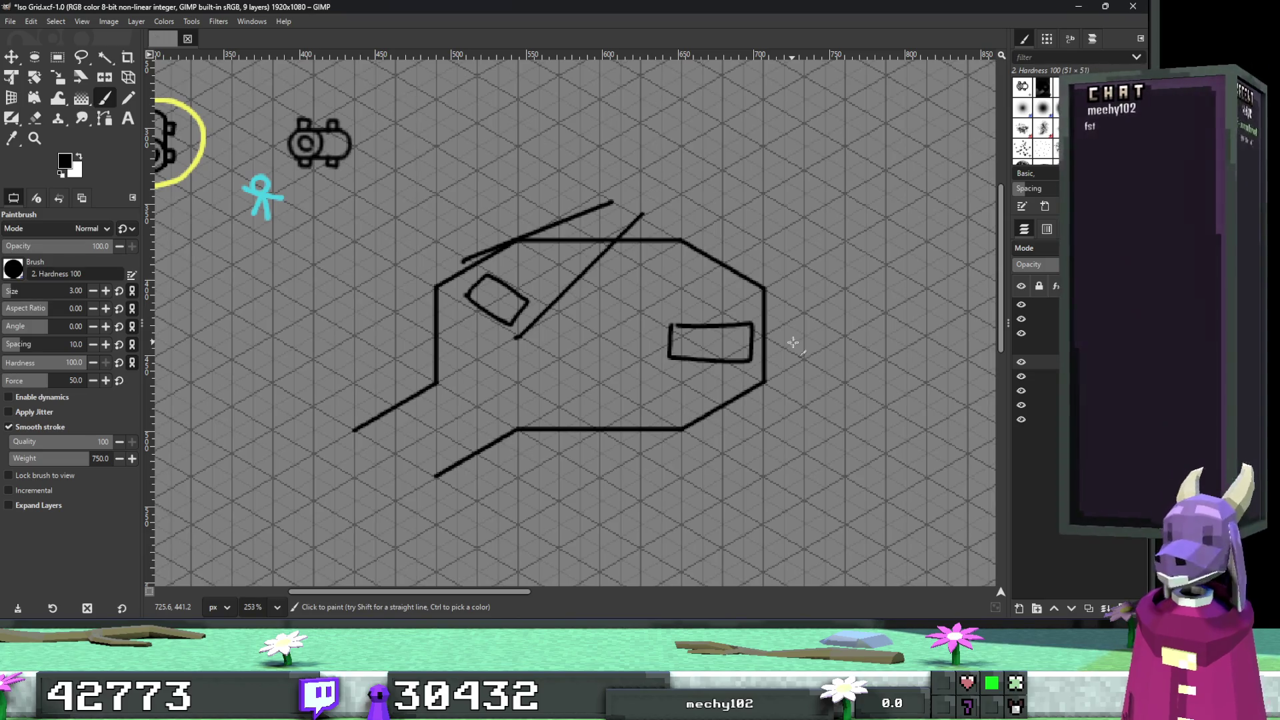
{"action": "scroll", "coordinate": [635, 376], "scroll_direction": "up", "scroll_amount": 5}
{"action": "scroll", "coordinate": [635, 375], "scroll_direction": "up", "scroll_amount": 3, "text": "ctrl"}
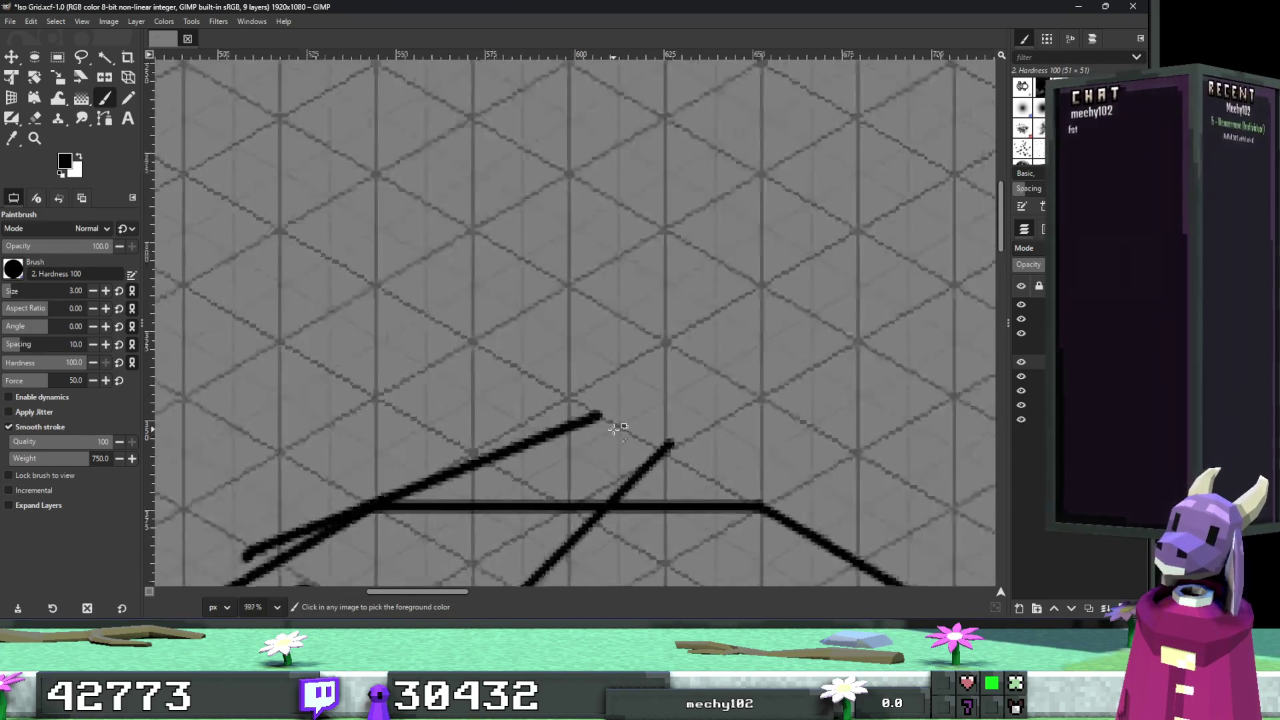
{"action": "mouse_move", "coordinate": [607, 408]}
{"action": "left_mouse_down"}
{"action": "mouse_move", "coordinate": [657, 387]}
{"action": "mouse_move", "coordinate": [696, 433]}
{"action": "mouse_move", "coordinate": [613, 467]}
{"action": "mouse_move", "coordinate": [643, 393]}
{"action": "left_mouse_up"}
{"action": "key", "text": "ctrl+z"}
{"action": "scroll", "coordinate": [717, 415], "scroll_direction": "down", "scroll_amount": 3, "text": "ctrl"}
{"action": "scroll", "coordinate": [720, 416], "scroll_direction": "down", "scroll_amount": 2, "text": "ctrl"}
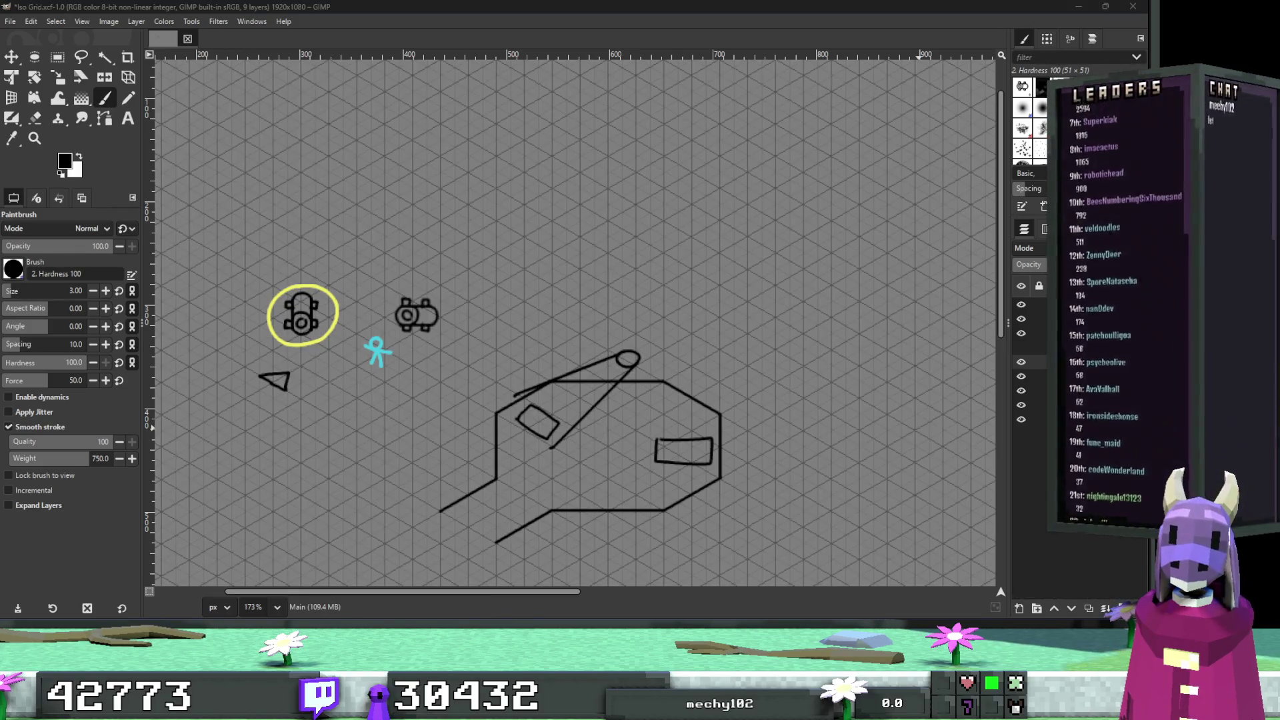
Draw two vertical lines down from the outline's corners and close them into a box.
{"action": "scroll", "coordinate": [818, 380], "scroll_direction": "down", "scroll_amount": 3}
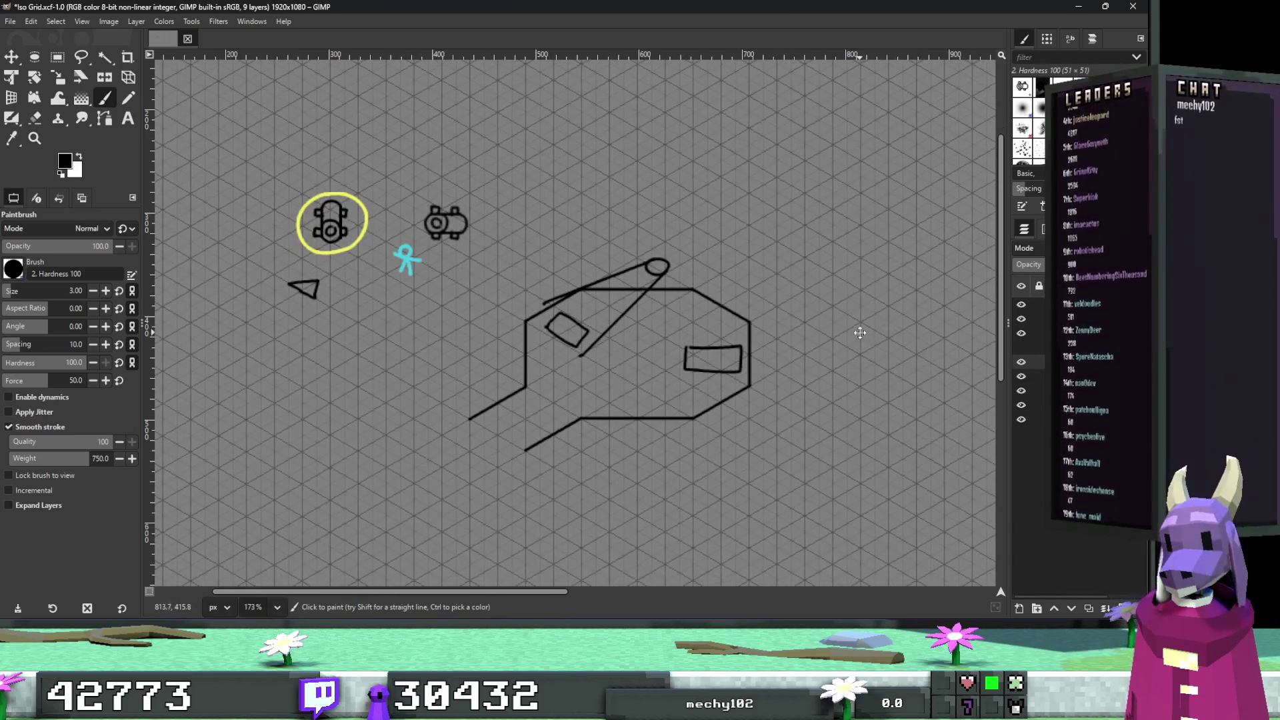
{"action": "scroll", "coordinate": [655, 318], "scroll_direction": "right", "scroll_amount": 1}
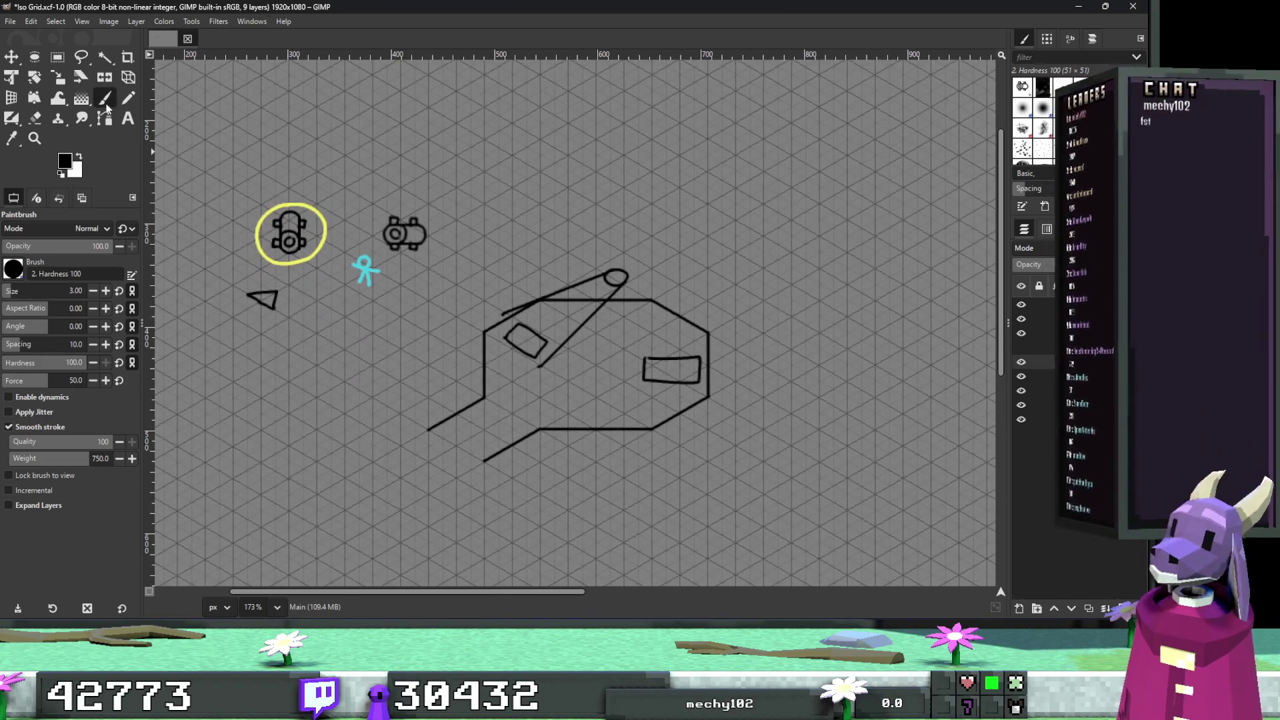
{"action": "scroll", "coordinate": [626, 287], "scroll_direction": "up", "scroll_amount": 3, "text": "ctrl"}
{"action": "scroll", "coordinate": [627, 287], "scroll_direction": "down", "scroll_amount": 3}
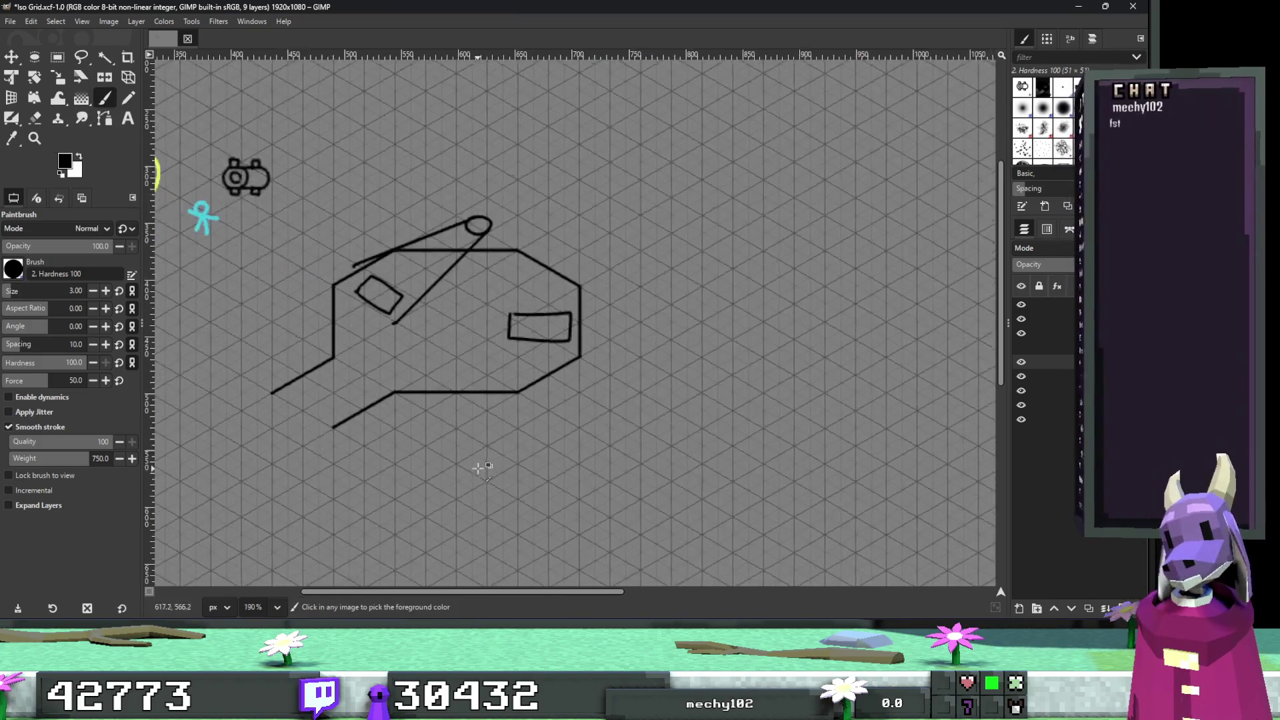
{"action": "scroll", "coordinate": [627, 286], "scroll_direction": "up", "scroll_amount": 2, "text": "ctrl"}
{"action": "left_click", "coordinate": [564, 172]}
{"action": "left_click", "coordinate": [564, 407], "text": "shift"}
{"action": "left_click", "coordinate": [766, 172]}
{"action": "left_click", "coordinate": [766, 427], "text": "shift"}
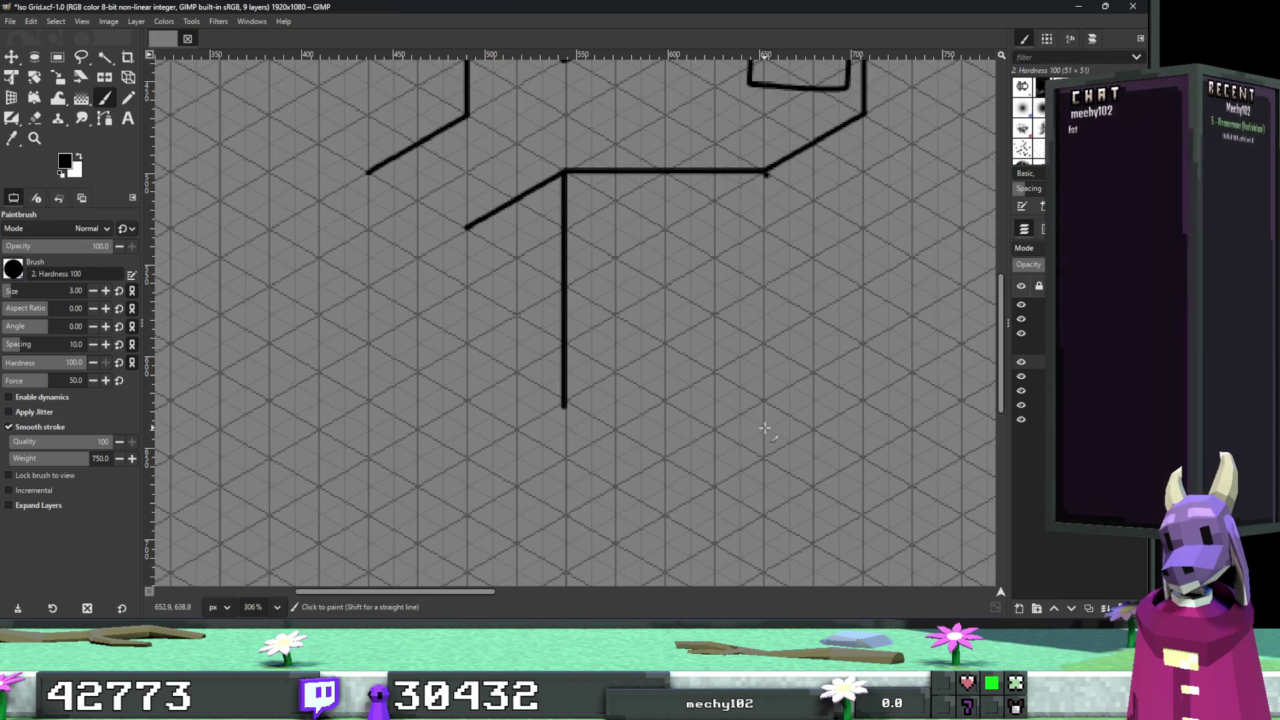
{"action": "left_click", "coordinate": [564, 427], "text": "shift"}
{"action": "left_click", "coordinate": [564, 407], "text": "shift"}
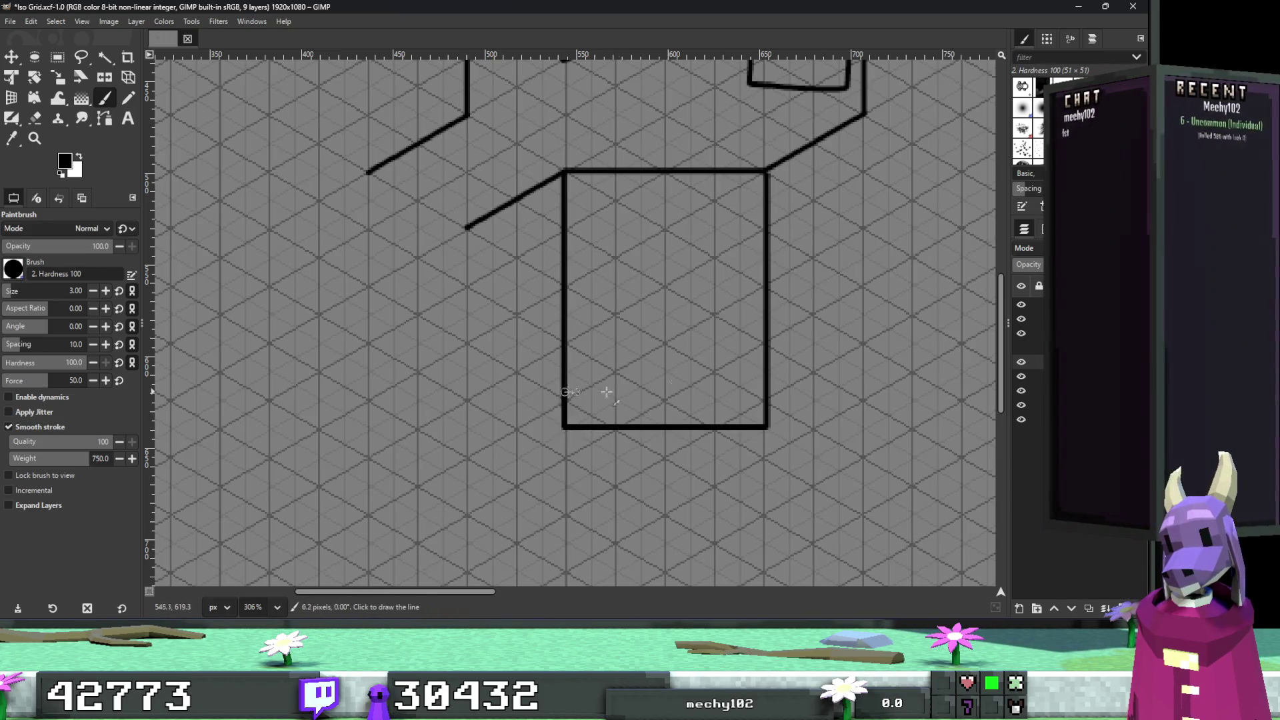
Draw the box's side edge and two parallel corridor lines running up and to the right.
{"action": "scroll", "coordinate": [606, 386], "scroll_direction": "right", "scroll_amount": 5}
{"action": "scroll", "coordinate": [606, 386], "scroll_direction": "up", "scroll_amount": 1}
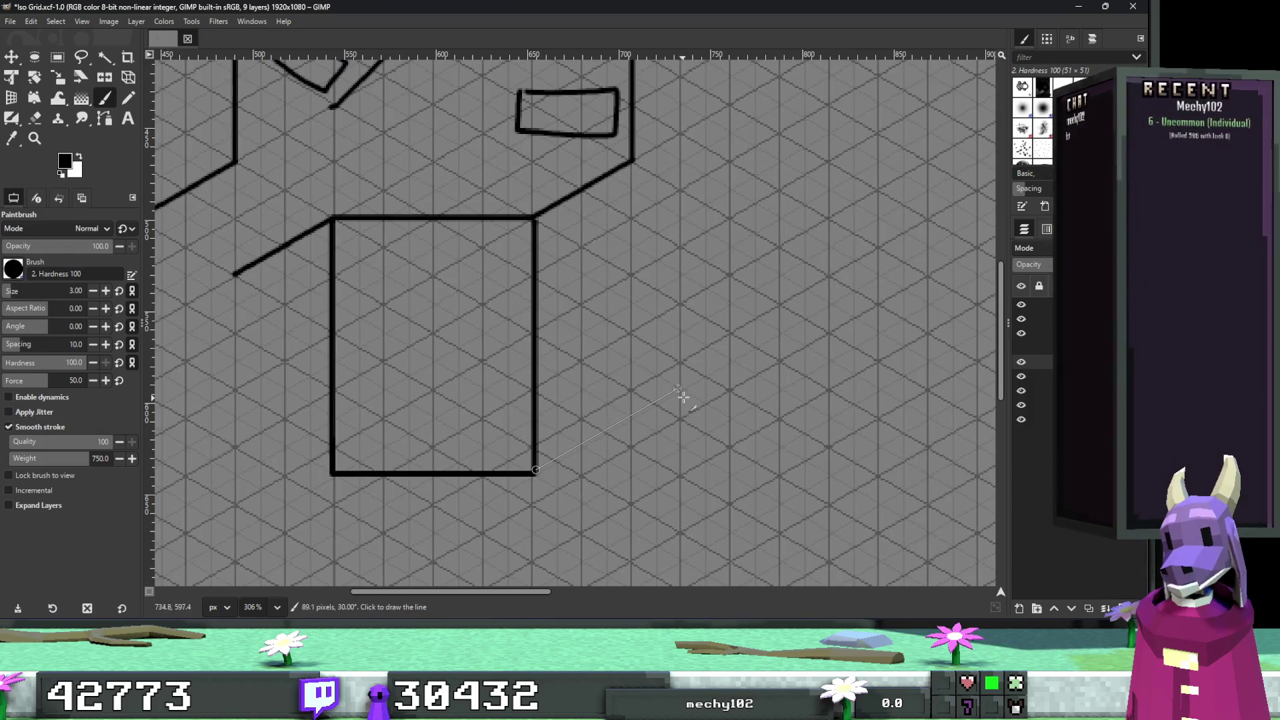
{"action": "left_click", "coordinate": [538, 472]}
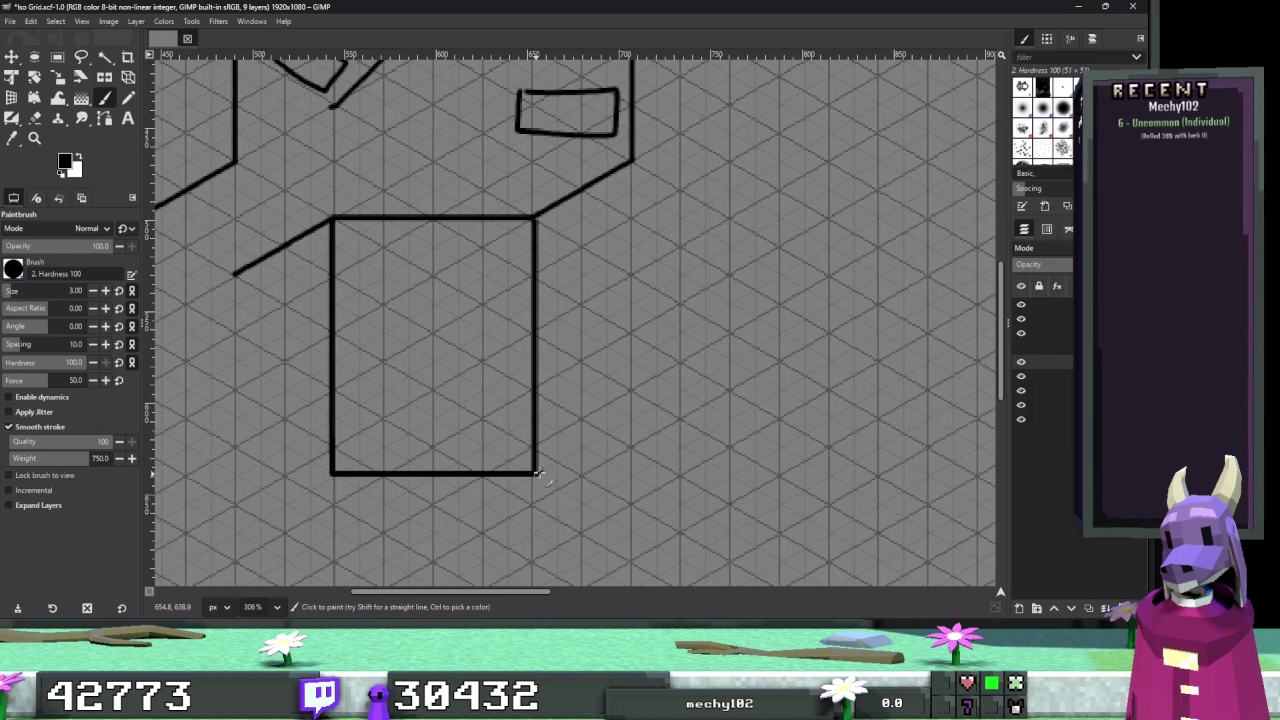
{"action": "left_click", "coordinate": [631, 420], "text": "shift"}
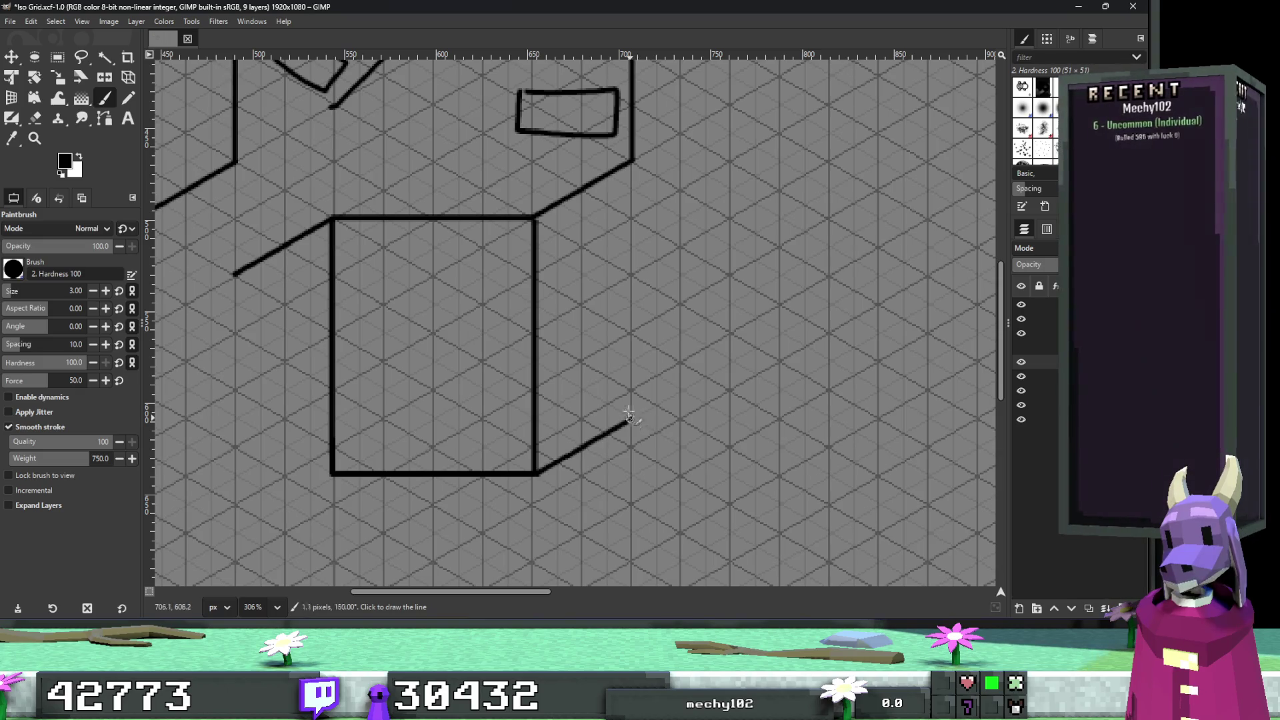
{"action": "left_click", "coordinate": [628, 158], "text": "shift"}
{"action": "scroll", "coordinate": [574, 266], "scroll_direction": "up", "scroll_amount": 5}
{"action": "scroll", "coordinate": [507, 333], "scroll_direction": "right", "scroll_amount": 3}
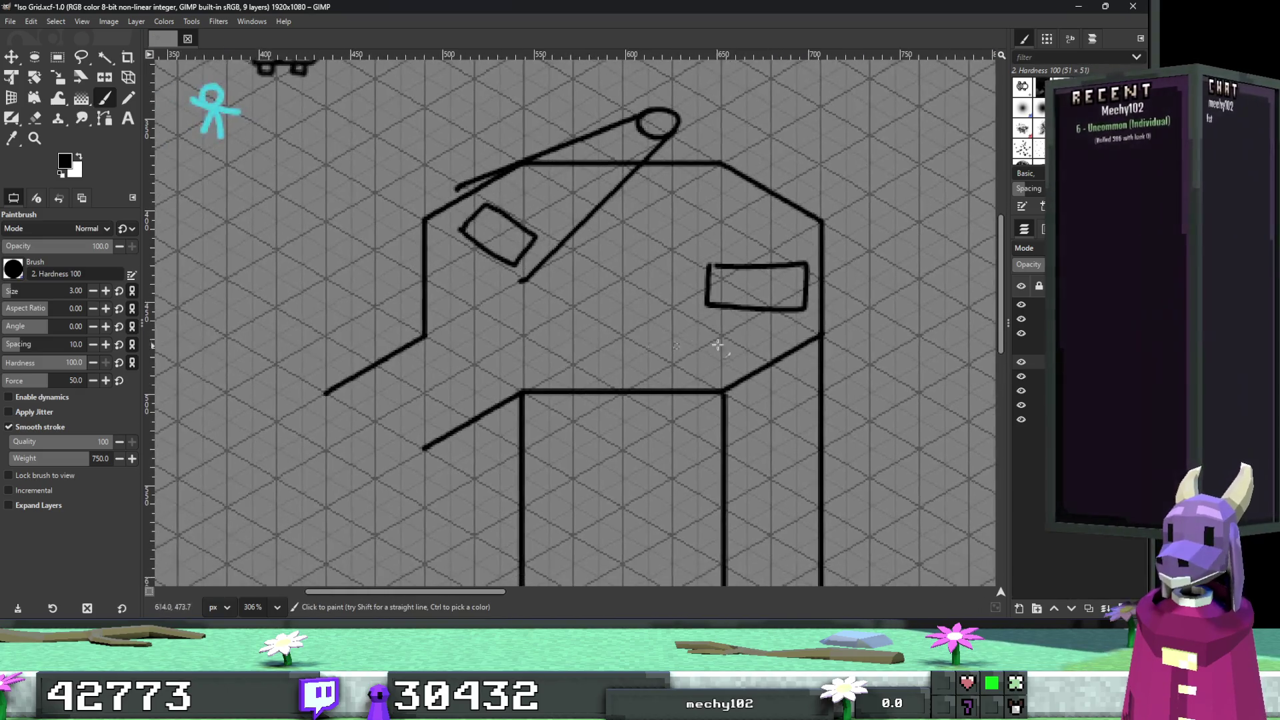
{"action": "left_click", "coordinate": [638, 242], "text": "shift"}
{"action": "left_click", "coordinate": [390, 267]}
{"action": "left_click", "coordinate": [539, 180], "text": "shift"}
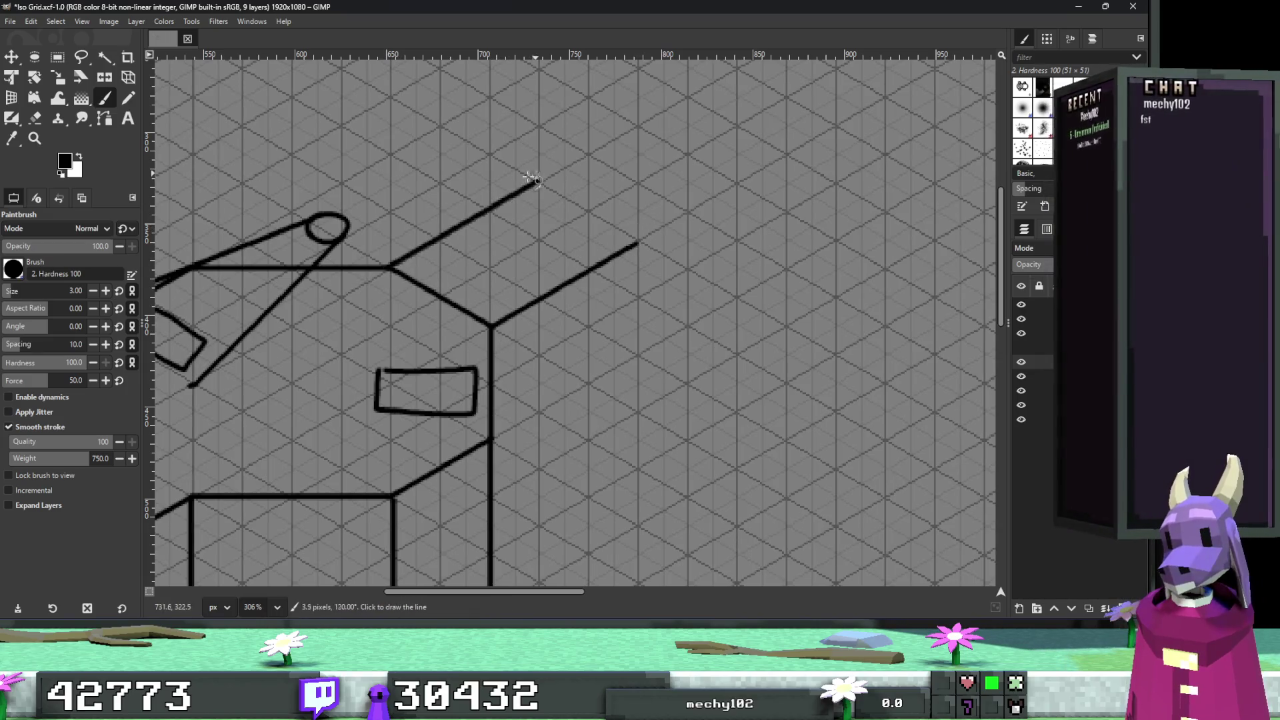
Delete the stray diagonal line with a rectangle selection, then clear the selection.
{"action": "left_click", "coordinate": [58, 57]}
{"action": "scroll", "coordinate": [493, 327], "scroll_direction": "up", "scroll_amount": 2}
{"action": "left_click_drag", "start_coordinate": [496, 338], "coordinate": [373, 249]}
{"action": "key", "text": "Delete"}
{"action": "left_click", "coordinate": [610, 343]}
{"action": "scroll", "coordinate": [533, 373], "scroll_direction": "down", "scroll_amount": 2}
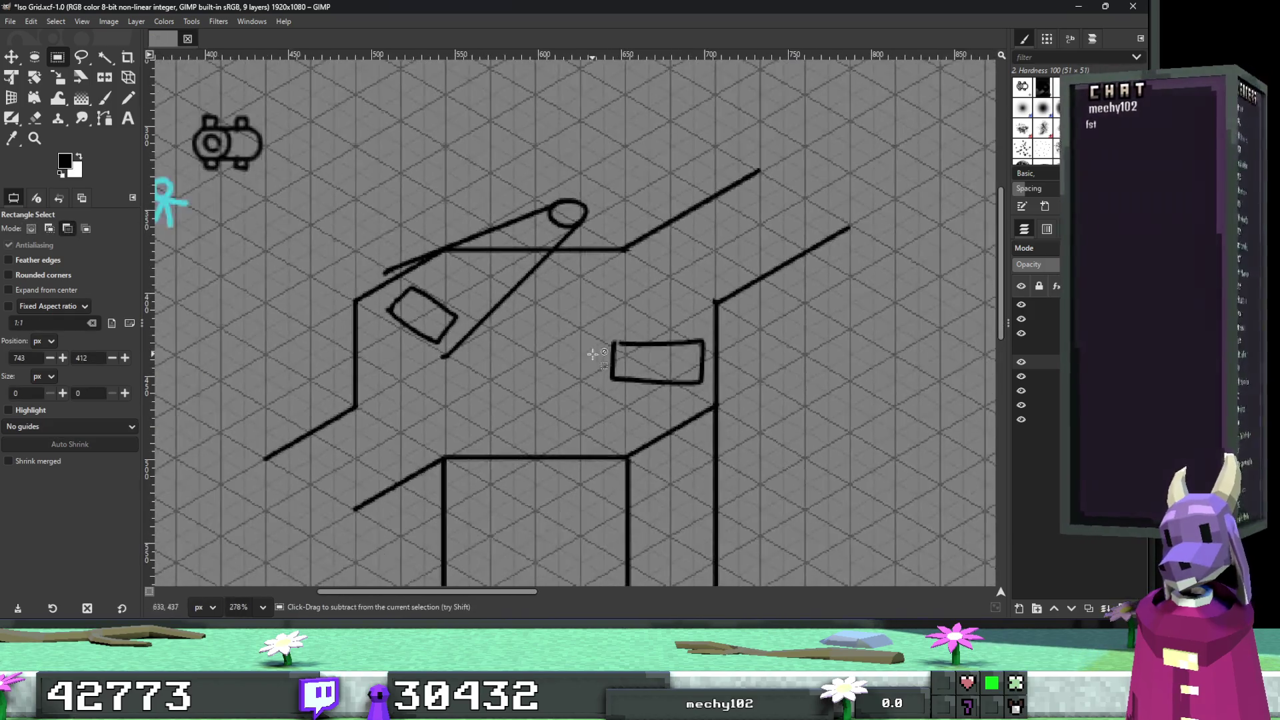
{"action": "scroll", "coordinate": [509, 403], "scroll_direction": "right", "scroll_amount": 3}
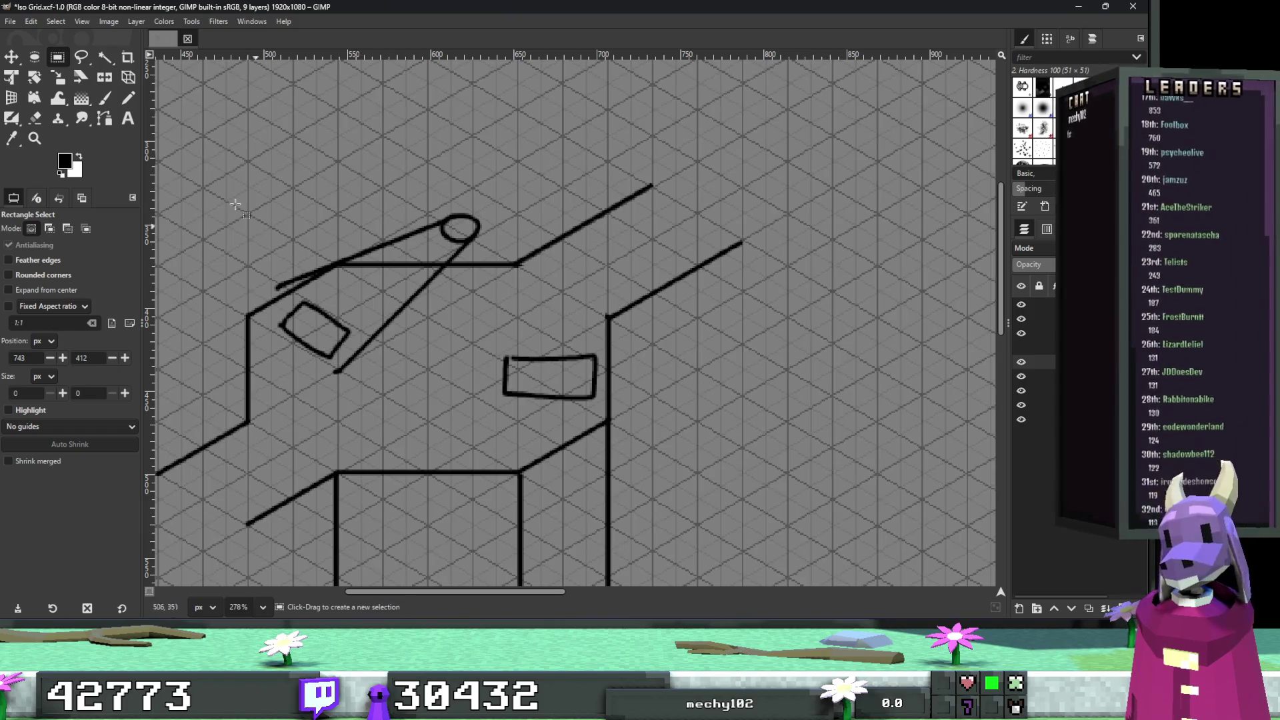
{"action": "key", "text": "p"}
{"action": "scroll", "coordinate": [618, 282], "scroll_direction": "up", "scroll_amount": 1}
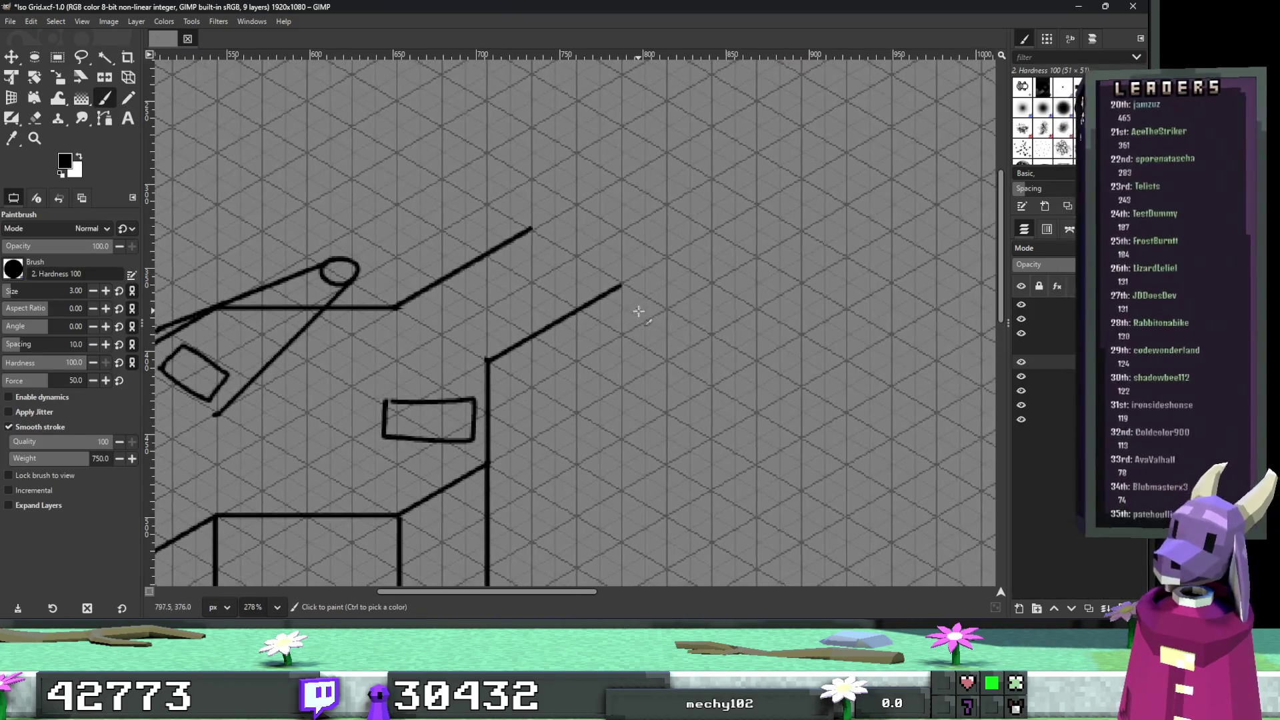
Draw a horizontal line from the corridor end and trial right-wall strokes, undoing the wrong ones.
{"action": "scroll", "coordinate": [619, 282], "scroll_direction": "up", "scroll_amount": 1}
{"action": "left_click", "coordinate": [836, 281], "text": "shift"}
{"action": "scroll", "coordinate": [720, 423], "scroll_direction": "up", "scroll_amount": 3}
{"action": "scroll", "coordinate": [720, 423], "scroll_direction": "right", "scroll_amount": 3}
{"action": "left_click", "coordinate": [806, 392], "text": "shift"}
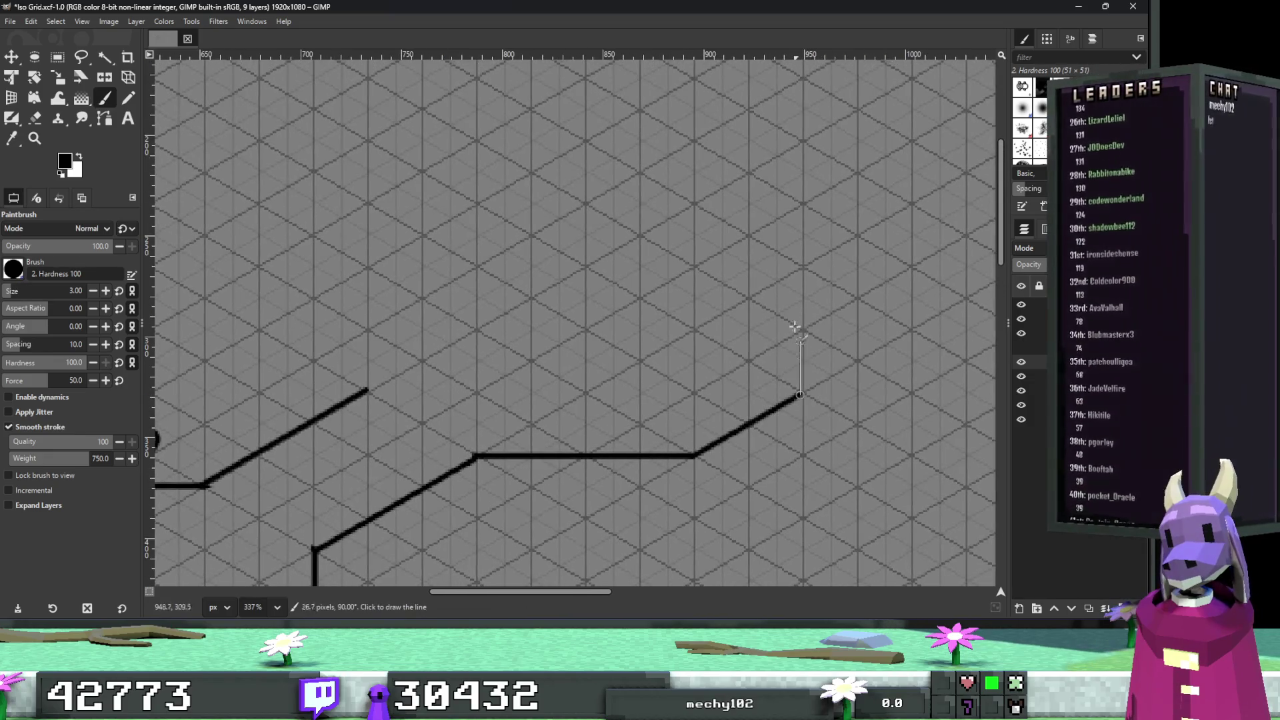
{"action": "key", "text": "ctrl+z"}
{"action": "key", "text": "ctrl+y"}
{"action": "left_click", "coordinate": [803, 263], "text": "shift"}
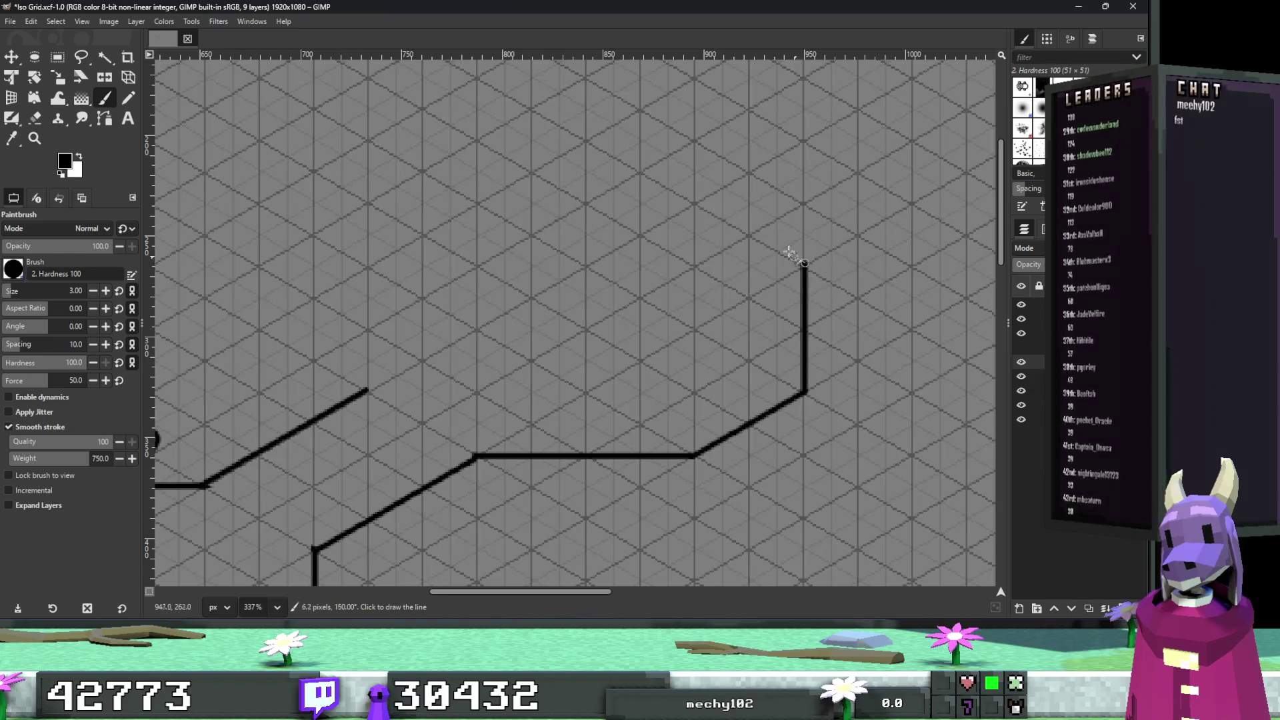
{"action": "left_click", "coordinate": [640, 168], "text": "shift"}
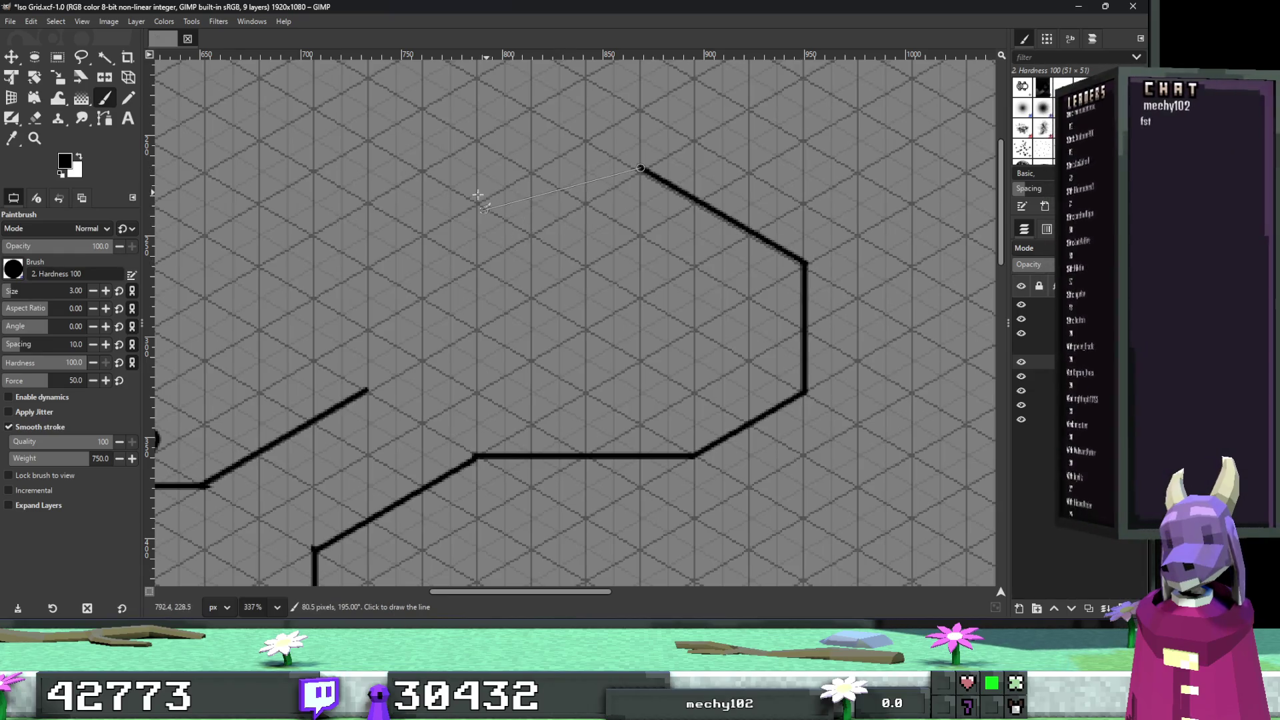
{"action": "key", "text": "ctrl+z"}
{"action": "key", "text": "ctrl+z"}
Draw the right, upper diagonal, top and left walls to close the octagonal room.
{"action": "left_click", "coordinate": [805, 270], "text": "shift"}
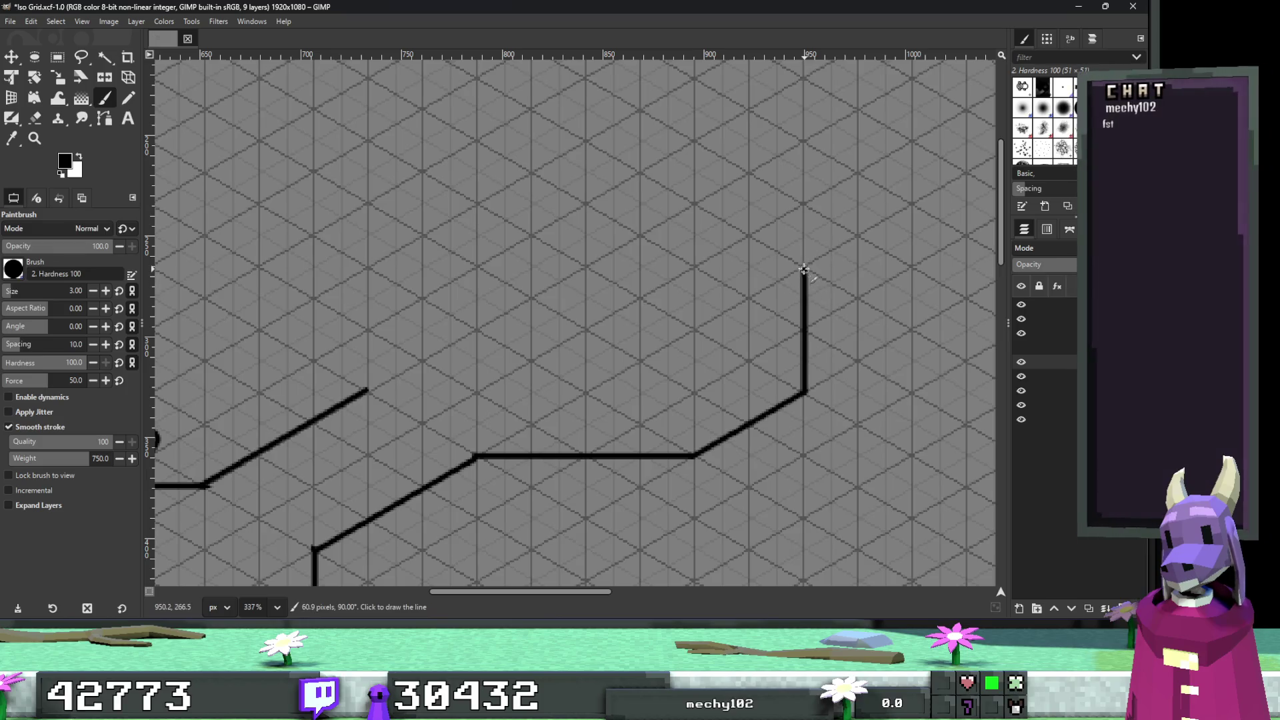
{"action": "left_click", "coordinate": [694, 205], "text": "shift"}
{"action": "left_click", "coordinate": [476, 204], "text": "shift"}
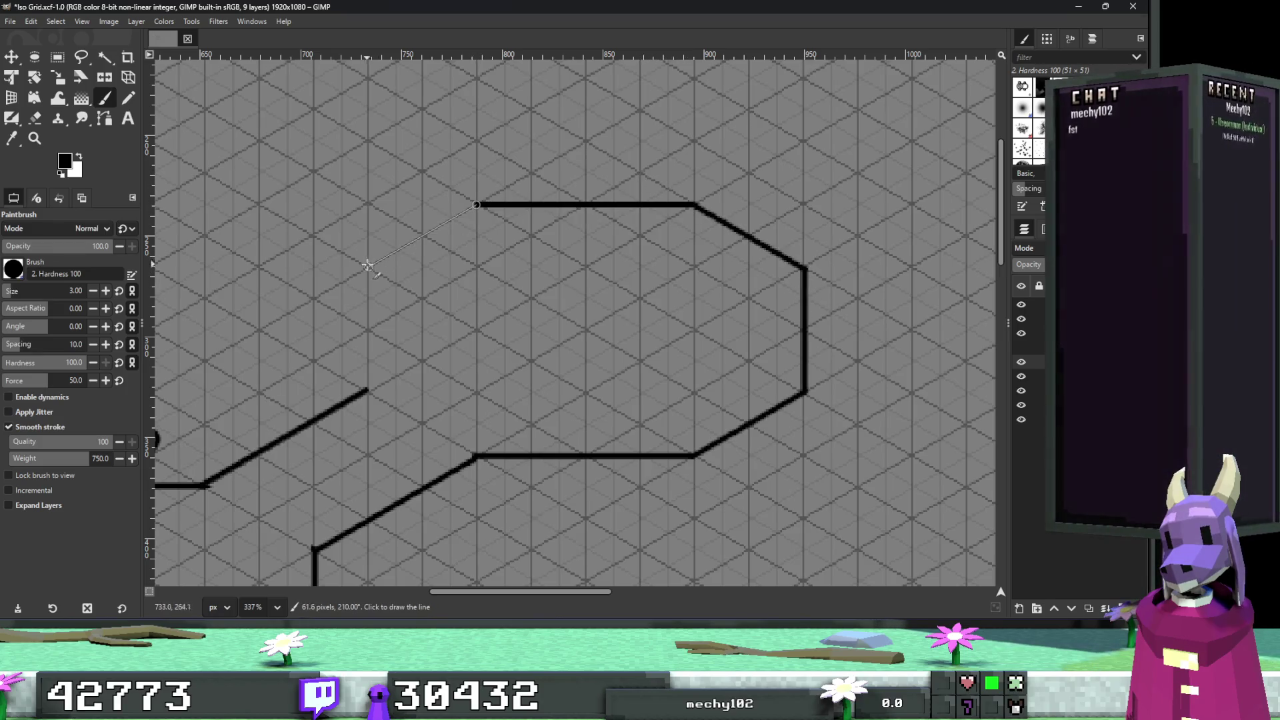
{"action": "left_click", "coordinate": [367, 266], "text": "shift"}
{"action": "left_click", "coordinate": [368, 390], "text": "shift"}
{"action": "scroll", "coordinate": [488, 378], "scroll_direction": "down", "scroll_amount": 3, "text": "ctrl"}
{"action": "scroll", "coordinate": [507, 367], "scroll_direction": "down", "scroll_amount": 3}
{"action": "scroll", "coordinate": [546, 347], "scroll_direction": "left", "scroll_amount": 5, "text": "shift"}
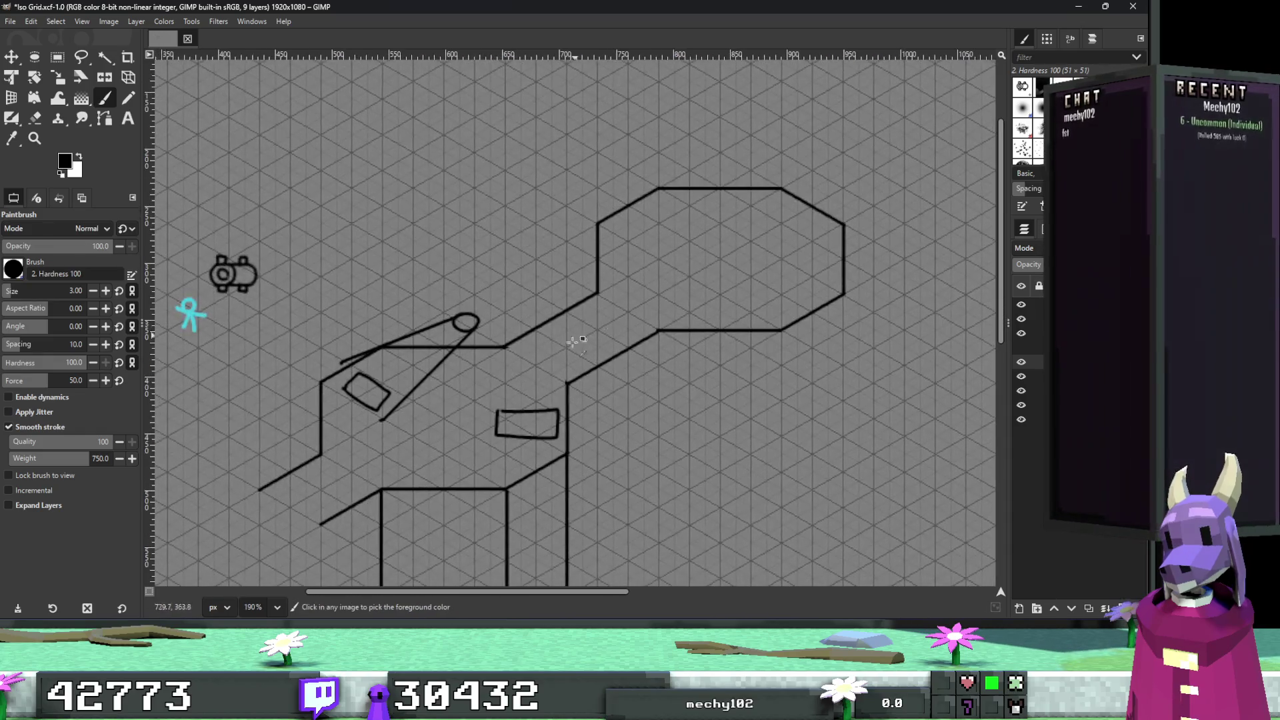
{"action": "scroll", "coordinate": [572, 337], "scroll_direction": "up", "scroll_amount": 1, "text": "ctrl"}
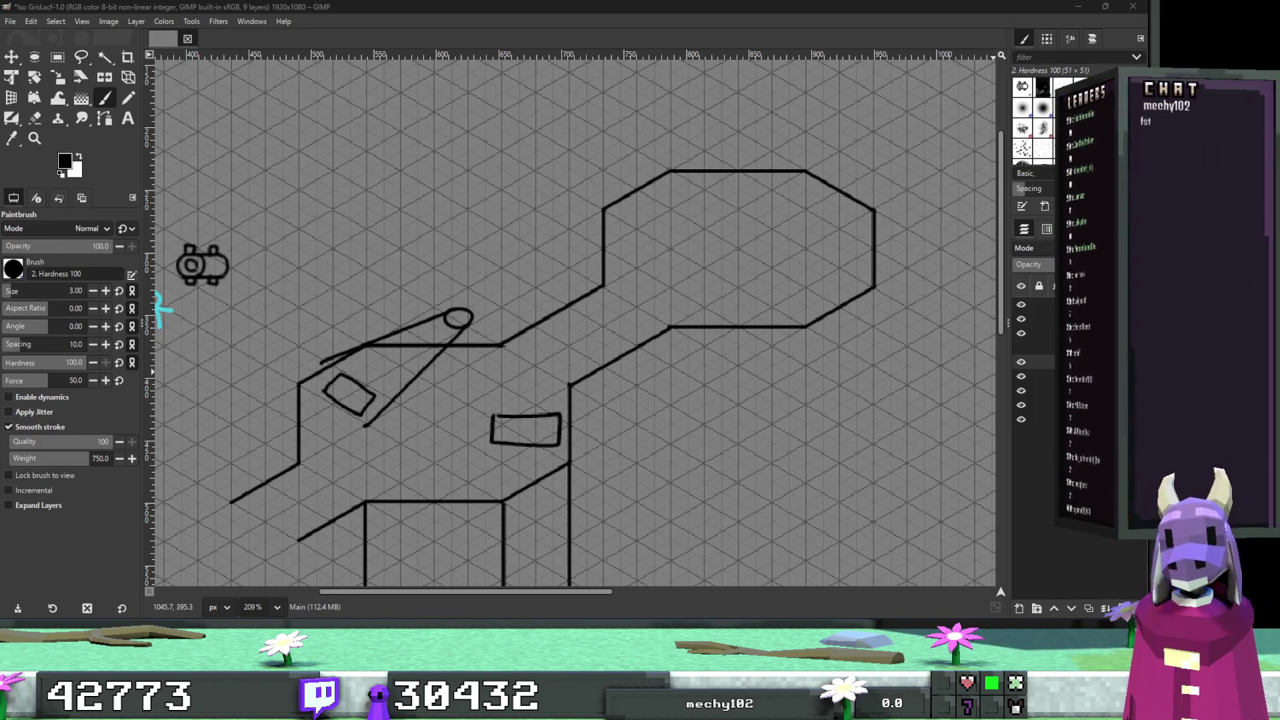
Draw vertical, diagonal and bottom edges under the octagon to form a tall box joined to the room.
{"action": "scroll", "coordinate": [847, 336], "scroll_direction": "down", "scroll_amount": 2}
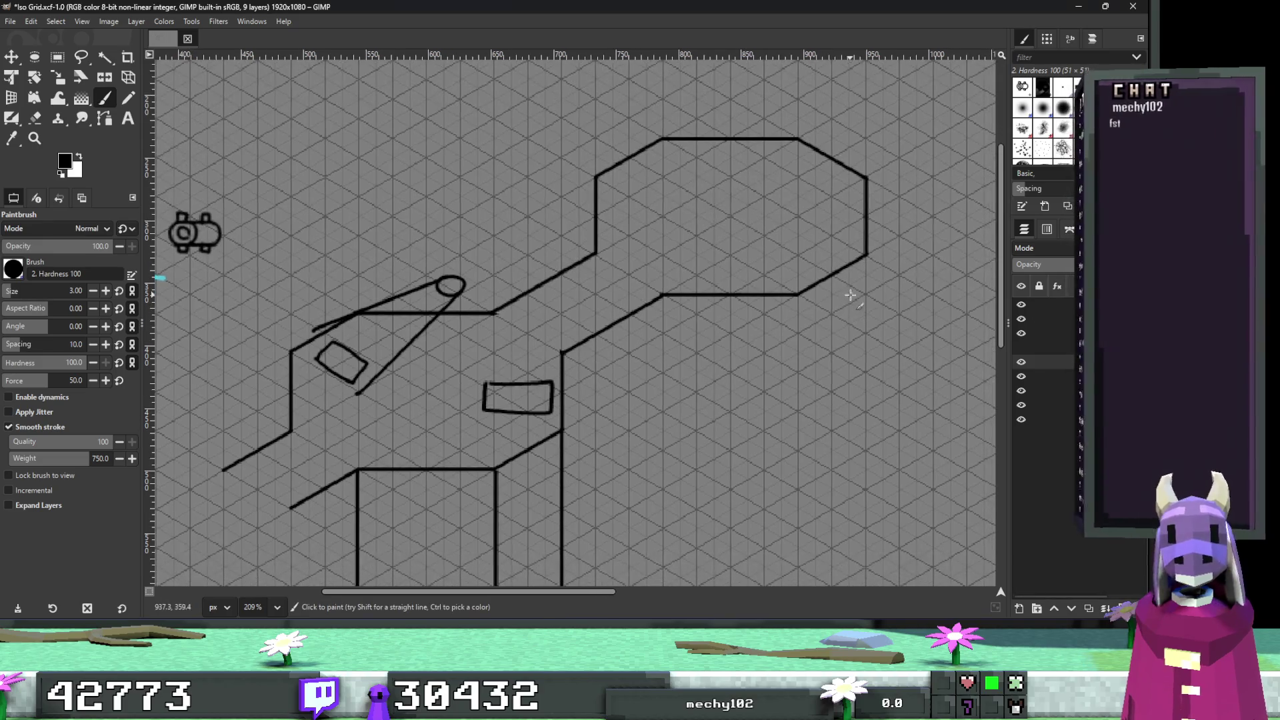
{"action": "scroll", "coordinate": [838, 333], "scroll_direction": "down", "scroll_amount": 5}
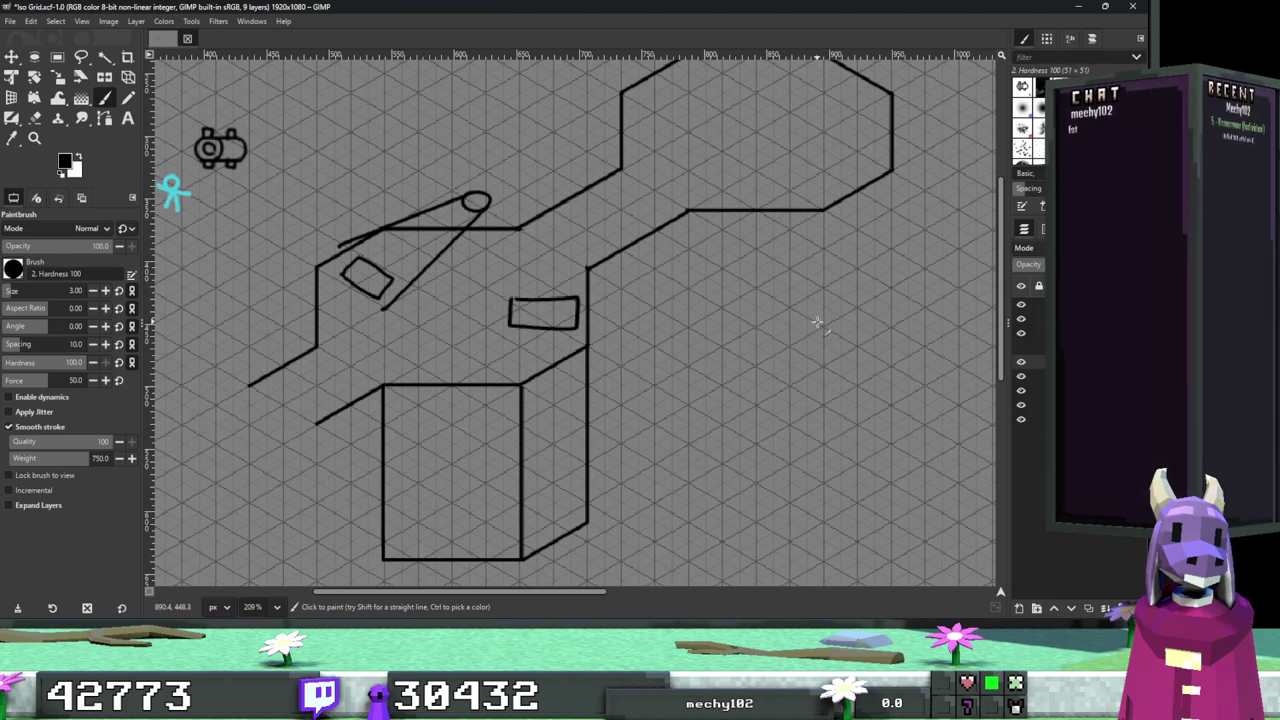
{"action": "scroll", "coordinate": [813, 313], "scroll_direction": "down", "scroll_amount": 2}
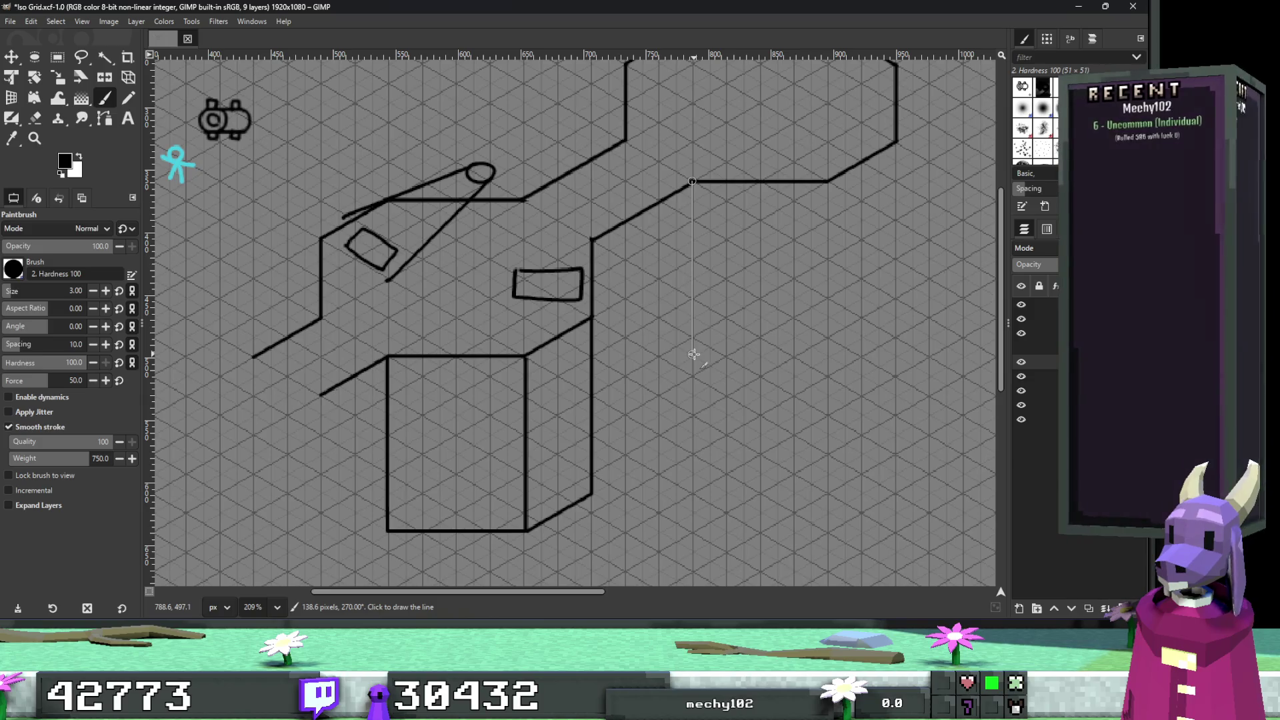
{"action": "left_click", "coordinate": [693, 354], "text": "shift"}
{"action": "left_click", "coordinate": [592, 410], "text": "shift"}
{"action": "scroll", "coordinate": [766, 343], "scroll_direction": "up", "scroll_amount": 3}
{"action": "scroll", "coordinate": [766, 343], "scroll_direction": "right", "scroll_amount": 4}
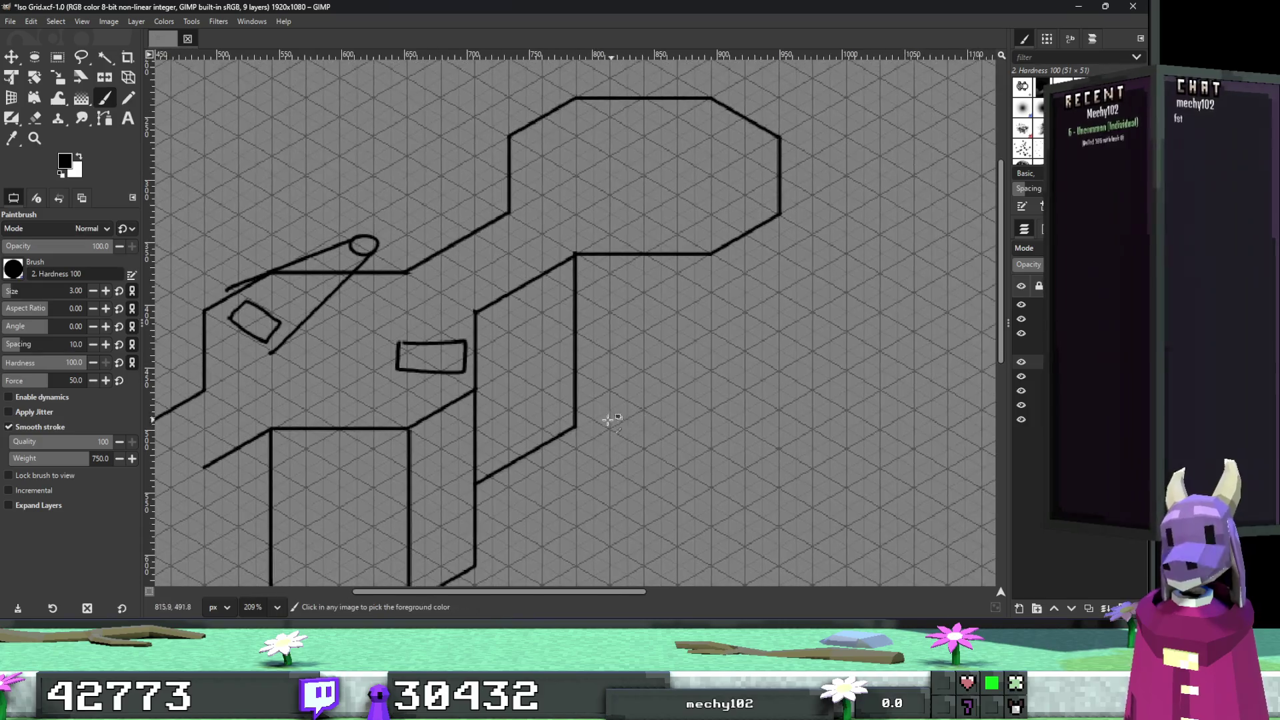
{"action": "left_click", "coordinate": [712, 427], "text": "shift"}
{"action": "left_click", "coordinate": [712, 254], "text": "shift"}
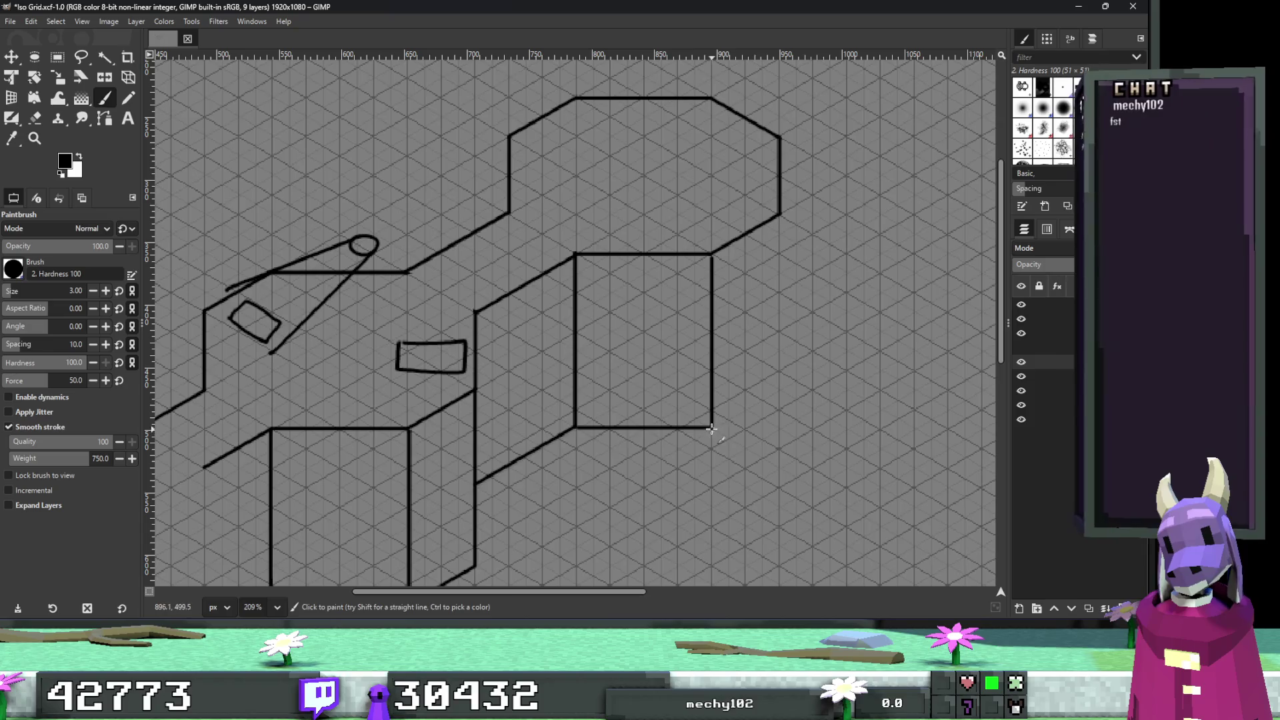
{"action": "left_click", "coordinate": [780, 390], "text": "shift"}
{"action": "left_click", "coordinate": [778, 211], "text": "shift"}
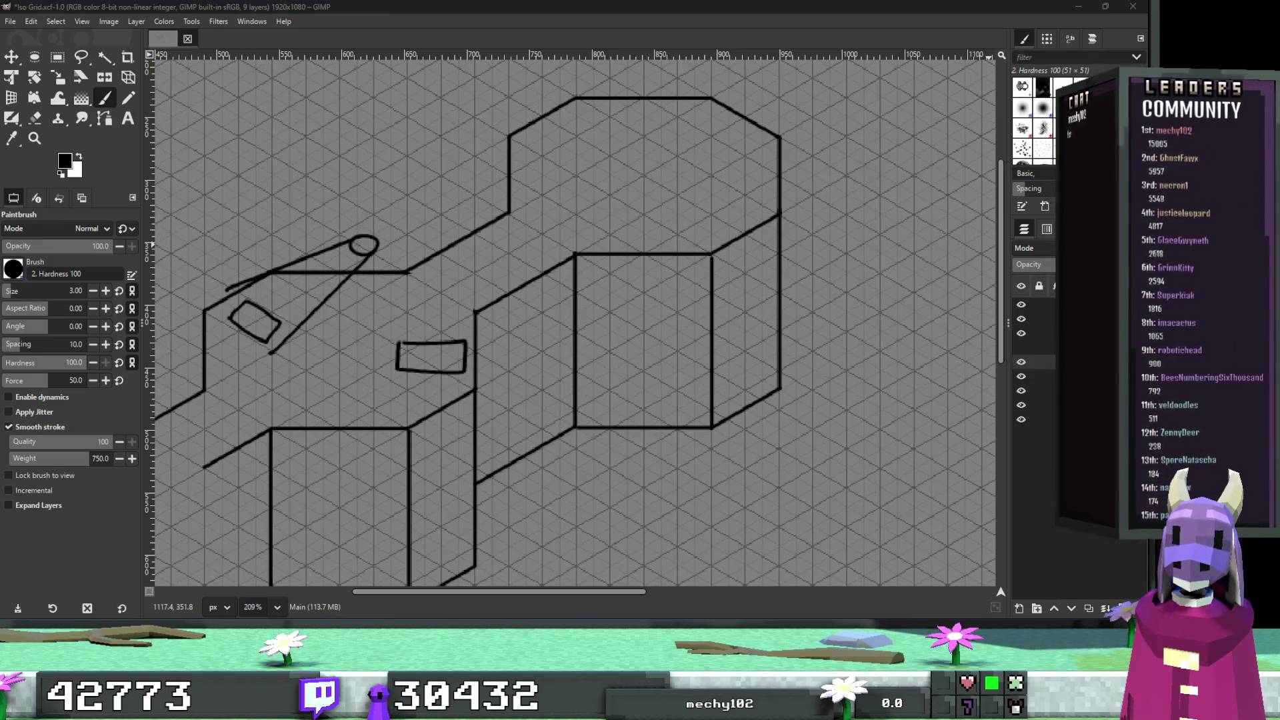
{"action": "left_click_drag", "start_coordinate": [886, 306], "coordinate": [914, 420]}
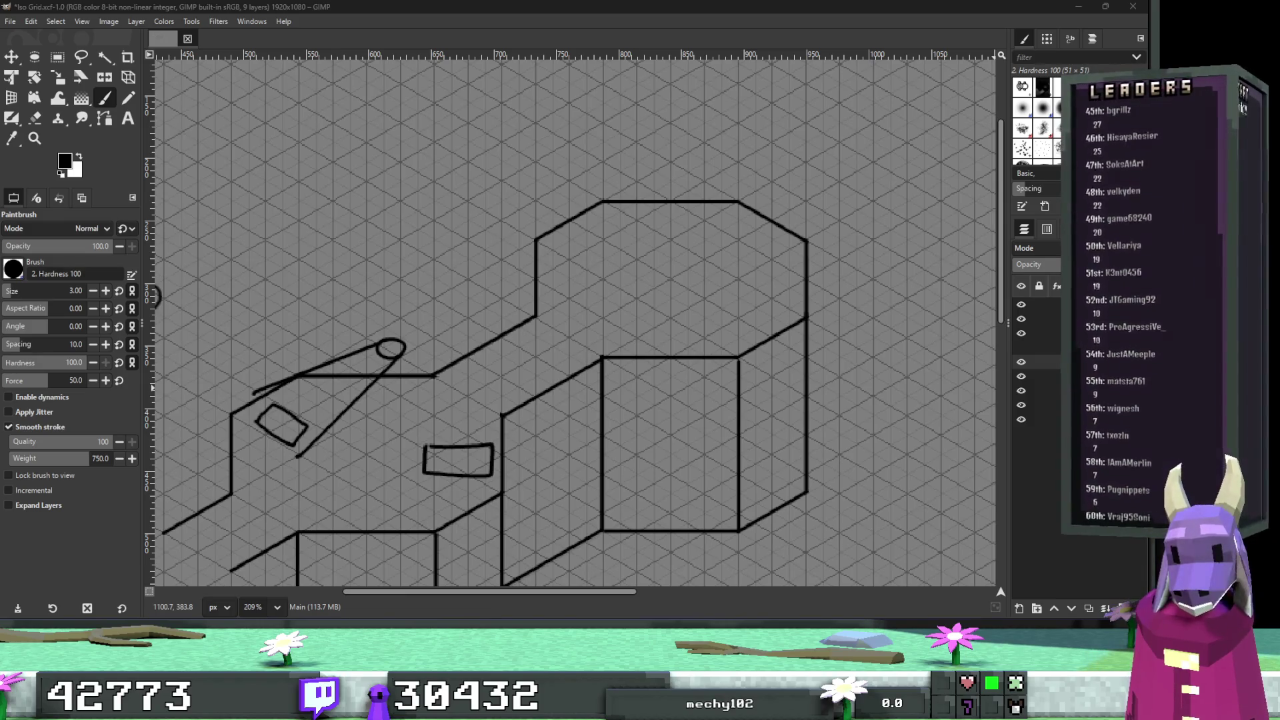
Draw trial lines off the octagon's corner and the box corner, then undo both.
{"action": "scroll", "coordinate": [715, 346], "scroll_direction": "down", "scroll_amount": 3}
{"action": "scroll", "coordinate": [716, 346], "scroll_direction": "left", "scroll_amount": 1}
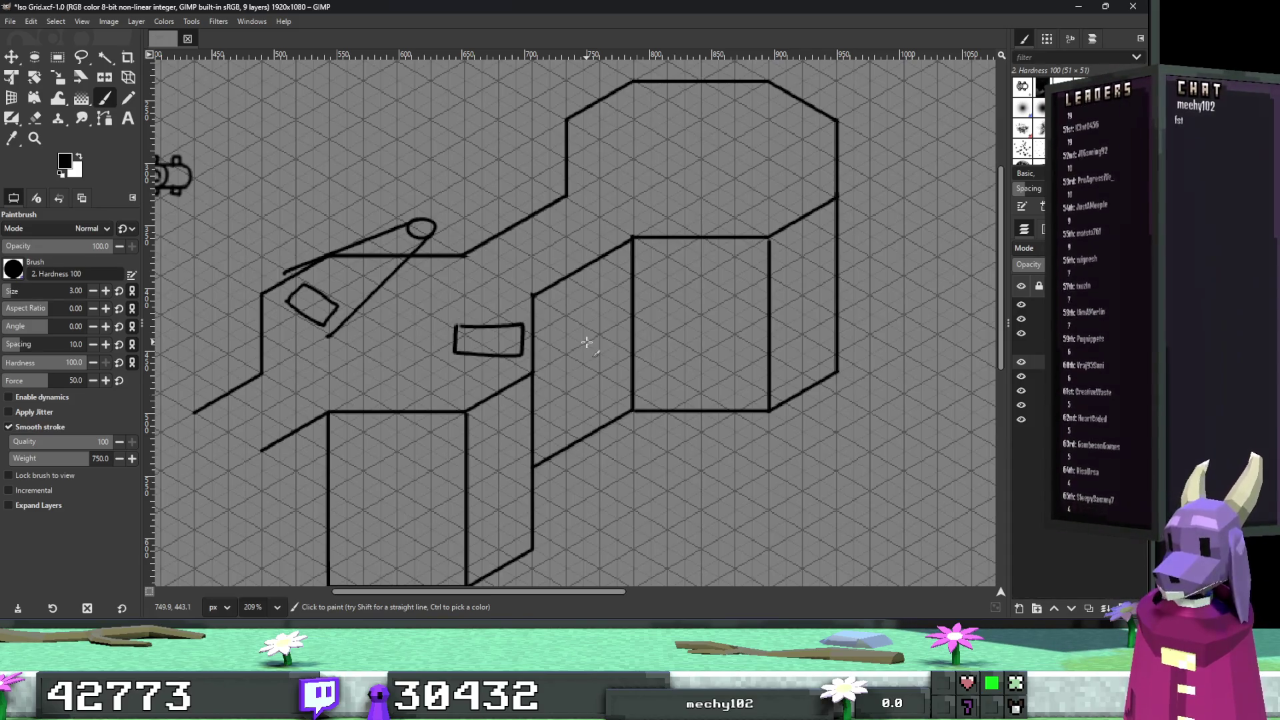
{"action": "scroll", "coordinate": [587, 342], "scroll_direction": "up", "scroll_amount": 2}
{"action": "scroll", "coordinate": [533, 400], "scroll_direction": "up", "scroll_amount": 3}
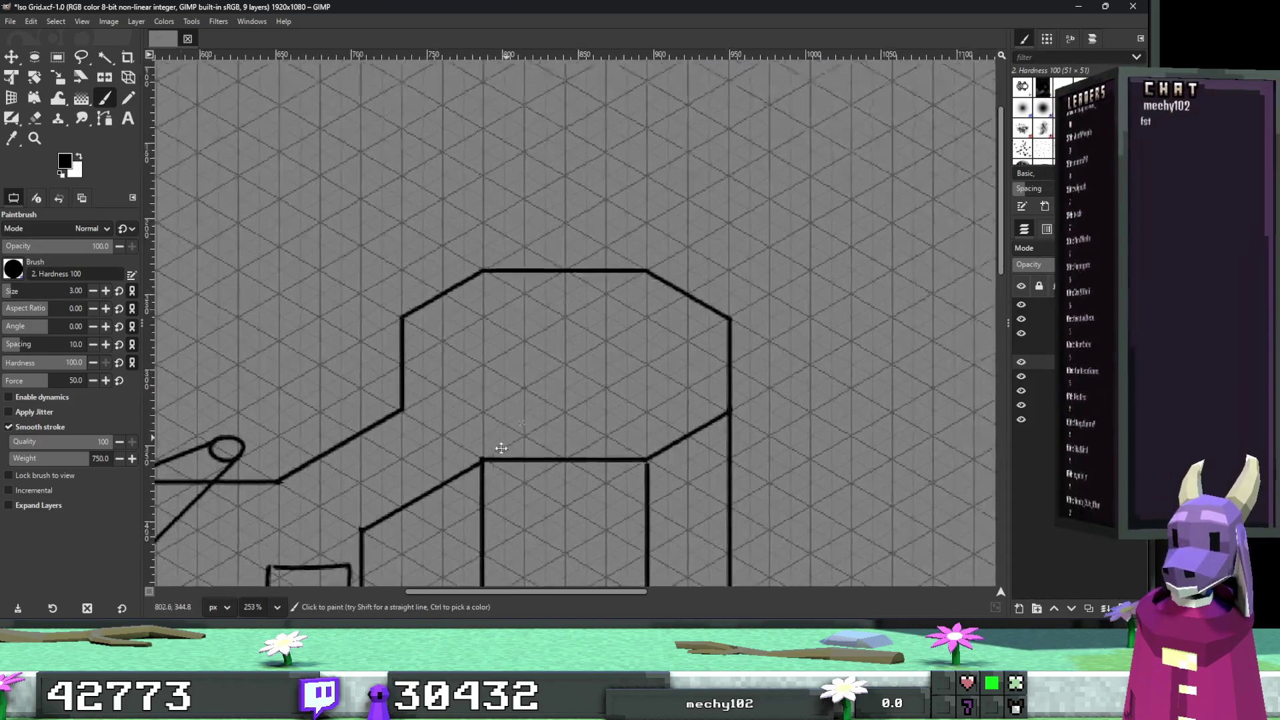
{"action": "scroll", "coordinate": [502, 448], "scroll_direction": "up", "scroll_amount": 1}
{"action": "scroll", "coordinate": [501, 448], "scroll_direction": "right", "scroll_amount": 1}
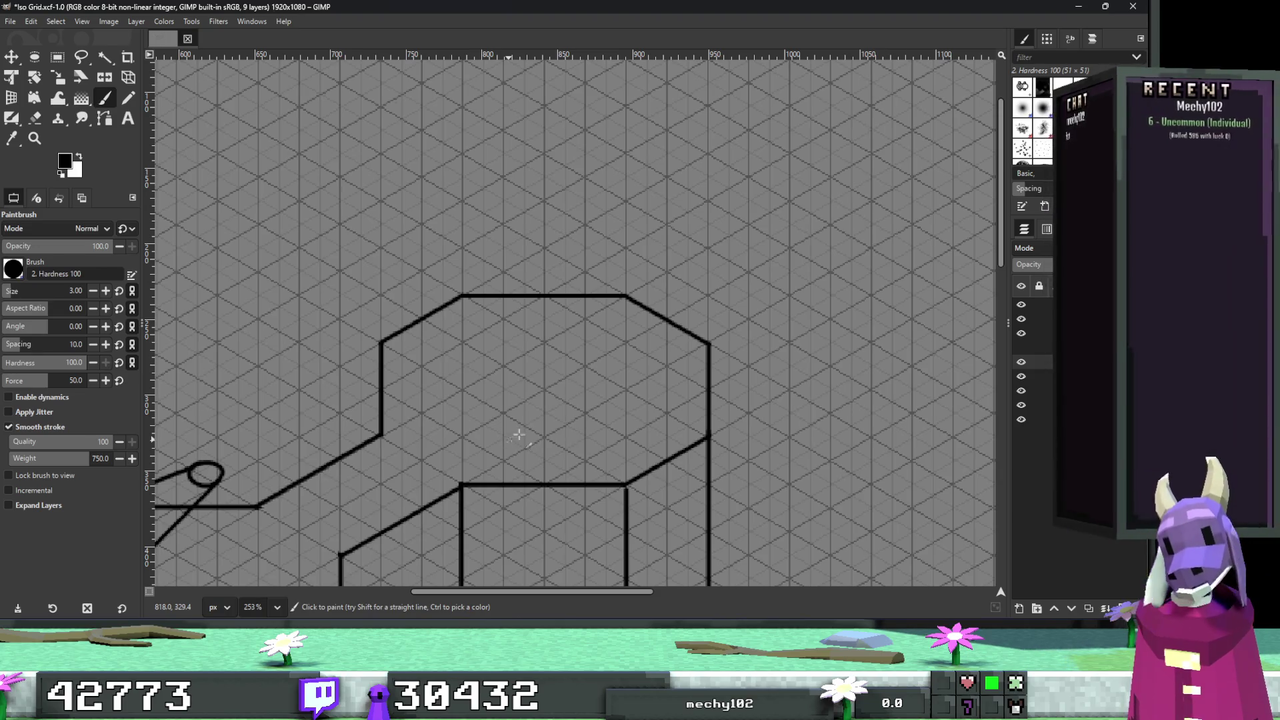
{"action": "scroll", "coordinate": [504, 400], "scroll_direction": "down", "scroll_amount": 3}
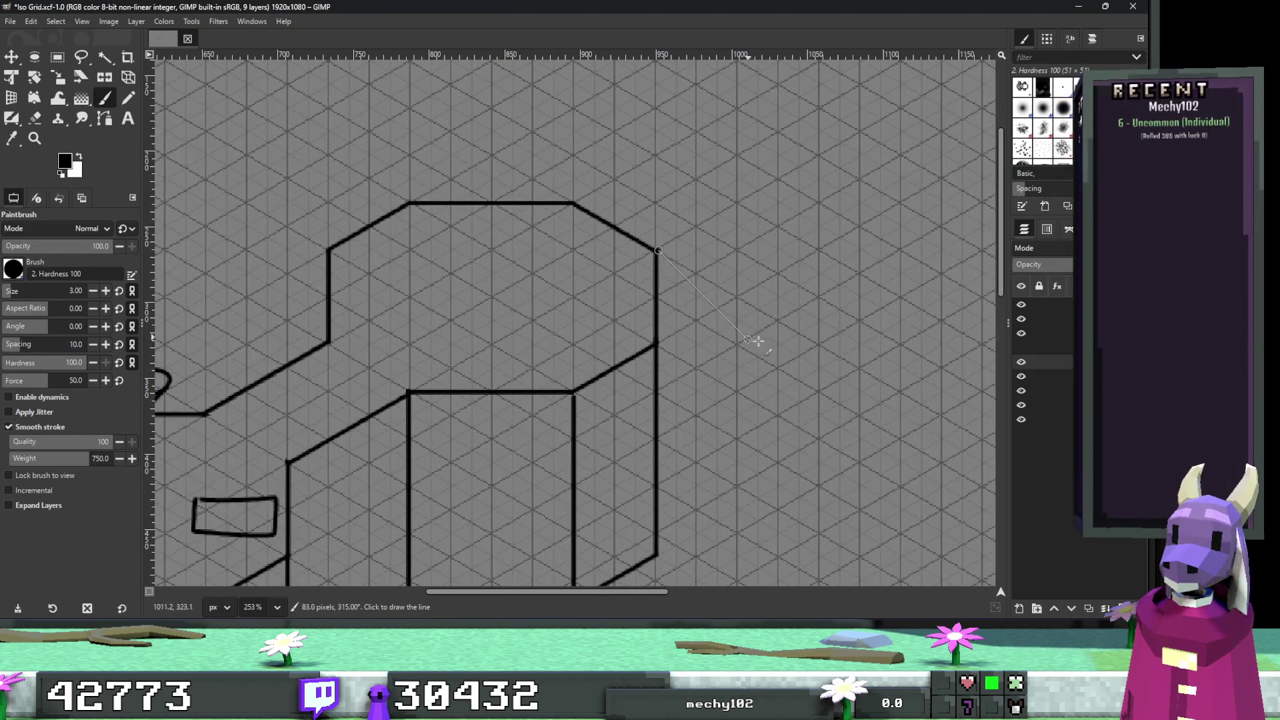
{"action": "left_click", "coordinate": [824, 292], "text": "shift"}
{"action": "scroll", "coordinate": [774, 287], "scroll_direction": "down", "scroll_amount": 5}
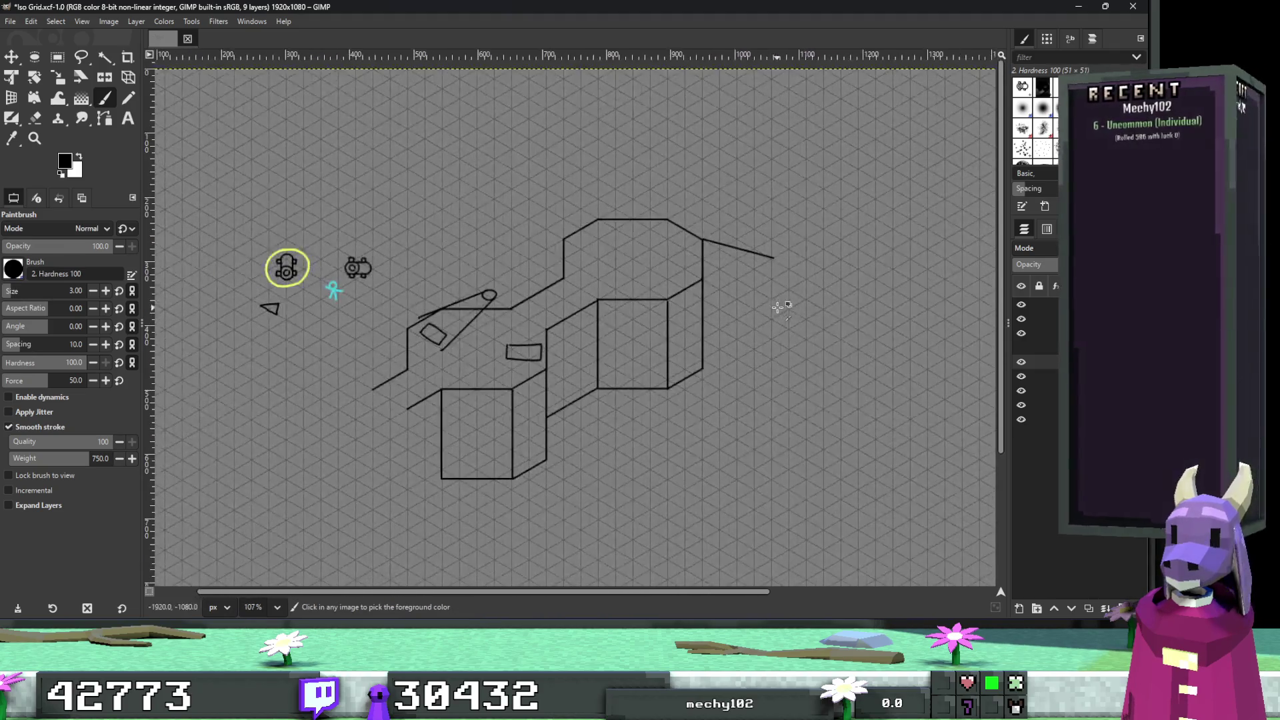
{"action": "scroll", "coordinate": [779, 267], "scroll_direction": "up", "scroll_amount": 2}
{"action": "scroll", "coordinate": [643, 188], "scroll_direction": "up", "scroll_amount": 1}
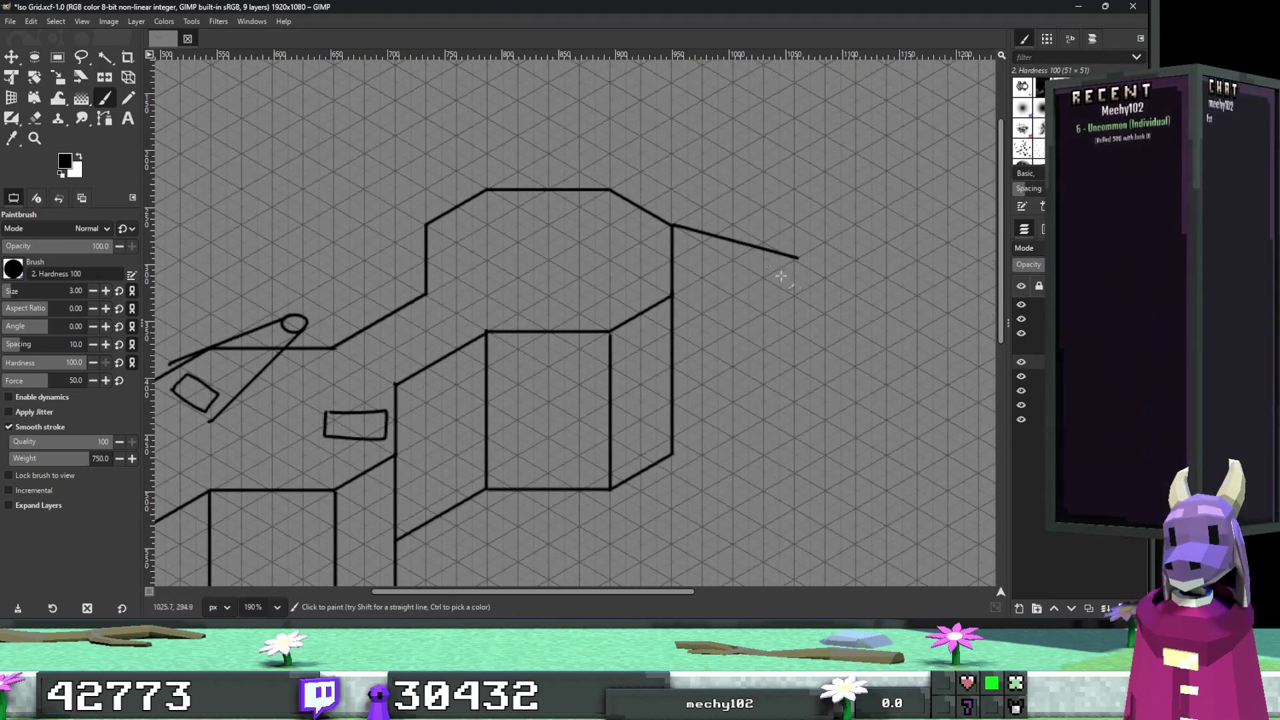
{"action": "scroll", "coordinate": [840, 355], "scroll_direction": "down", "scroll_amount": 5}
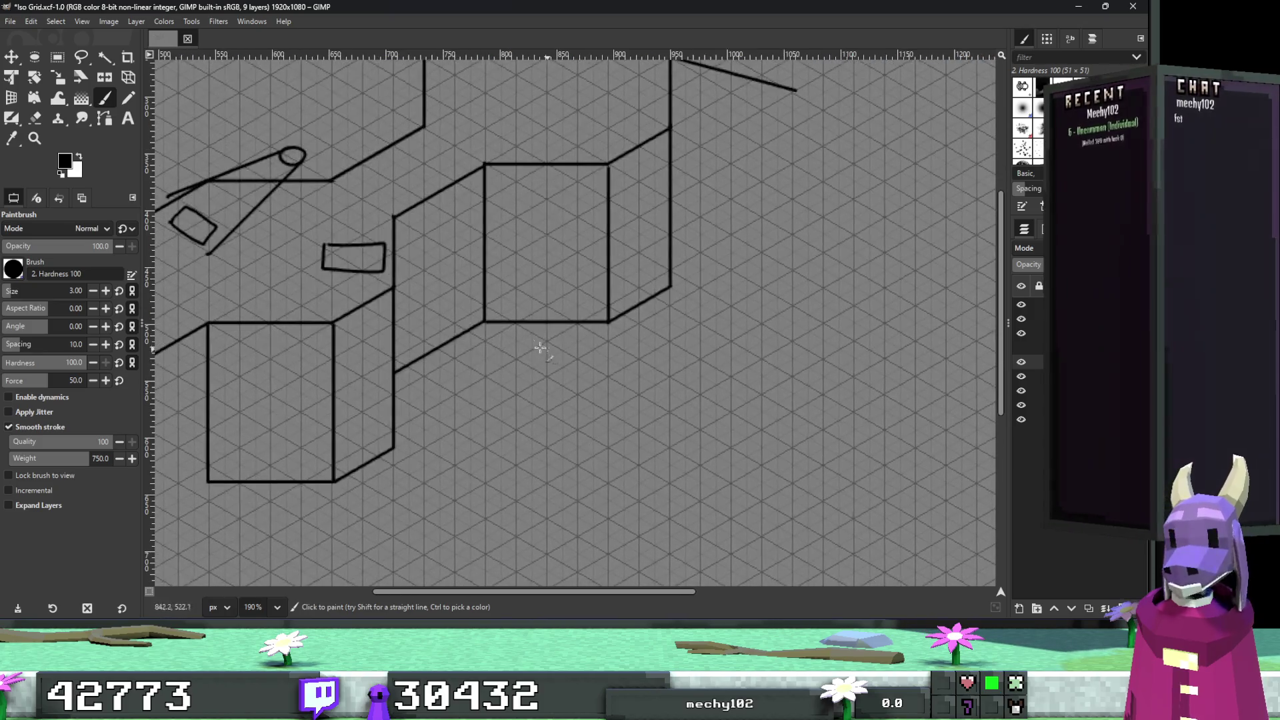
{"action": "left_click", "coordinate": [486, 322]}
{"action": "left_click", "coordinate": [717, 456]}
{"action": "scroll", "coordinate": [824, 384], "scroll_direction": "up", "scroll_amount": 4}
{"action": "scroll", "coordinate": [824, 384], "scroll_direction": "right", "scroll_amount": 4}
{"action": "key", "text": "ctrl+z"}
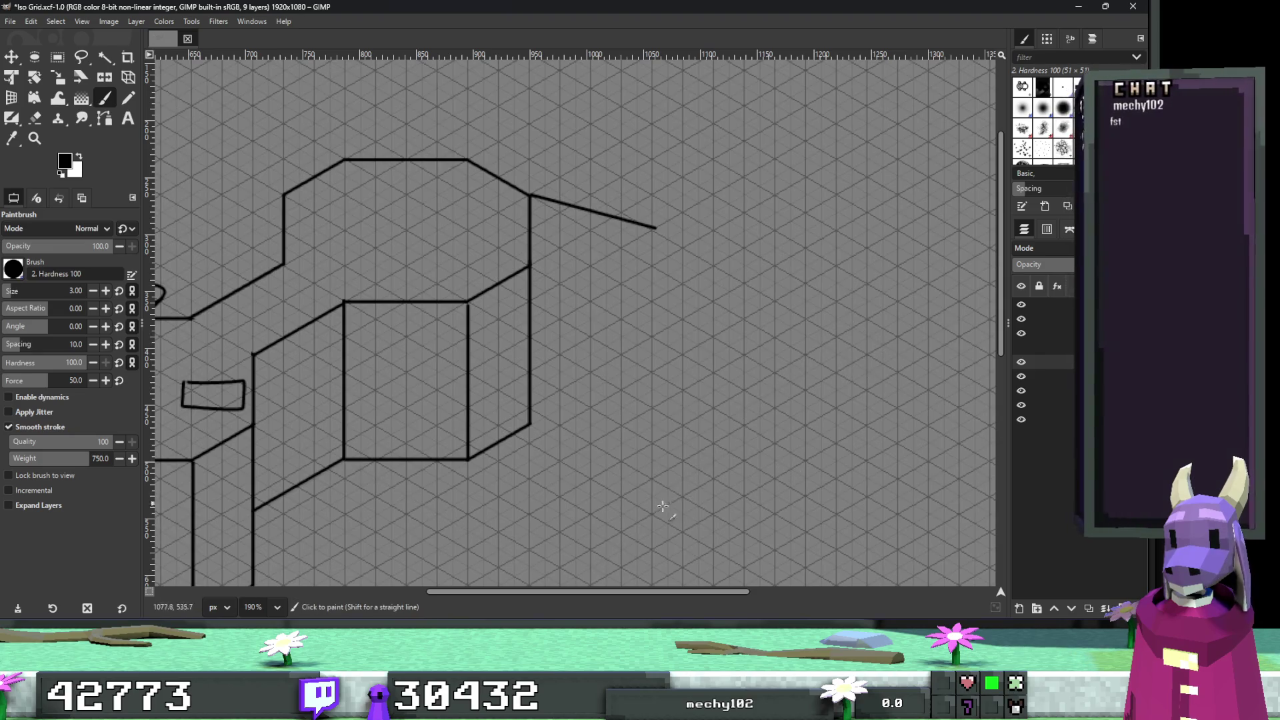
{"action": "scroll", "coordinate": [687, 489], "scroll_direction": "up", "scroll_amount": 1}
{"action": "scroll", "coordinate": [688, 489], "scroll_direction": "down", "scroll_amount": 1}
{"action": "key", "text": "ctrl+z"}
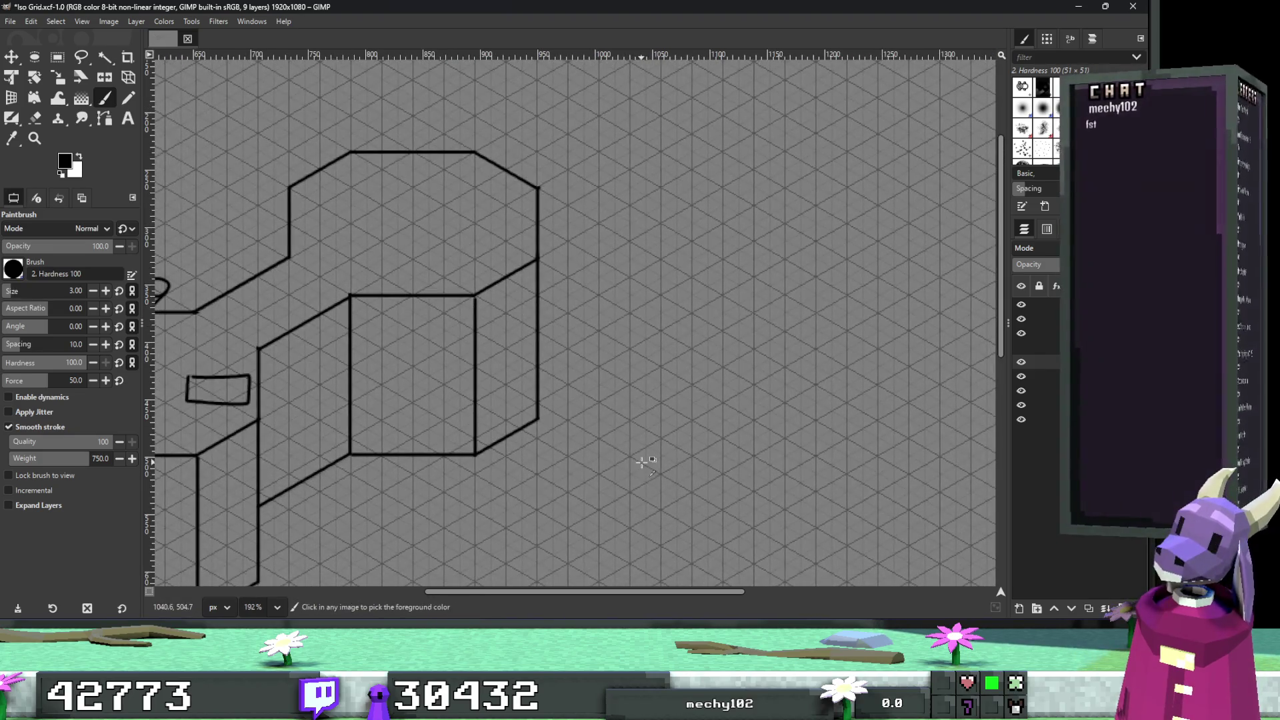
{"action": "scroll", "coordinate": [733, 434], "scroll_direction": "left", "scroll_amount": 5}
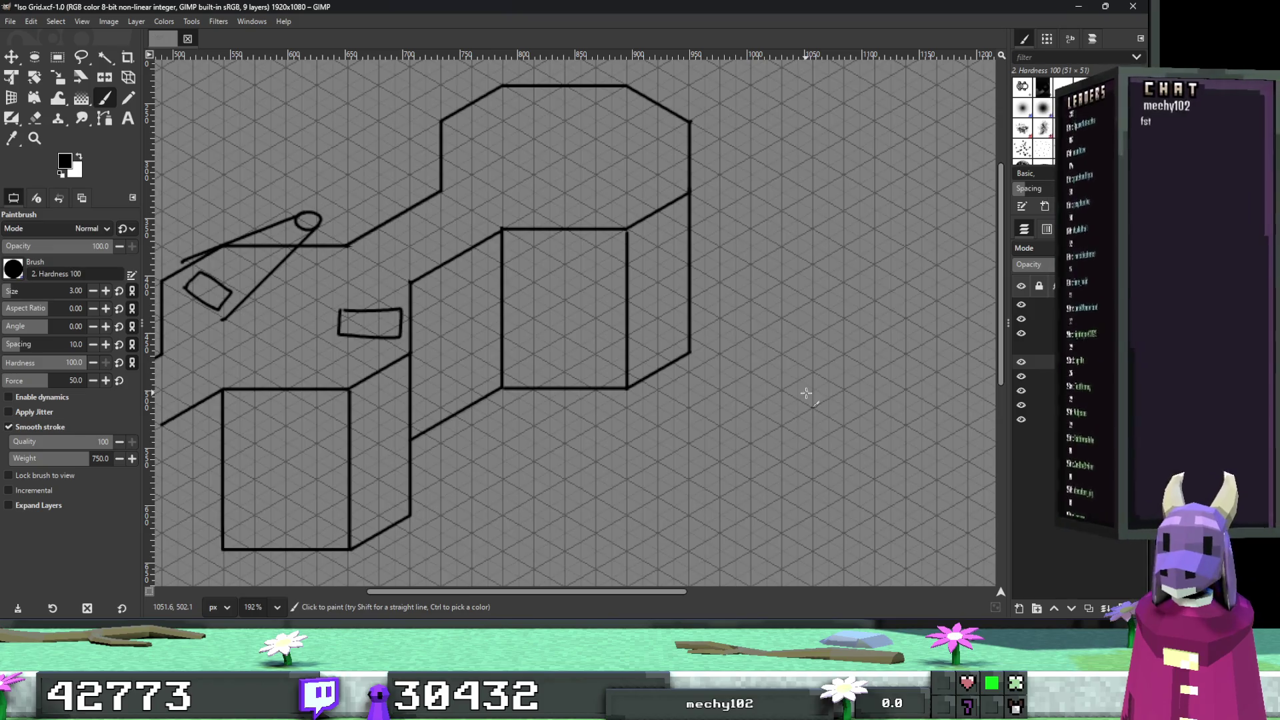
Draw a corridor wall diagonally down-right from the tall box's corner.
{"action": "scroll", "coordinate": [766, 391], "scroll_direction": "left", "scroll_amount": 2}
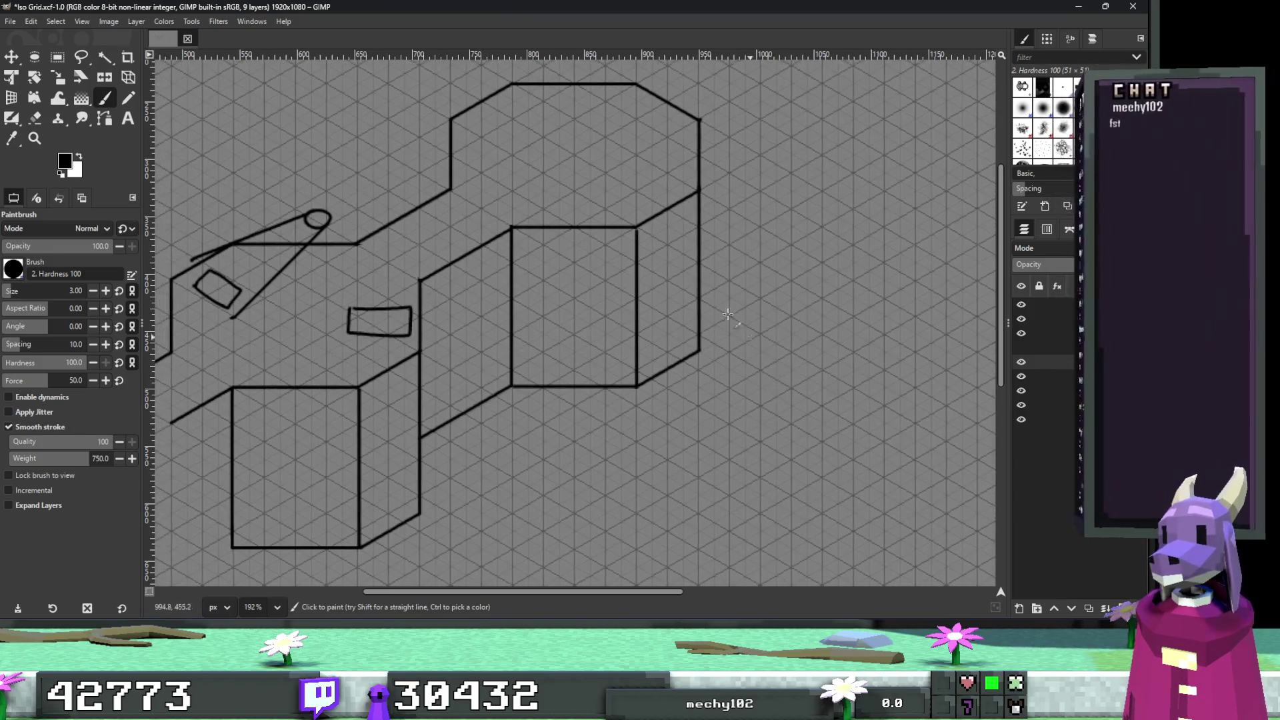
{"action": "scroll", "coordinate": [636, 225], "scroll_direction": "up", "scroll_amount": 2, "text": "ctrl"}
{"action": "scroll", "coordinate": [747, 310], "scroll_direction": "down", "scroll_amount": 3}
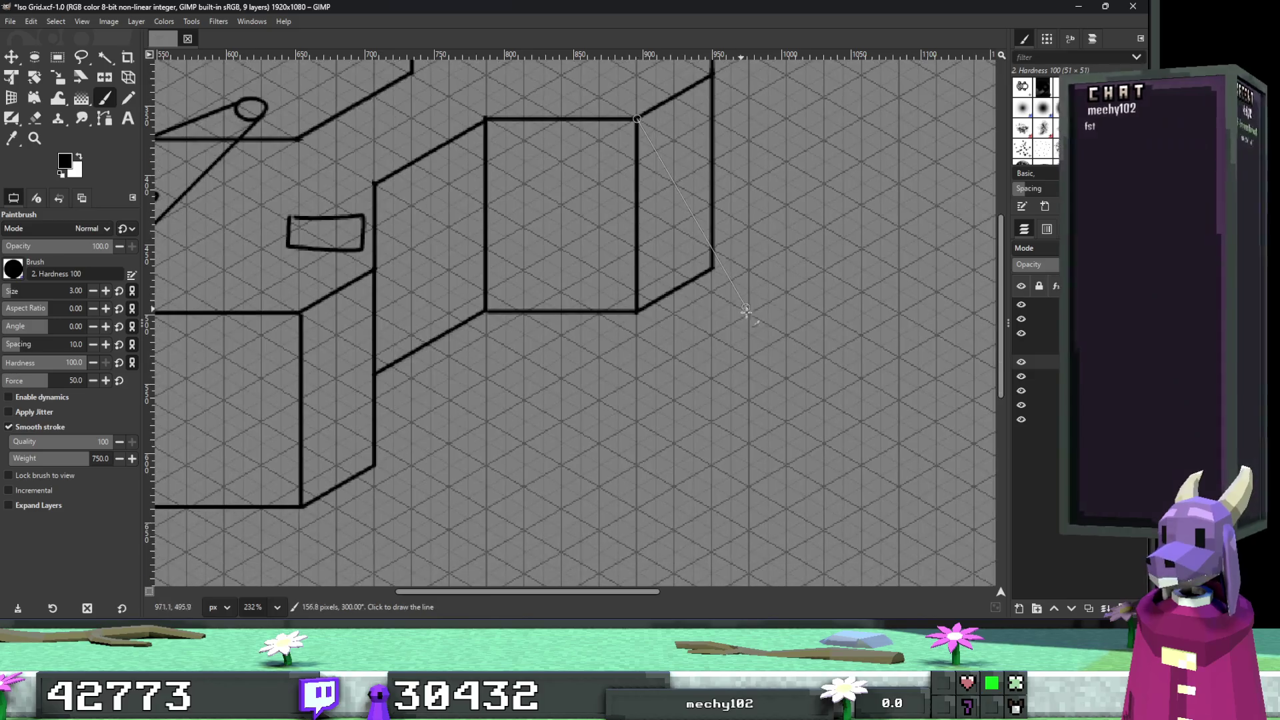
{"action": "scroll", "coordinate": [733, 367], "scroll_direction": "up", "scroll_amount": 5}
{"action": "scroll", "coordinate": [733, 367], "scroll_direction": "right", "scroll_amount": 4}
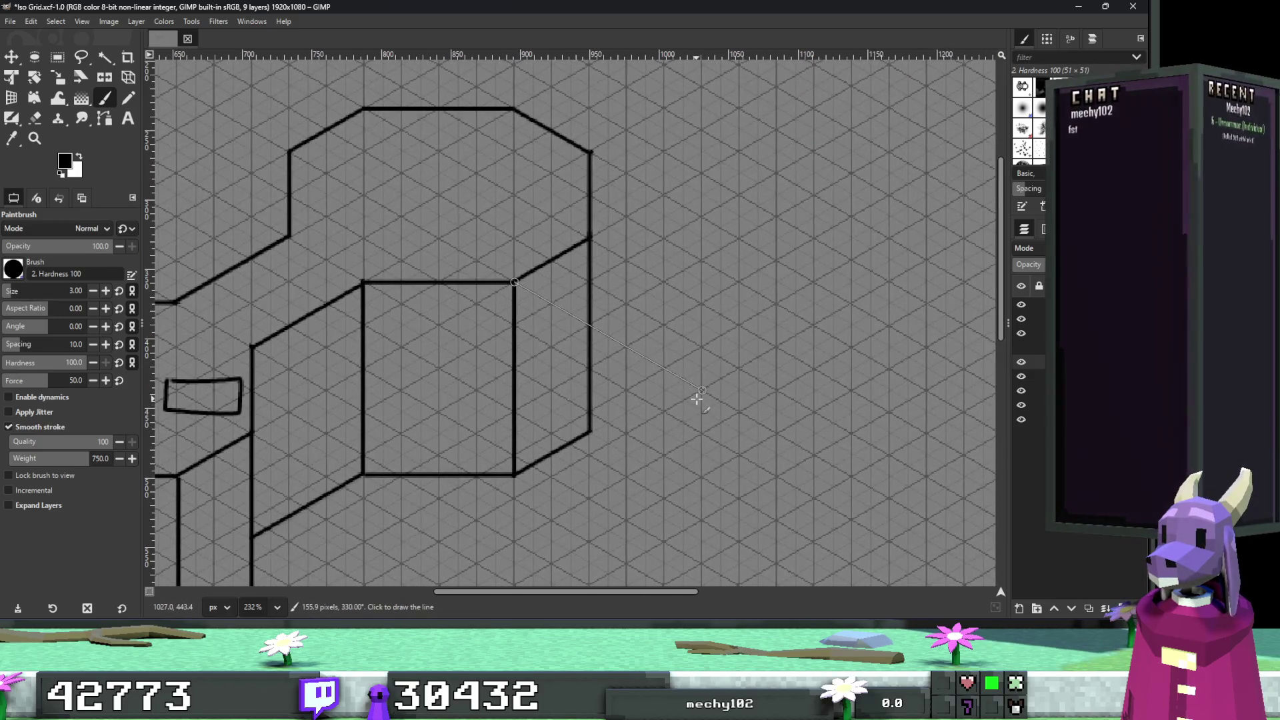
{"action": "left_click", "coordinate": [665, 369], "text": "shift"}
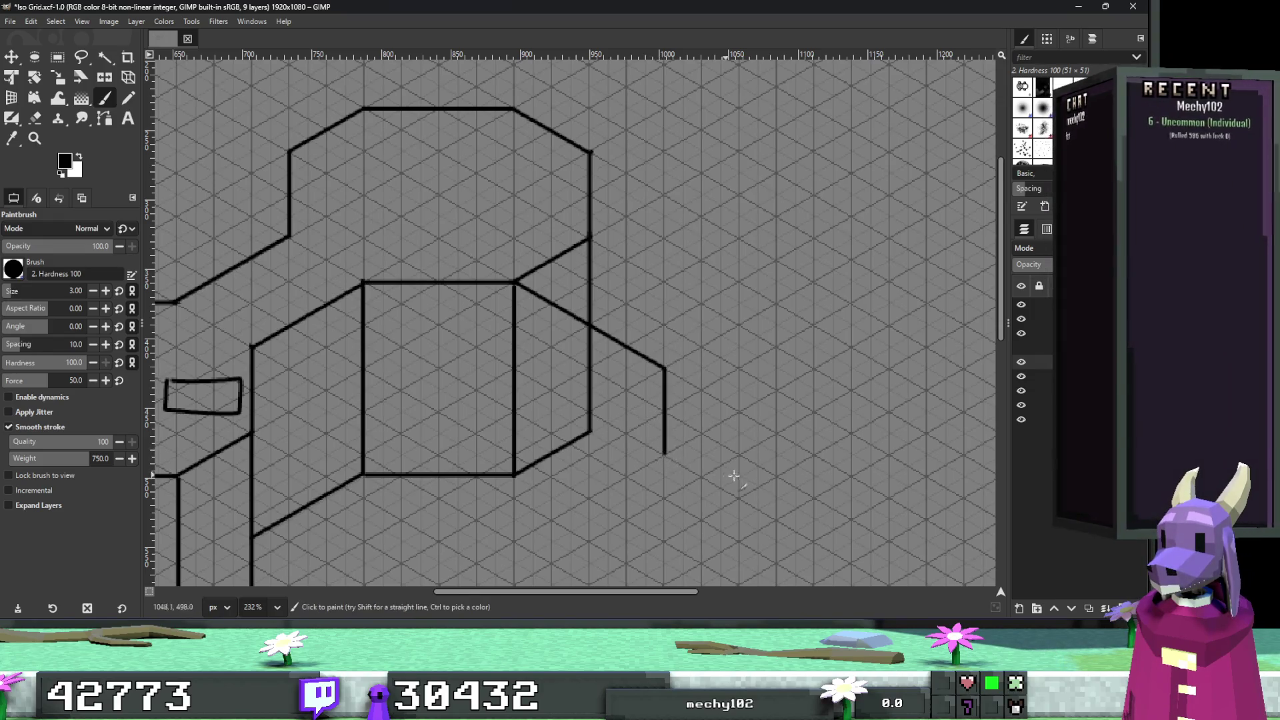
Extend the corridor wall straight down and outline the second octagonal room back to the corridor.
{"action": "scroll", "coordinate": [660, 452], "scroll_direction": "right", "scroll_amount": 4}
{"action": "scroll", "coordinate": [660, 452], "scroll_direction": "down", "scroll_amount": 1}
{"action": "left_click", "coordinate": [547, 414], "text": "shift"}
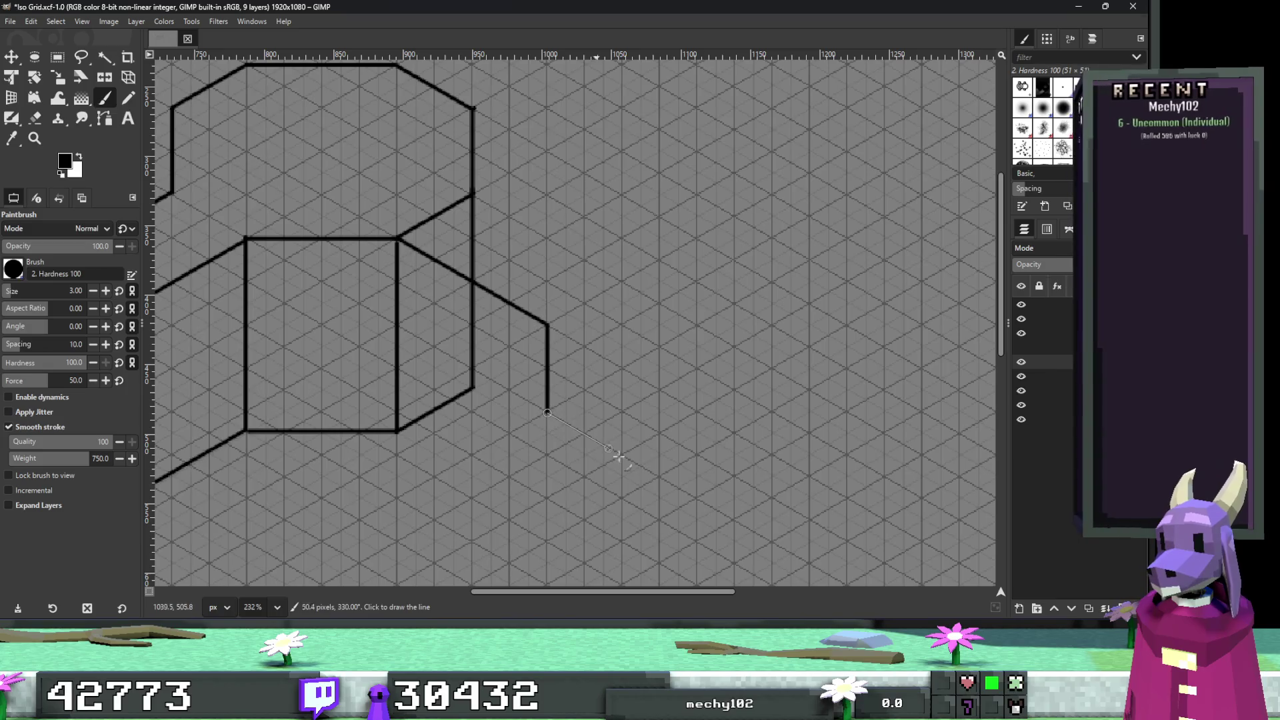
{"action": "left_click", "coordinate": [622, 455], "text": "shift"}
{"action": "left_click", "coordinate": [768, 456], "text": "shift"}
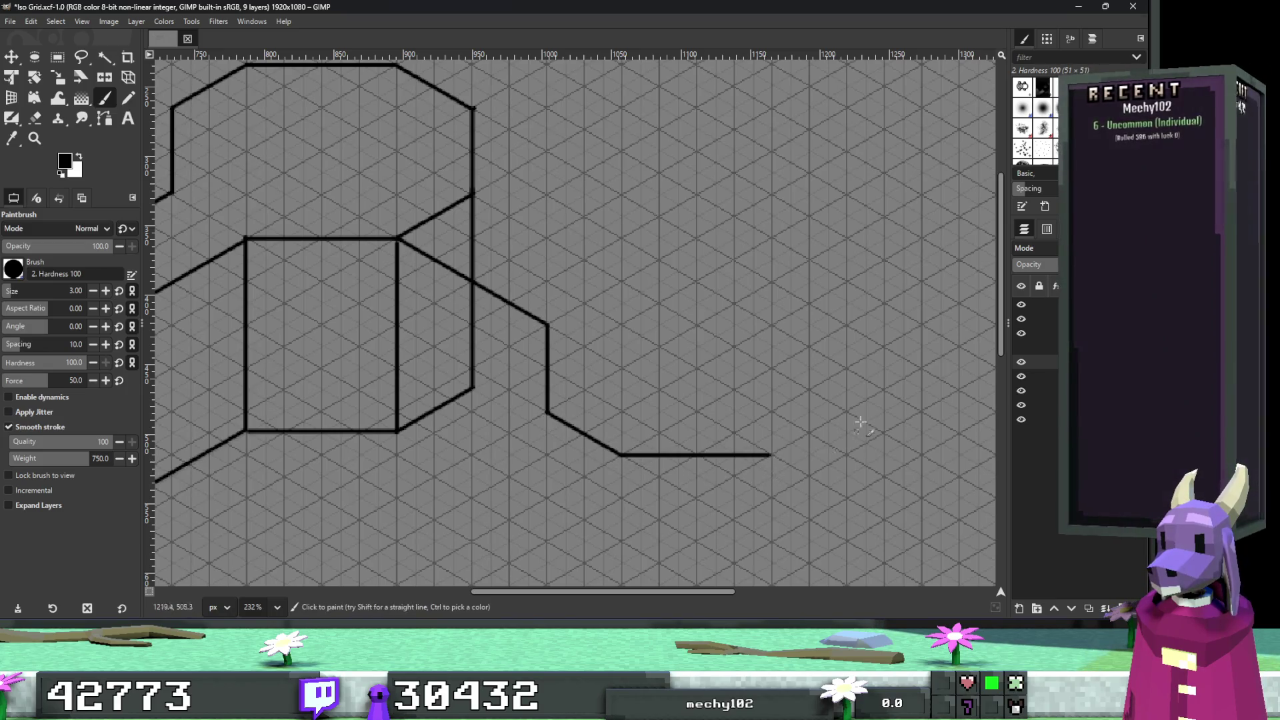
{"action": "scroll", "coordinate": [773, 460], "scroll_direction": "right", "scroll_amount": 2}
{"action": "scroll", "coordinate": [773, 460], "scroll_direction": "up", "scroll_amount": 2}
{"action": "left_click", "coordinate": [797, 475], "text": "shift"}
{"action": "left_click", "coordinate": [798, 390], "text": "shift"}
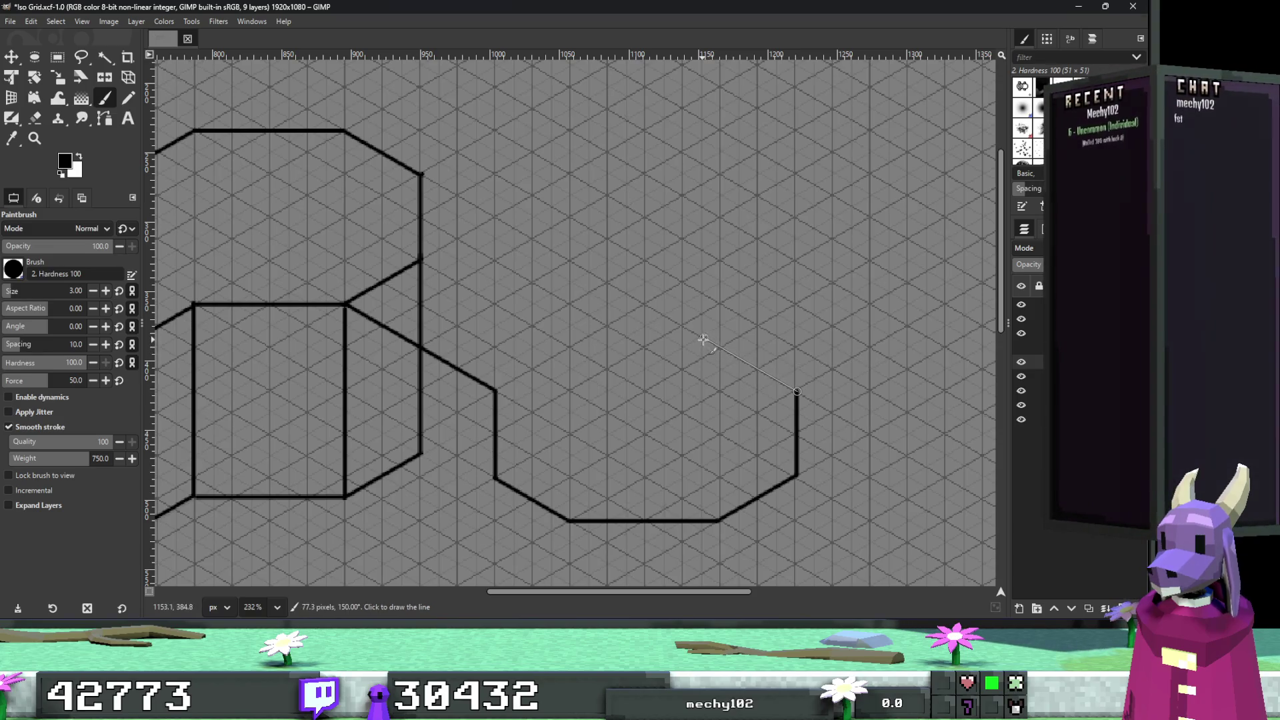
{"action": "left_click", "coordinate": [721, 348], "text": "shift"}
{"action": "left_click", "coordinate": [566, 348], "text": "shift"}
{"action": "left_click", "coordinate": [420, 262], "text": "shift"}
{"action": "scroll", "coordinate": [725, 364], "scroll_direction": "down", "scroll_amount": 3}
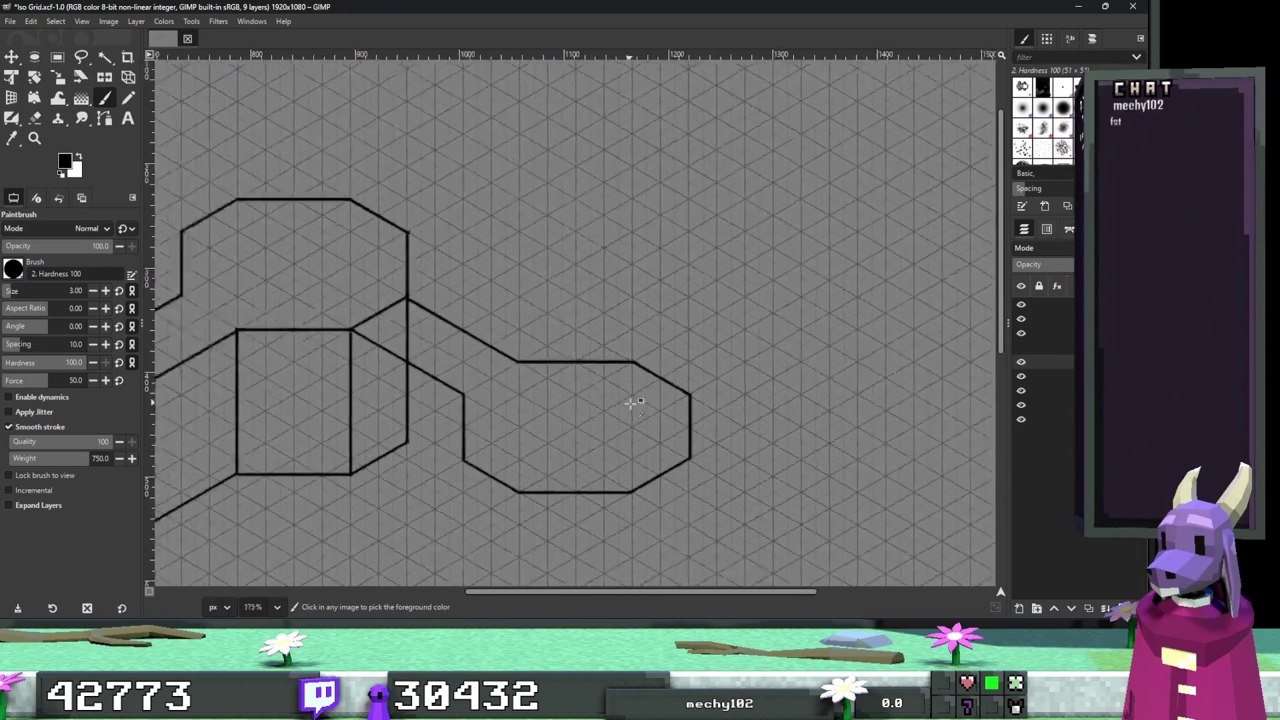
{"action": "scroll", "coordinate": [677, 394], "scroll_direction": "up", "scroll_amount": 3}
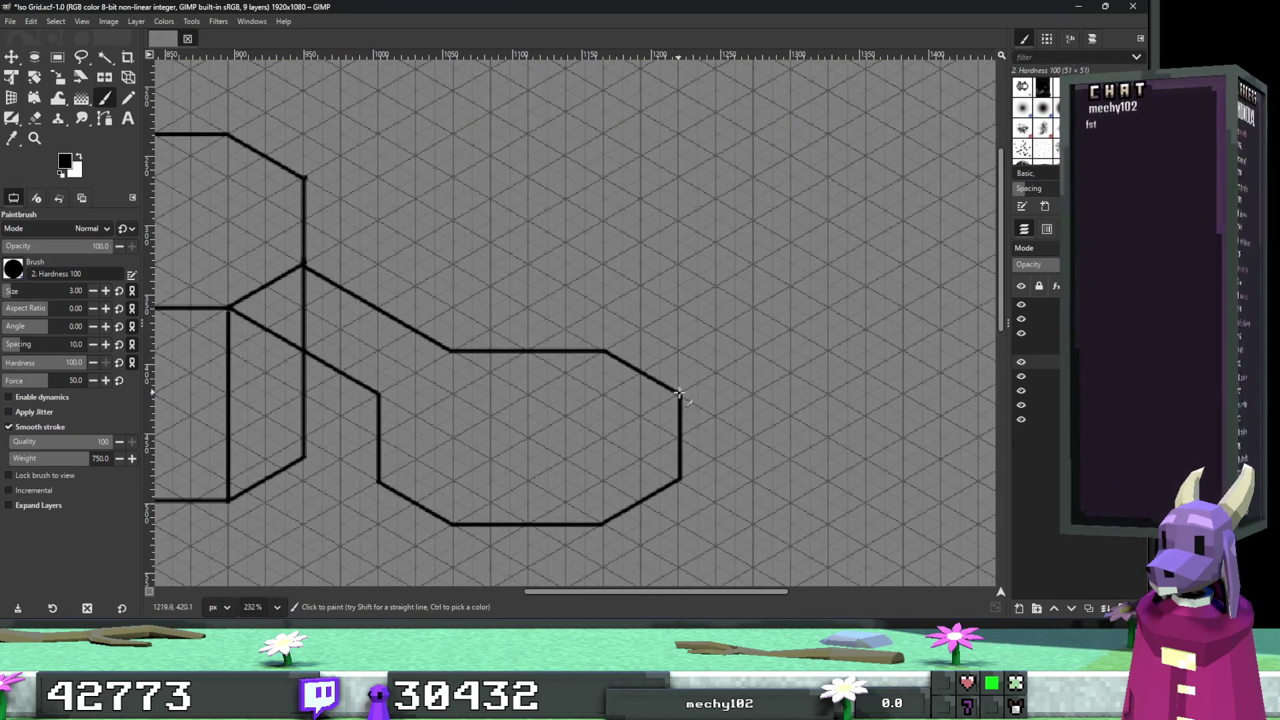
Draw a corridor edge up-right and outline the third octagonal room connected to it.
{"action": "left_click", "coordinate": [830, 306], "text": "shift"}
{"action": "scroll", "coordinate": [780, 354], "scroll_direction": "right", "scroll_amount": 3}
{"action": "scroll", "coordinate": [780, 354], "scroll_direction": "up", "scroll_amount": 1}
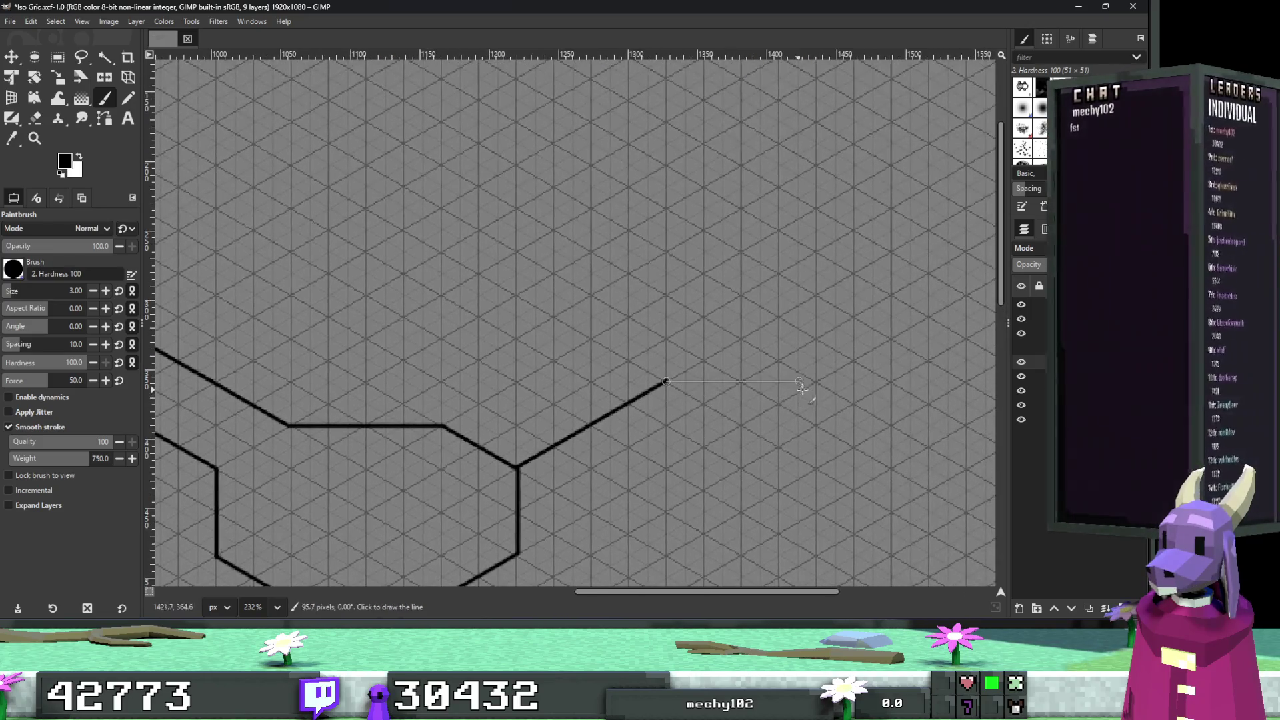
{"action": "left_click", "coordinate": [817, 380], "text": "shift"}
{"action": "left_click", "coordinate": [893, 340], "text": "shift"}
{"action": "left_click", "coordinate": [893, 252], "text": "shift"}
{"action": "left_click", "coordinate": [816, 210], "text": "shift"}
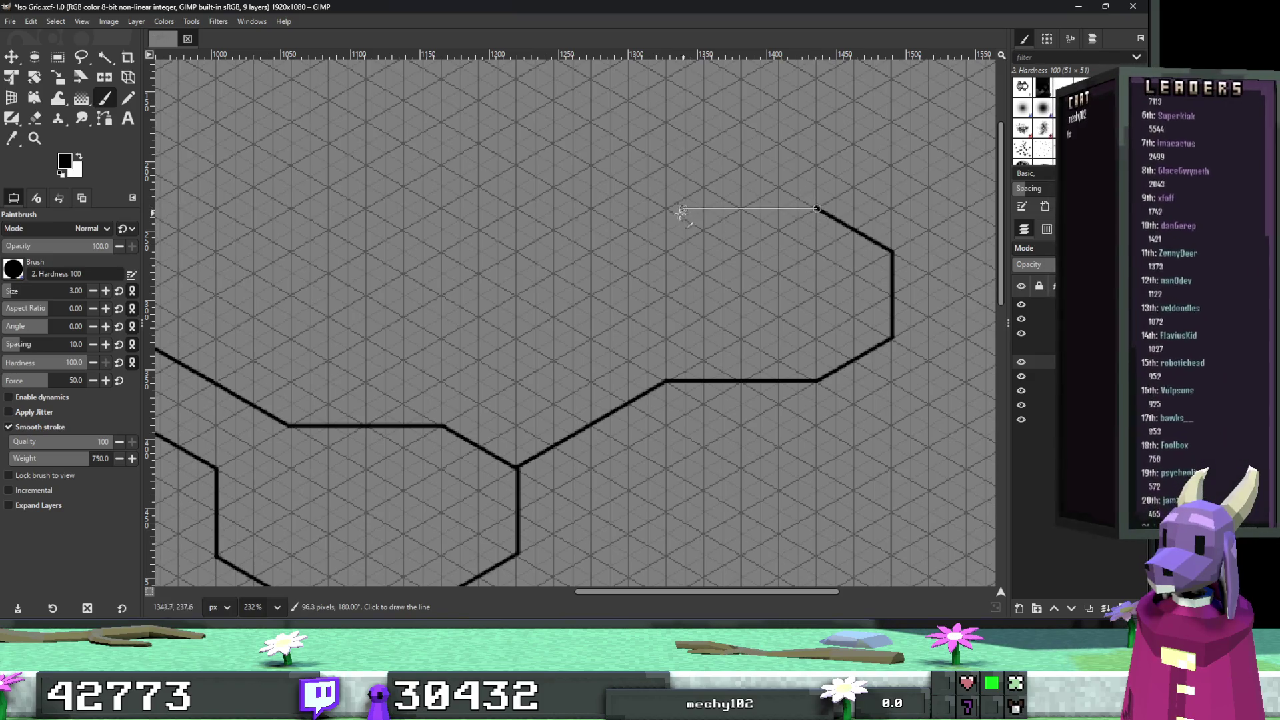
{"action": "left_click", "coordinate": [666, 208], "text": "shift"}
{"action": "left_click", "coordinate": [591, 252], "text": "shift"}
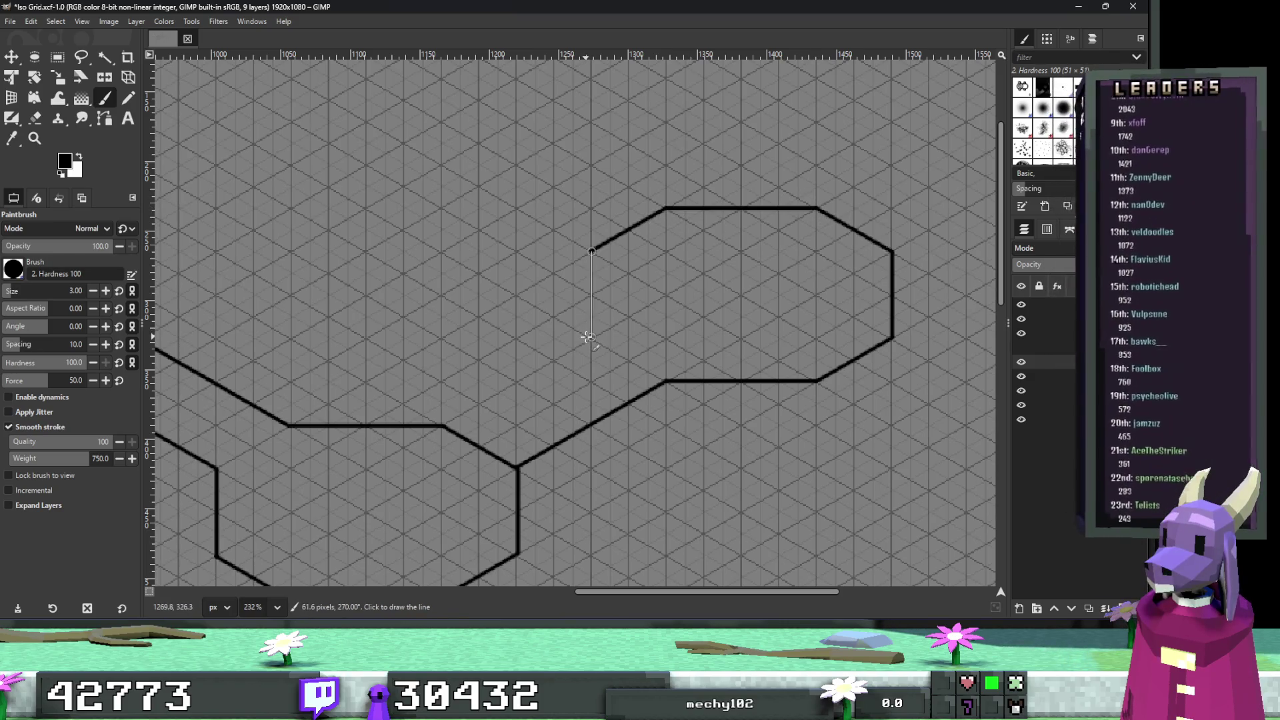
{"action": "left_click", "coordinate": [587, 336], "text": "shift"}
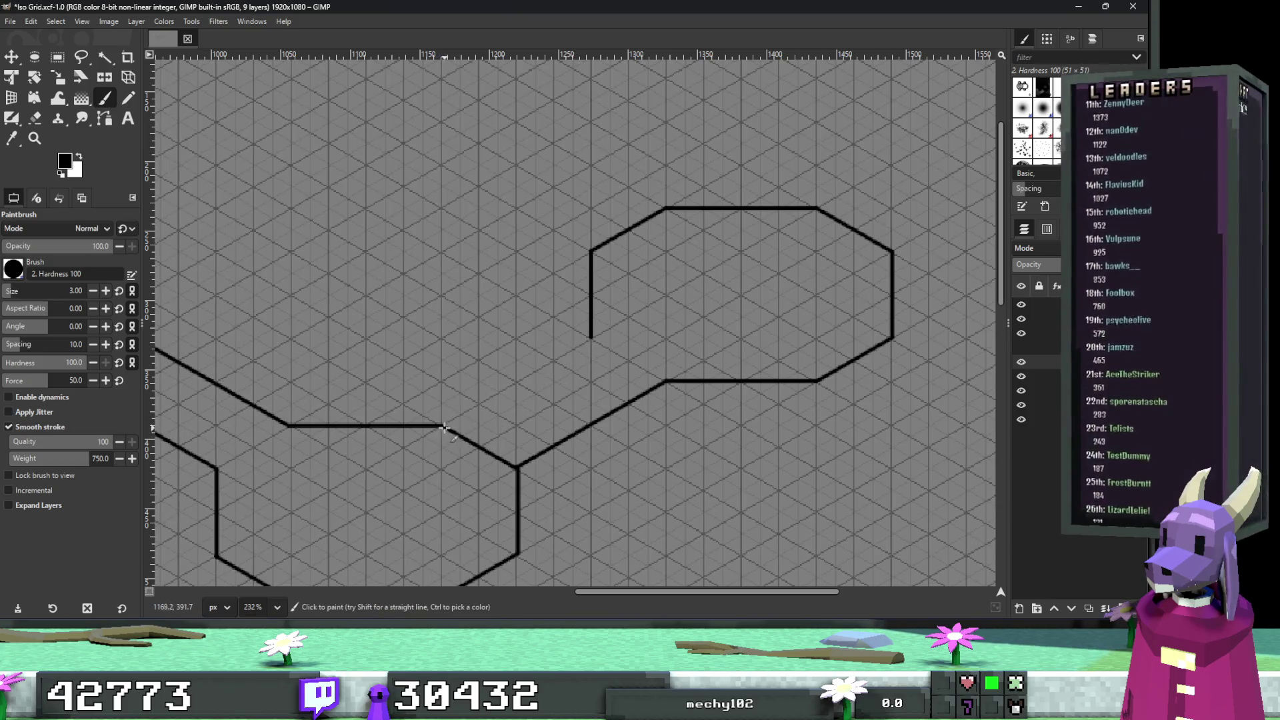
{"action": "left_click", "coordinate": [442, 425], "text": "shift"}
{"action": "scroll", "coordinate": [604, 362], "scroll_direction": "down", "scroll_amount": 5}
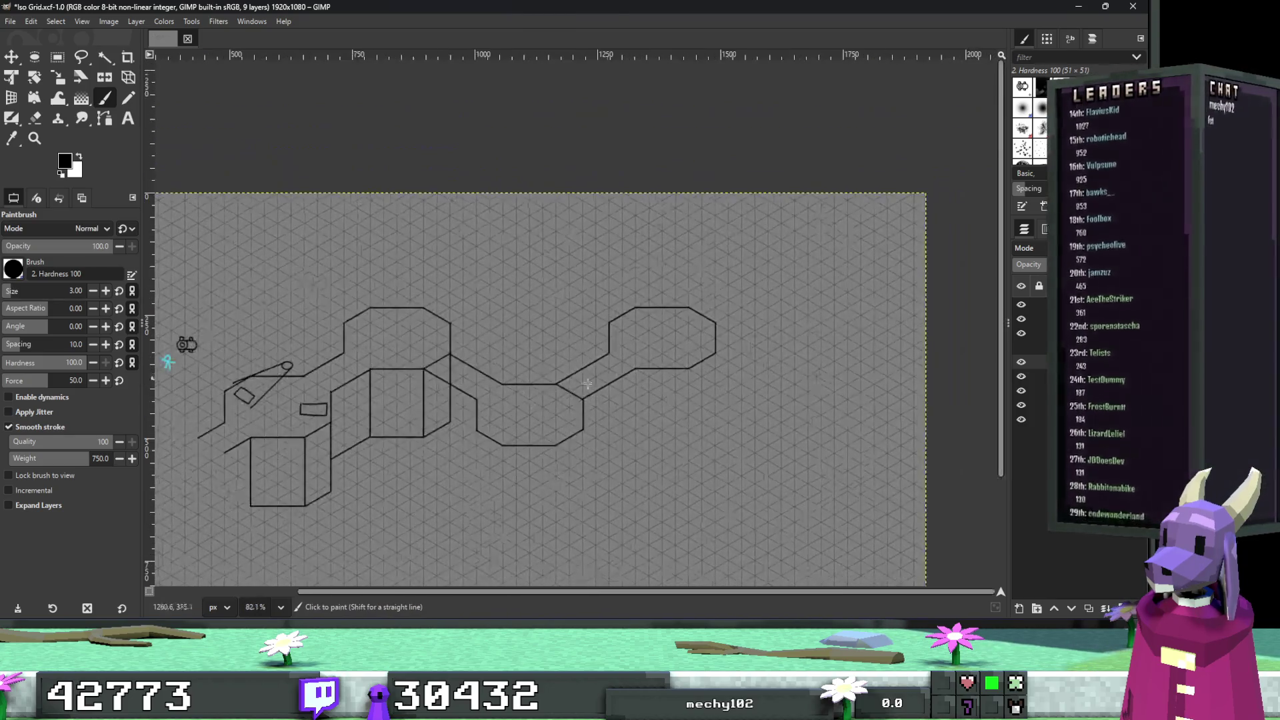
Erase stray line bits at the corridor-box junction with the Eraser.
{"action": "key", "text": "shift+e"}
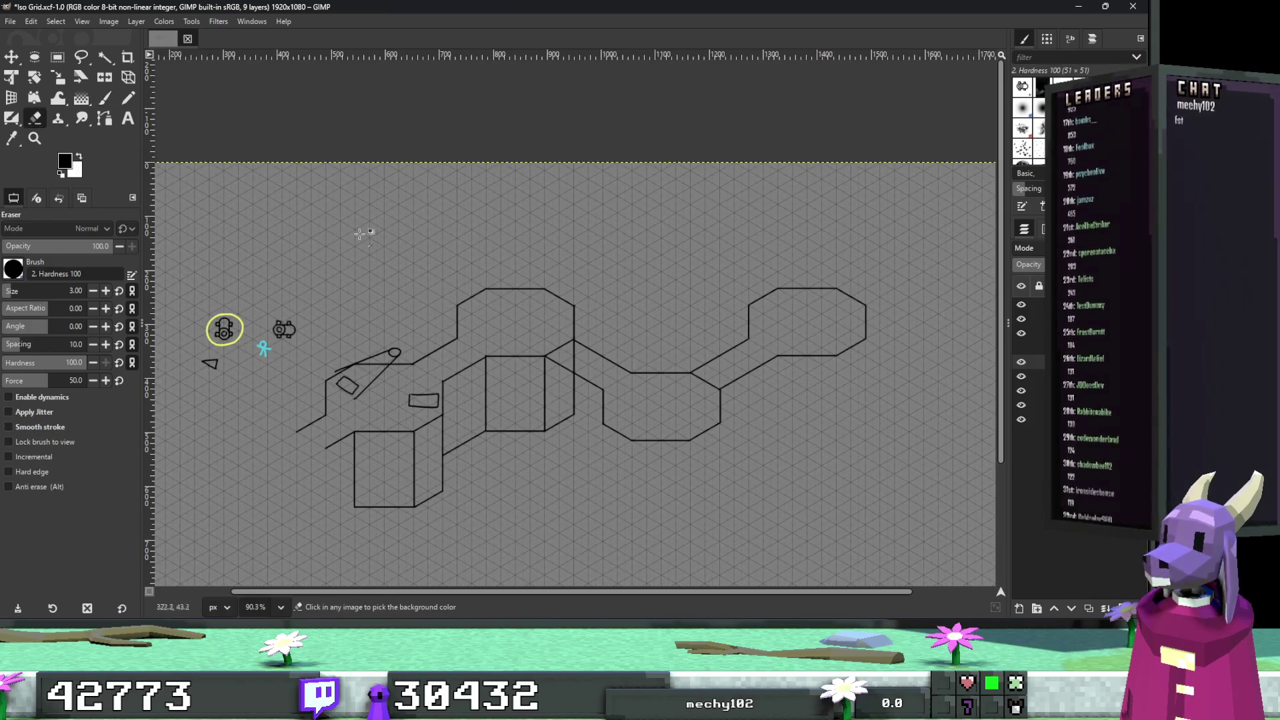
{"action": "scroll", "coordinate": [601, 352], "scroll_direction": "up", "scroll_amount": 3}
{"action": "scroll", "coordinate": [601, 352], "scroll_direction": "up", "scroll_amount": 4}
{"action": "left_click", "coordinate": [589, 330]}
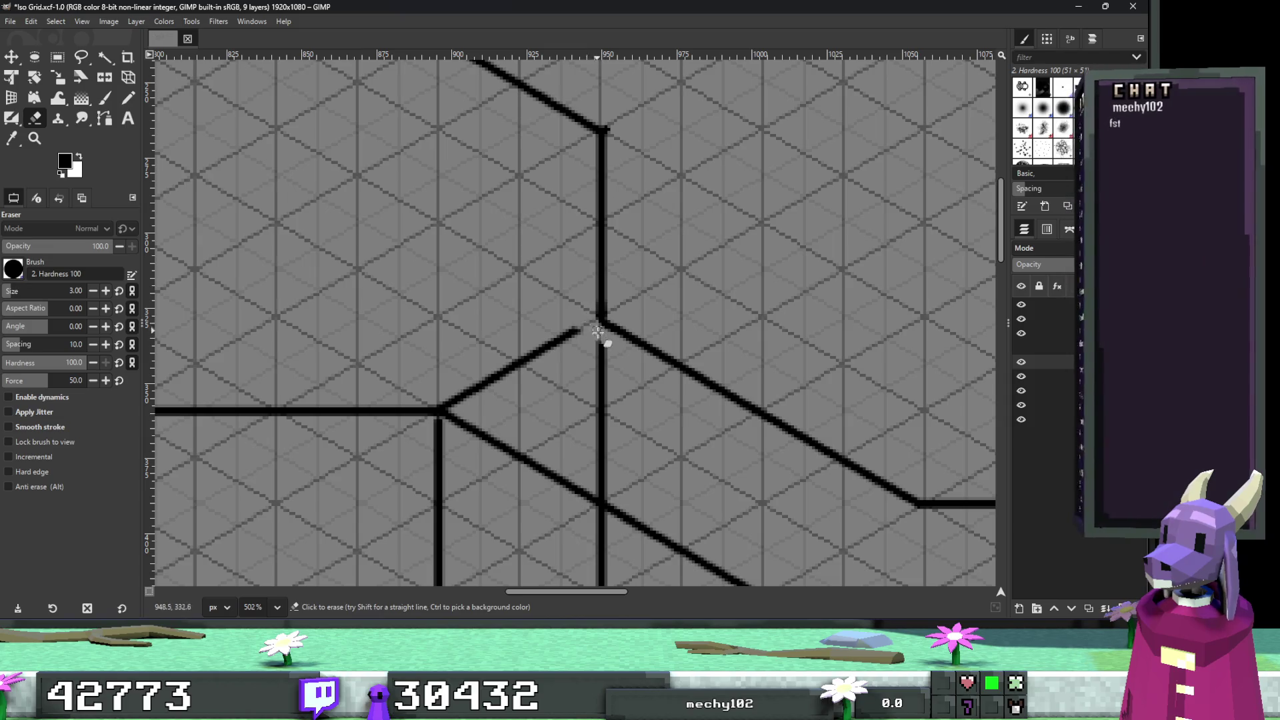
{"action": "left_click", "coordinate": [448, 404]}
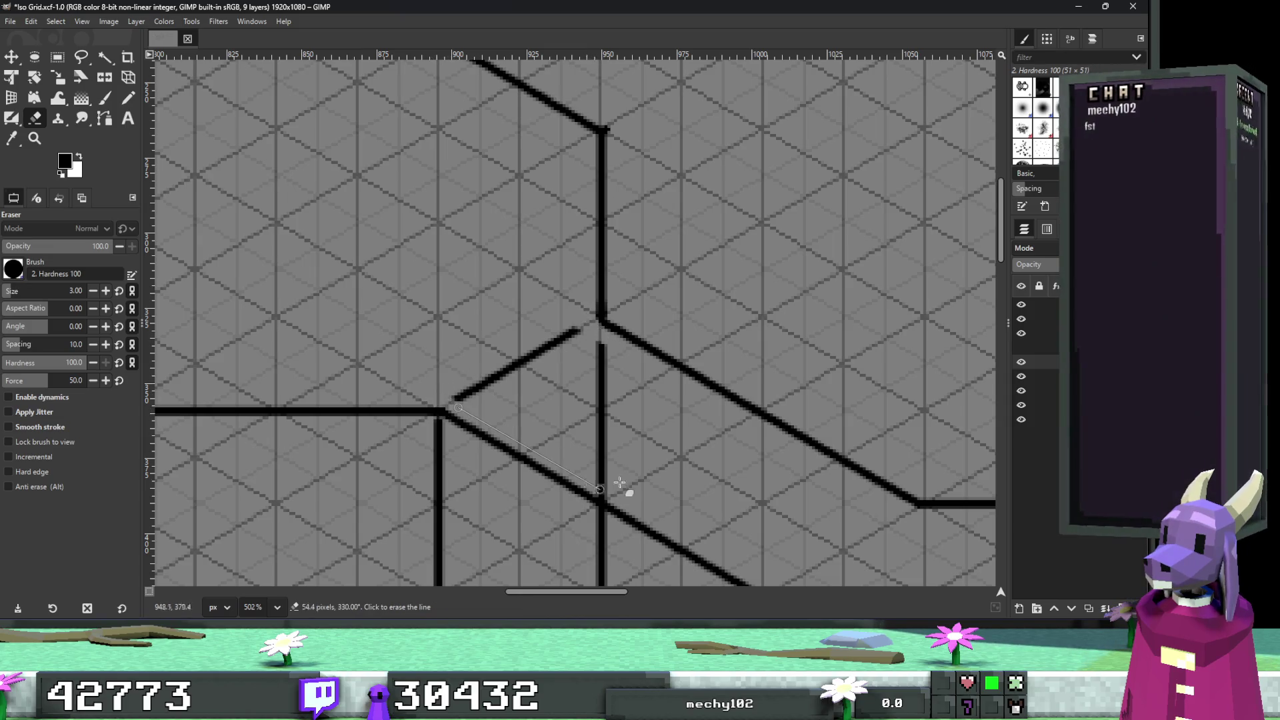
Delete the stray vertical and short diagonal pieces via Free and Fuzzy Select, then clear the selection.
{"action": "left_click", "coordinate": [81, 57]}
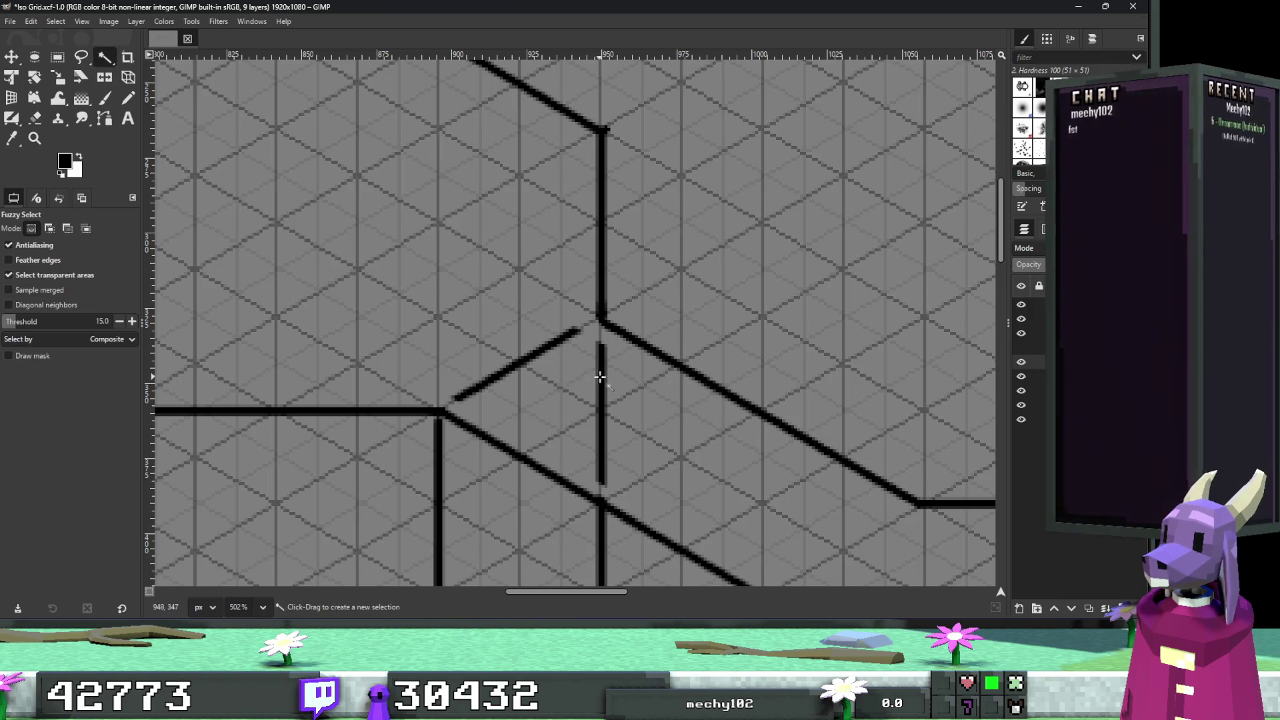
{"action": "left_click_drag", "start_coordinate": [596, 342], "coordinate": [572, 360]}
{"action": "key", "text": "Delete"}
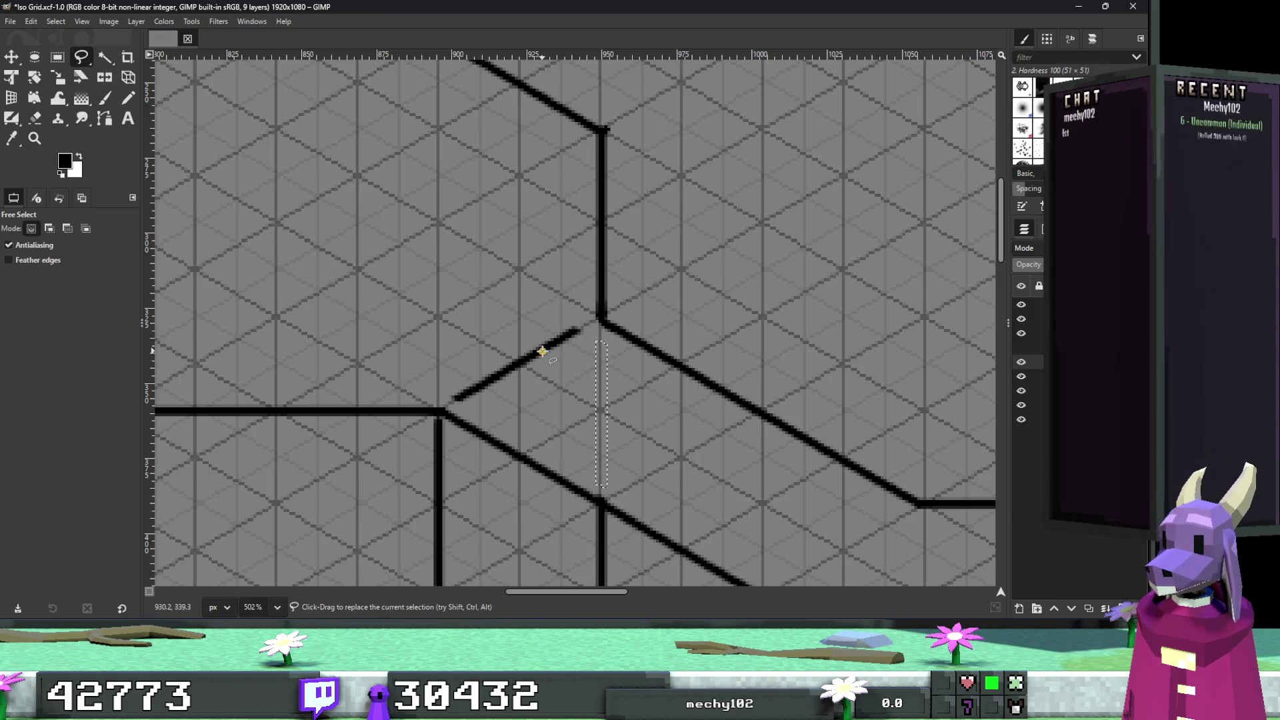
{"action": "left_click", "coordinate": [105, 57]}
{"action": "left_click", "coordinate": [523, 372]}
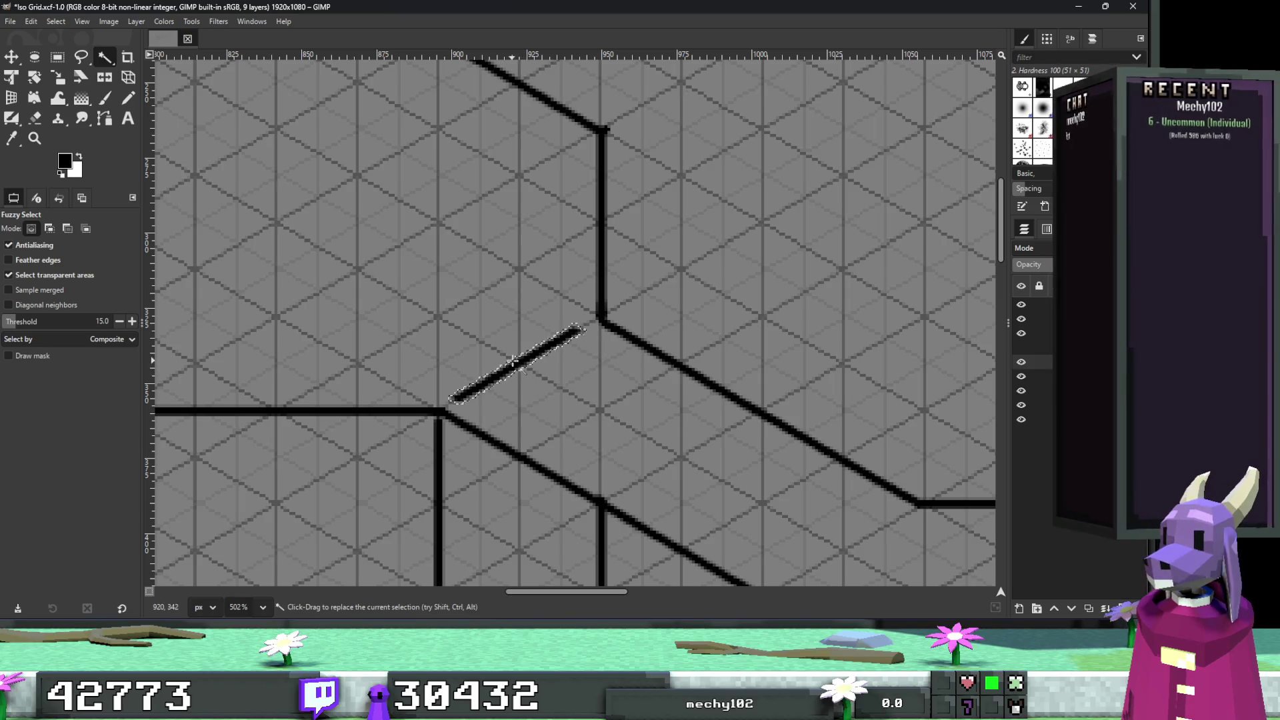
{"action": "key", "text": "Delete"}
{"action": "key", "text": "r"}
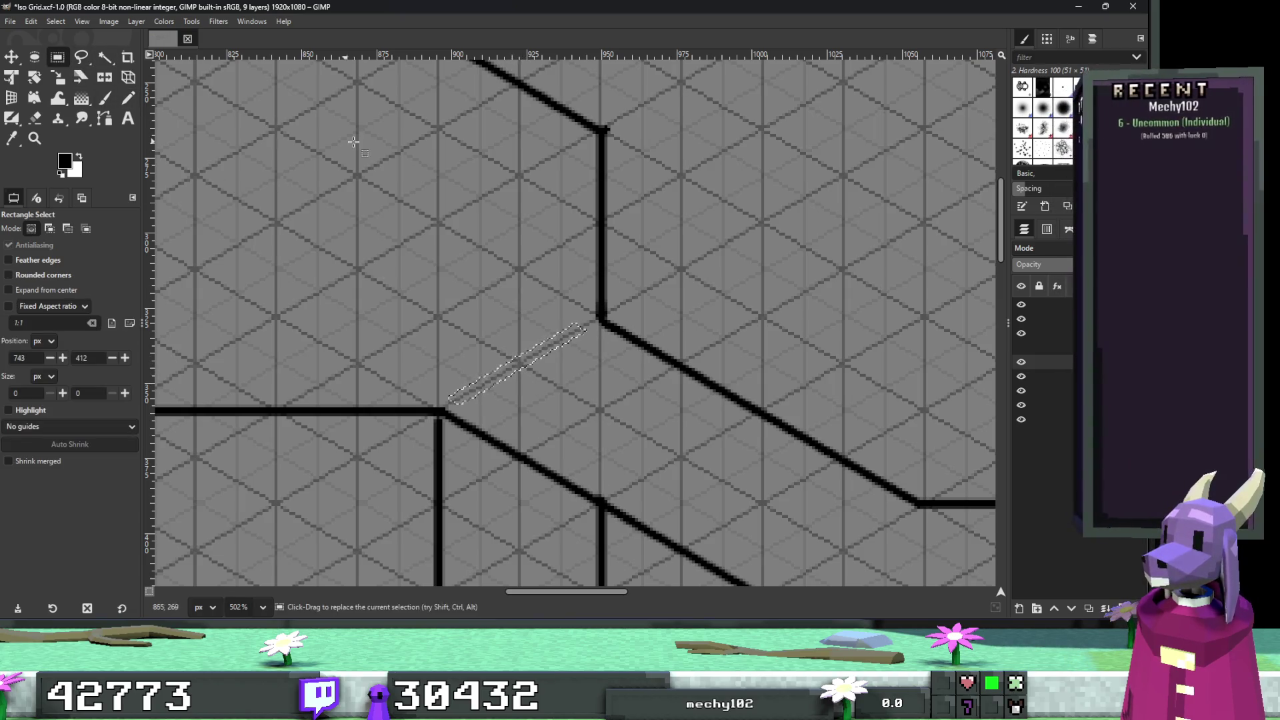
{"action": "left_click", "coordinate": [474, 366]}
{"action": "scroll", "coordinate": [580, 268], "scroll_direction": "down", "scroll_amount": 1}
{"action": "scroll", "coordinate": [580, 268], "scroll_direction": "down", "scroll_amount": 5}
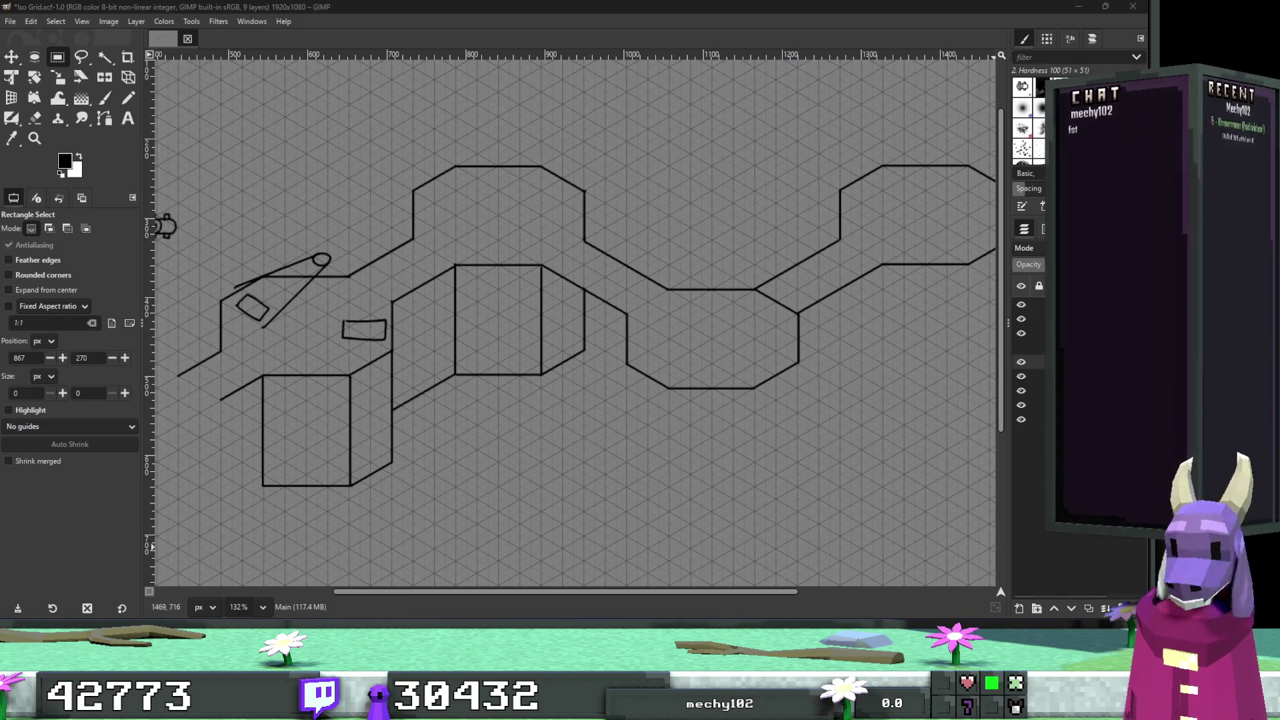
{"action": "scroll", "coordinate": [709, 423], "scroll_direction": "down", "scroll_amount": 3}
{"action": "scroll", "coordinate": [737, 337], "scroll_direction": "left", "scroll_amount": 2}
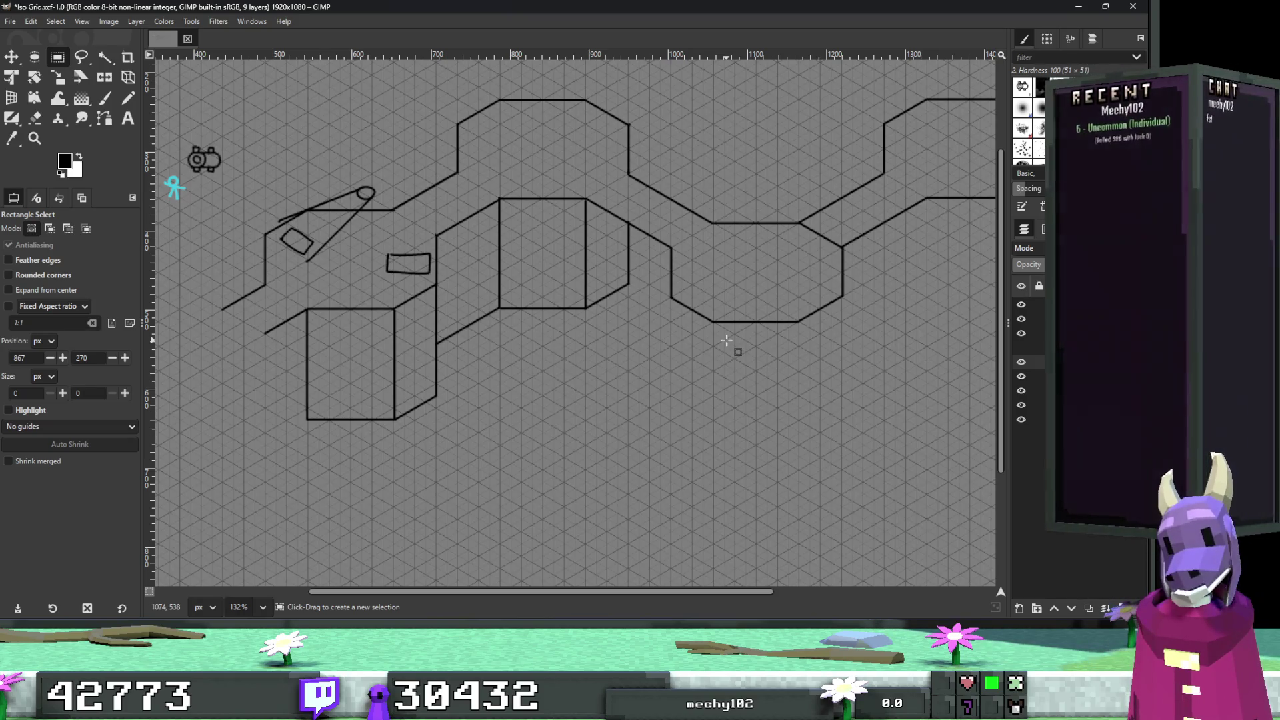
{"action": "scroll", "coordinate": [742, 342], "scroll_direction": "right", "scroll_amount": 2}
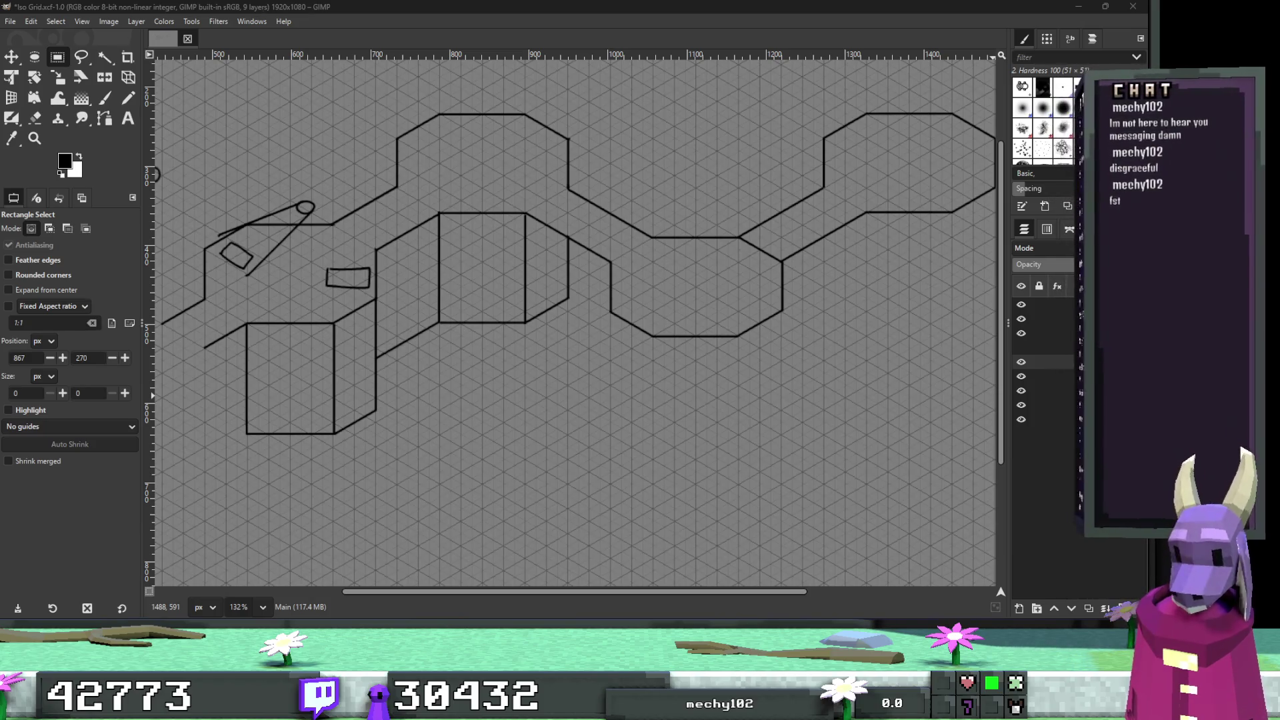
{"action": "key", "text": "alt+Tab"}
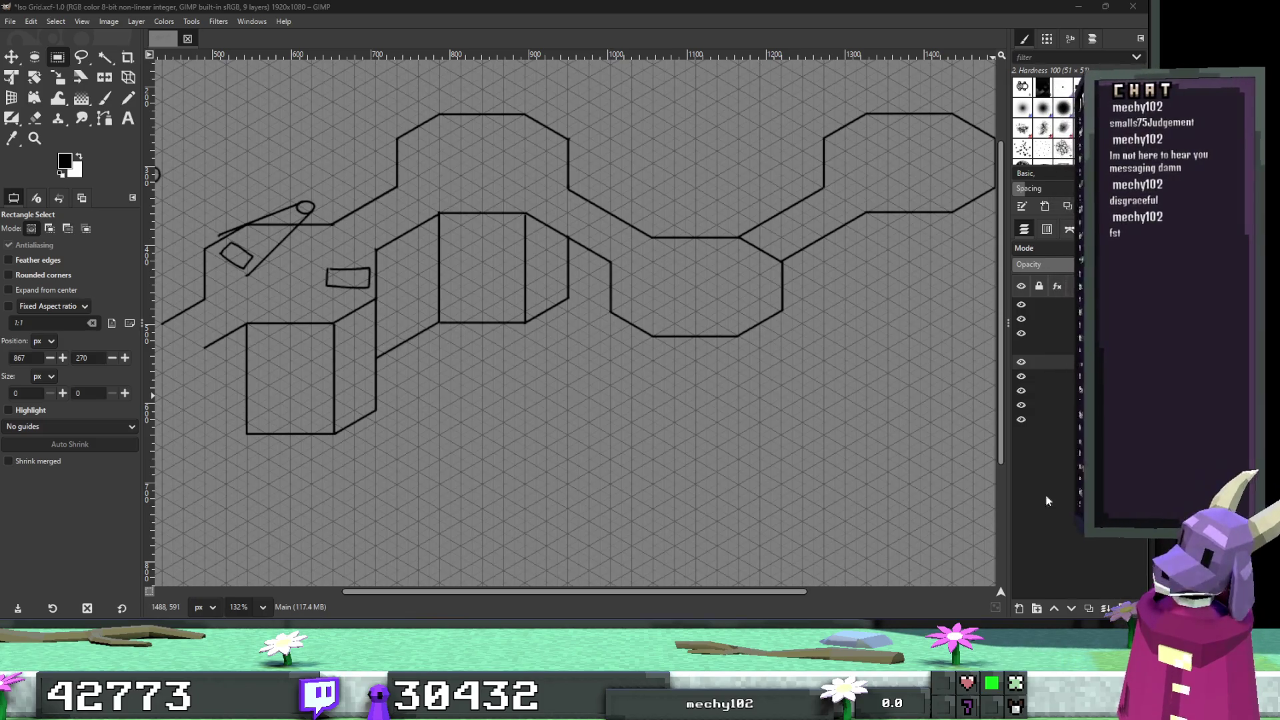
{"action": "key", "text": "super"}
Search Windows for 'trench' and launch TrenchBroom.exe to its welcome window.
{"action": "type", "text": "trenchBroom.exe"}
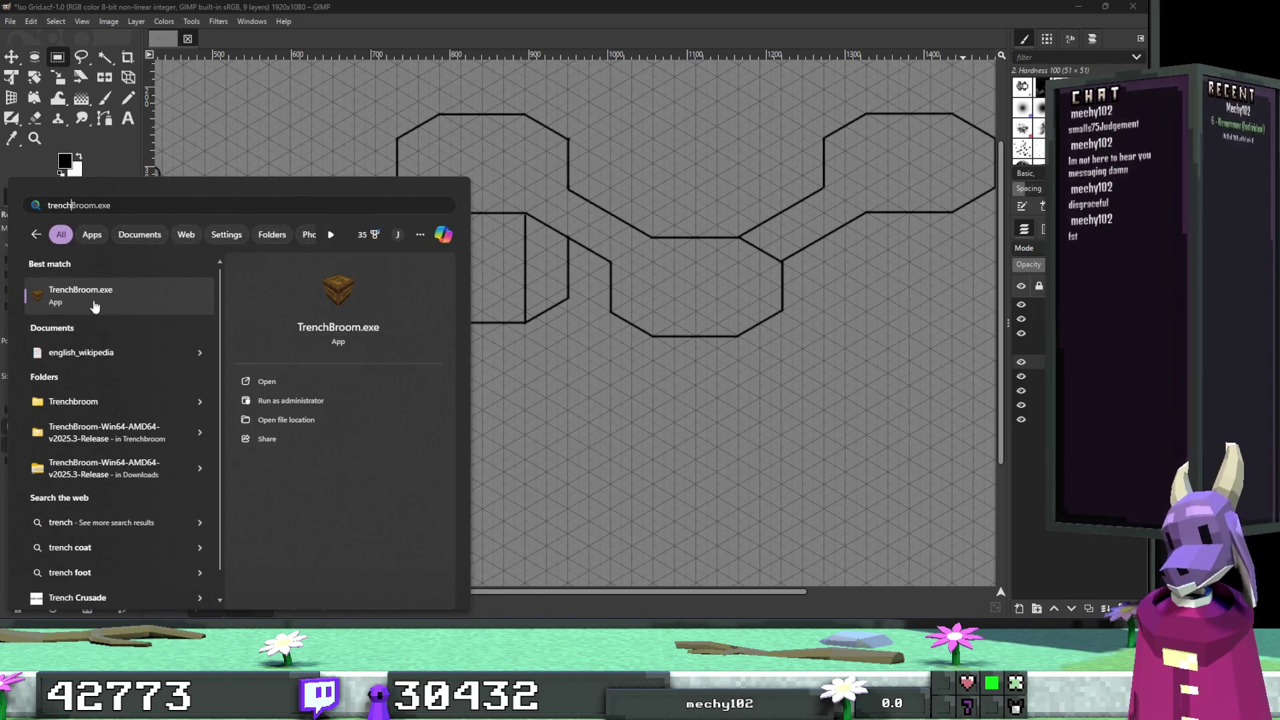
{"action": "left_click", "coordinate": [94, 306]}
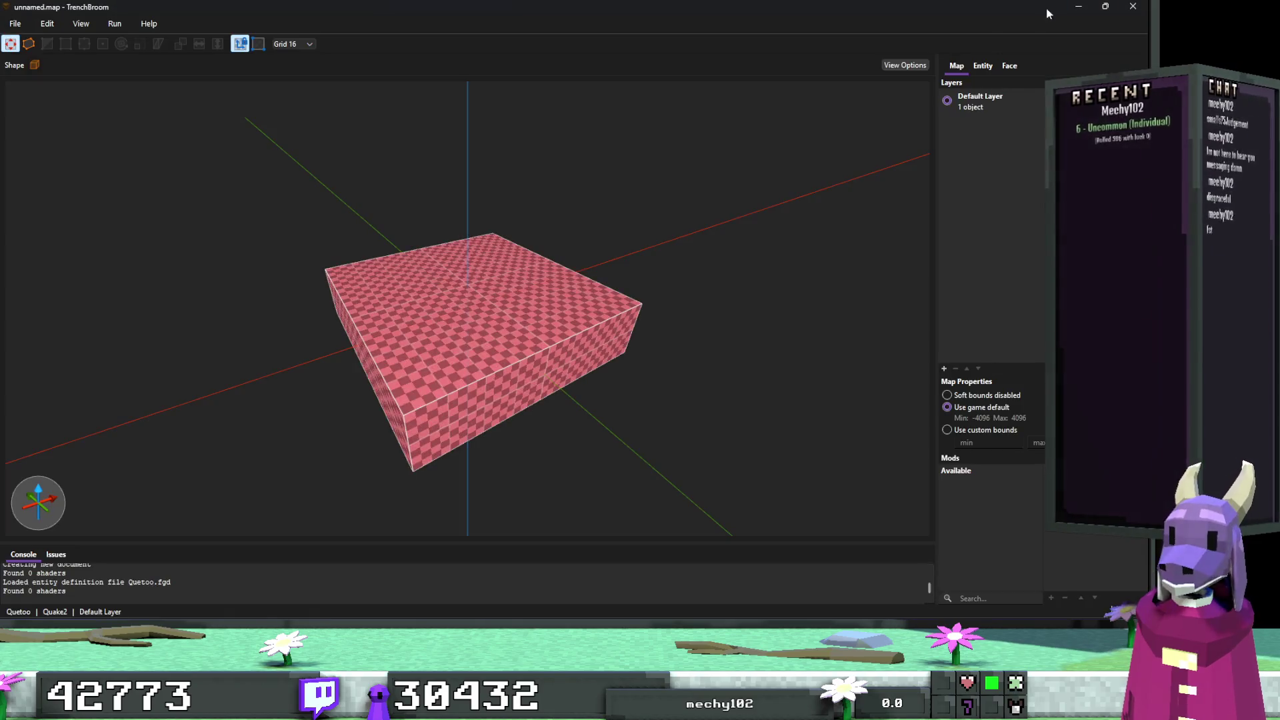
{"action": "key", "text": "alt+Tab"}
{"action": "key", "text": "super"}
{"action": "type", "text": "trench"}
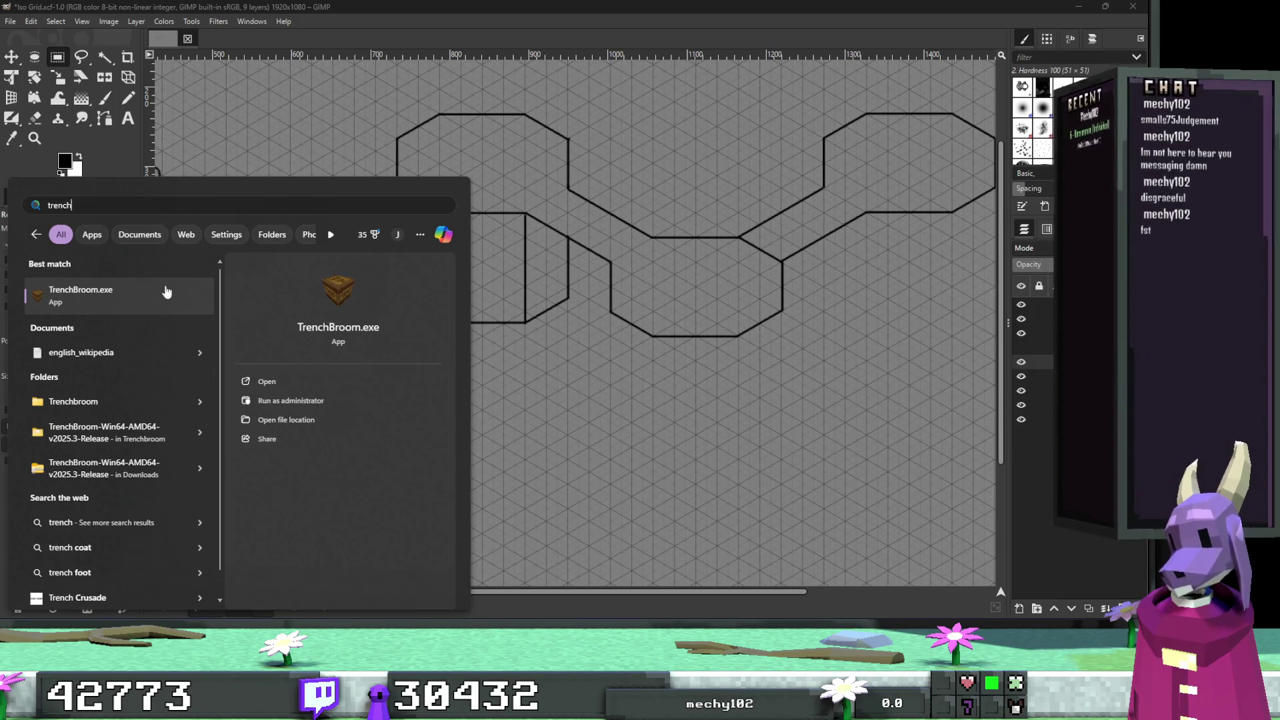
{"action": "left_click", "coordinate": [167, 292]}
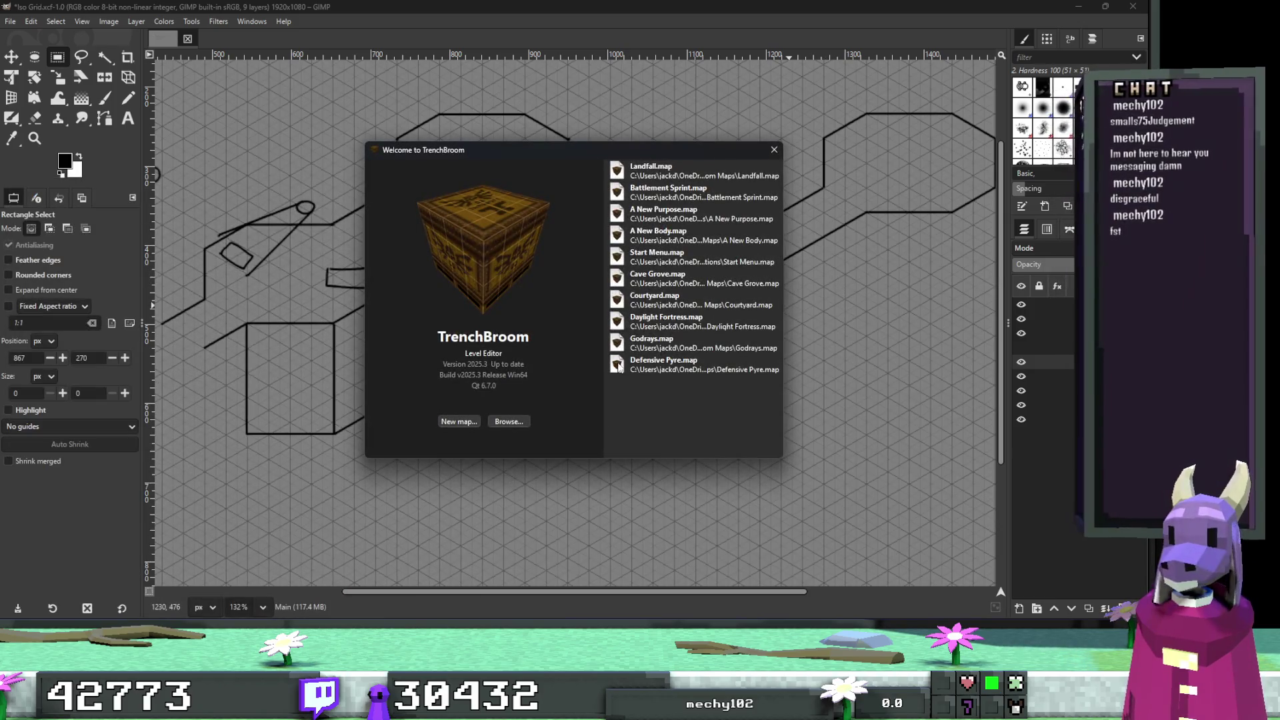
Create a new UDL map and move its starting box brush to a new spot.
{"action": "left_click", "coordinate": [459, 422]}
{"action": "left_click", "coordinate": [641, 310]}
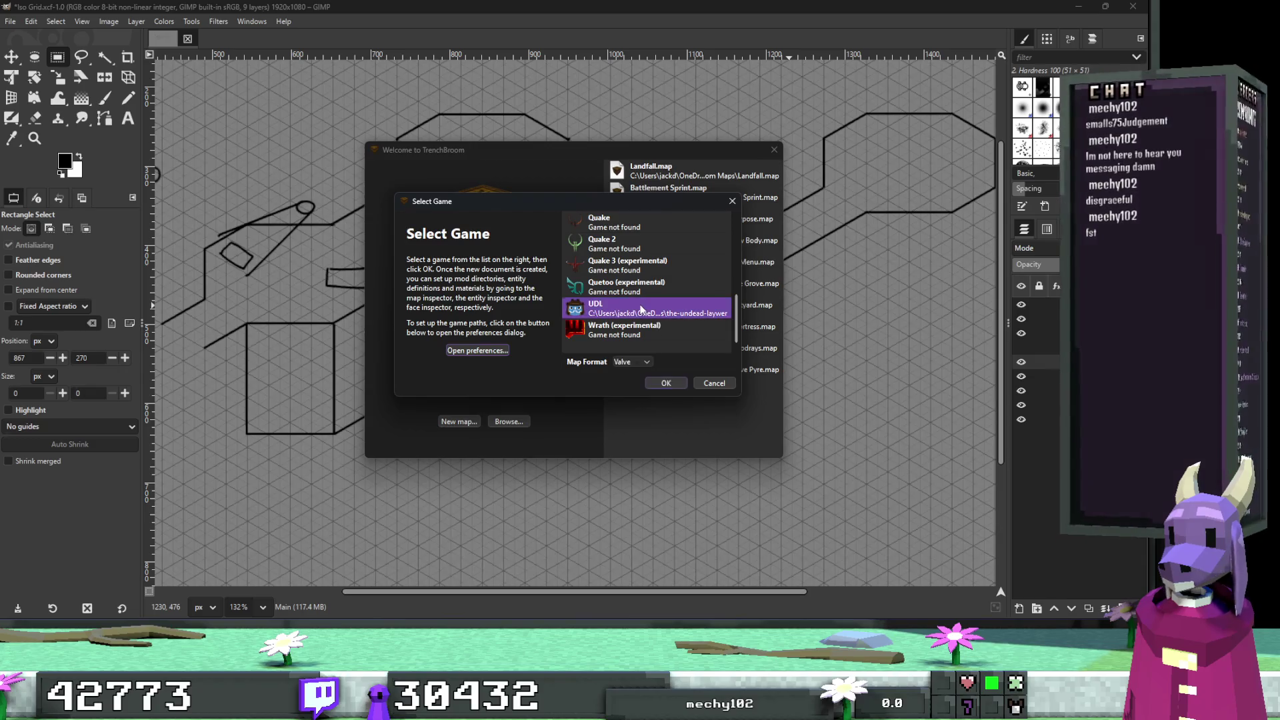
{"action": "double_click", "coordinate": [641, 310]}
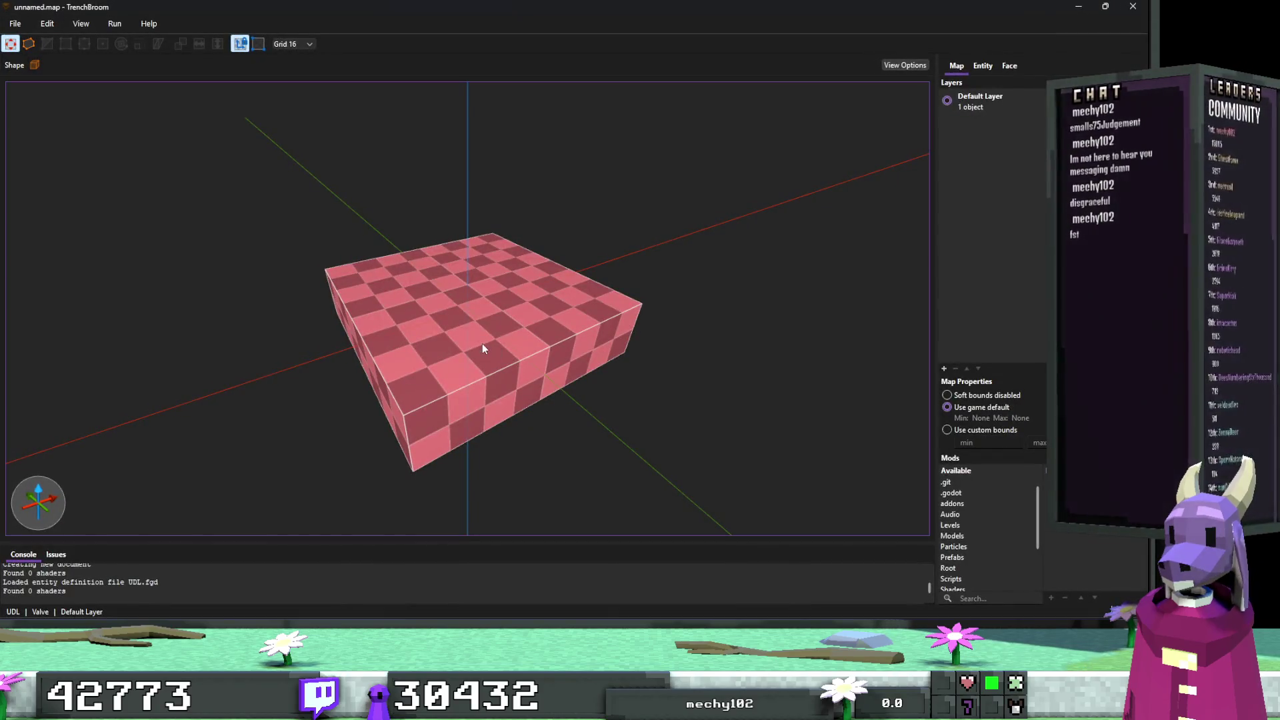
{"action": "left_click", "coordinate": [482, 343]}
{"action": "mouse_move", "coordinate": [492, 360]}
{"action": "left_mouse_down"}
{"action": "mouse_move", "coordinate": [518, 338]}
{"action": "mouse_move", "coordinate": [515, 308]}
{"action": "mouse_move", "coordinate": [504, 332]}
{"action": "mouse_move", "coordinate": [248, 413]}
{"action": "mouse_move", "coordinate": [293, 378]}
{"action": "left_mouse_up"}
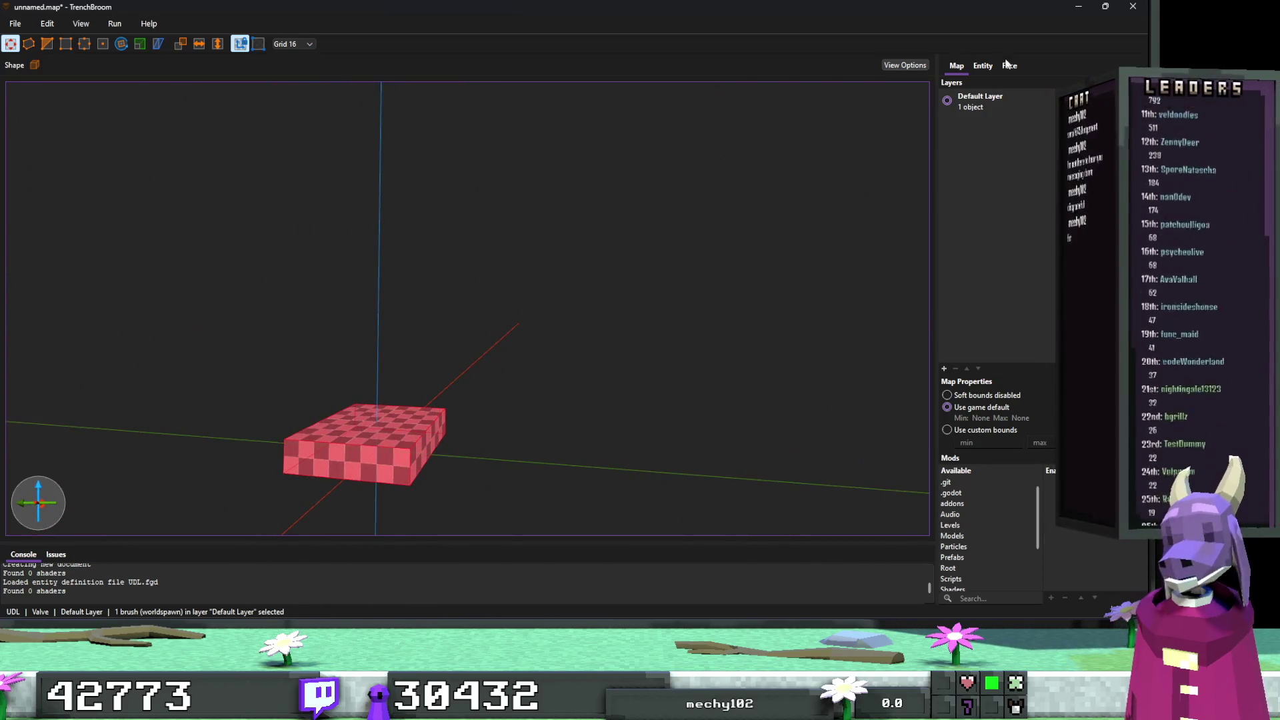
Apply the red_grid material to the starting box brush.
{"action": "left_click", "coordinate": [1009, 65]}
{"action": "left_click", "coordinate": [1046, 360]}
{"action": "left_click", "coordinate": [449, 466]}
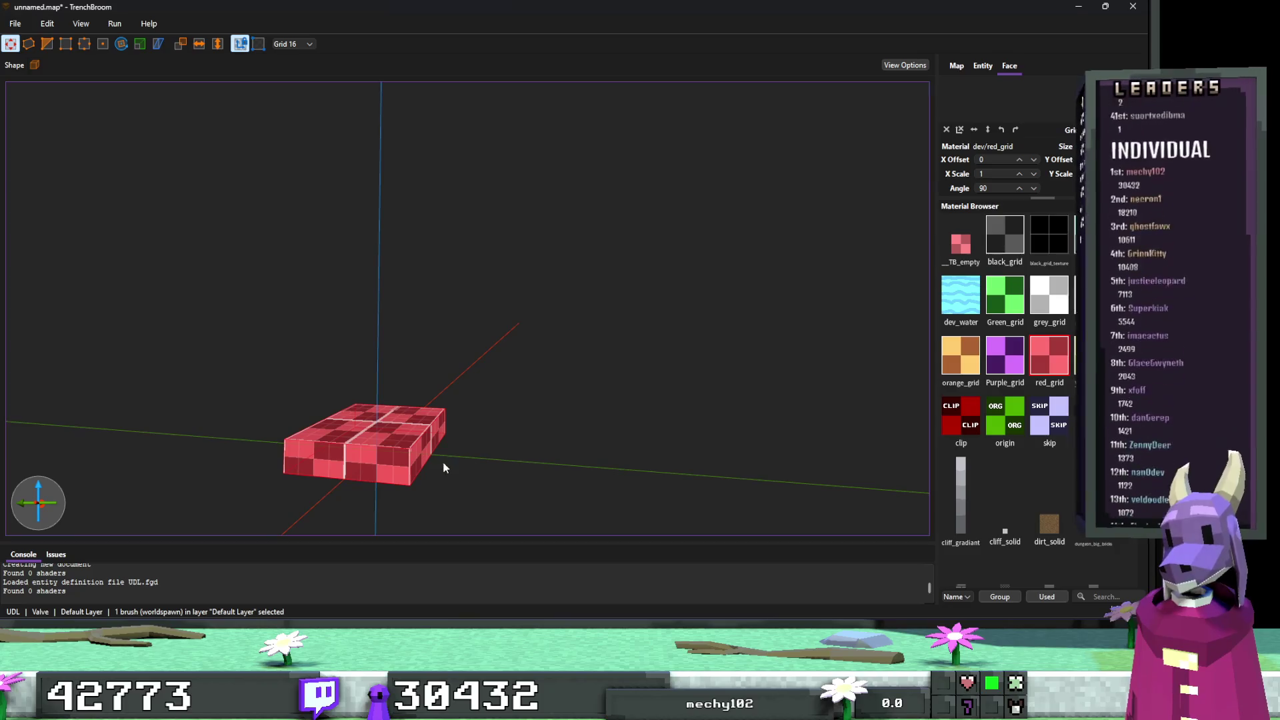
{"action": "mouse_move", "coordinate": [550, 431]}
{"action": "left_mouse_down"}
{"action": "mouse_move", "coordinate": [530, 445]}
{"action": "mouse_move", "coordinate": [548, 375]}
{"action": "mouse_move", "coordinate": [539, 427]}
{"action": "left_mouse_up"}
{"action": "left_click", "coordinate": [539, 418]}
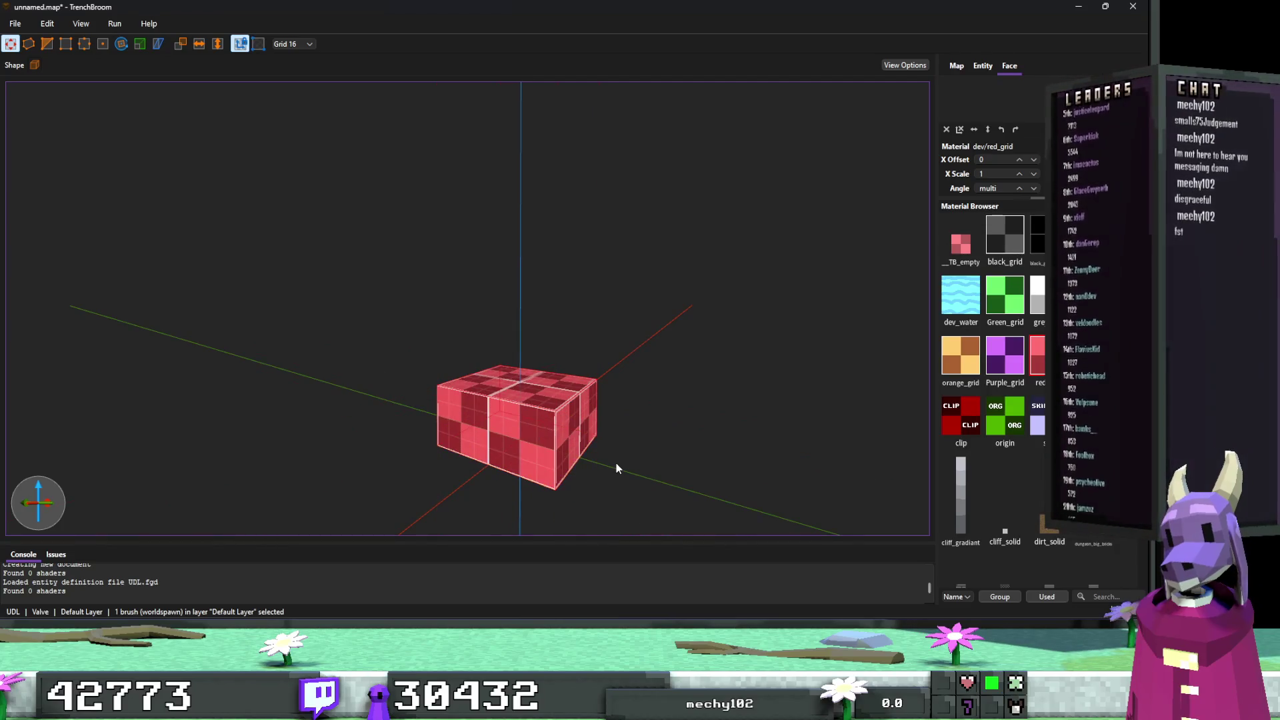
{"action": "key", "text": "ctrl+z"}
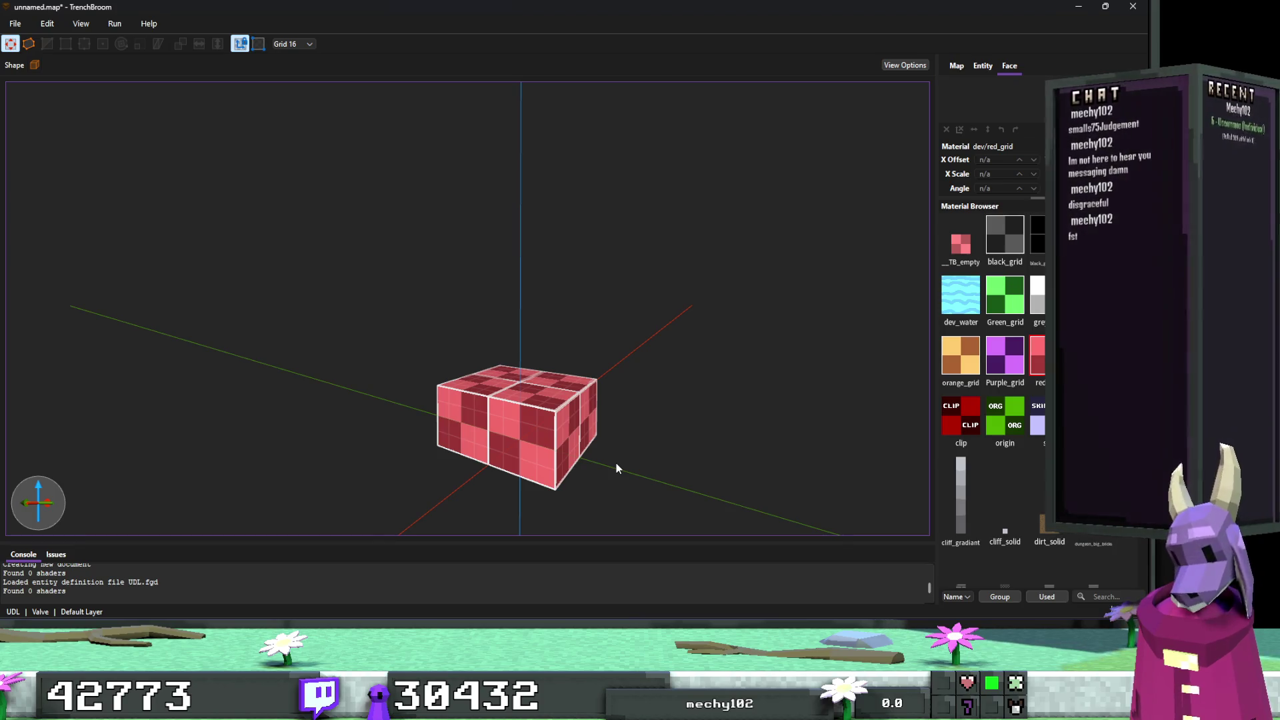
Stretch the red_grid box lengthwise into a slab.
{"action": "left_click", "coordinate": [606, 344]}
{"action": "mouse_move", "coordinate": [607, 333]}
{"action": "left_mouse_down"}
{"action": "mouse_move", "coordinate": [639, 382]}
{"action": "mouse_move", "coordinate": [644, 361]}
{"action": "mouse_move", "coordinate": [624, 346]}
{"action": "mouse_move", "coordinate": [623, 363]}
{"action": "mouse_move", "coordinate": [632, 343]}
{"action": "mouse_move", "coordinate": [390, 324]}
{"action": "mouse_move", "coordinate": [544, 350]}
{"action": "mouse_move", "coordinate": [406, 349]}
{"action": "mouse_move", "coordinate": [520, 355]}
{"action": "left_mouse_up"}
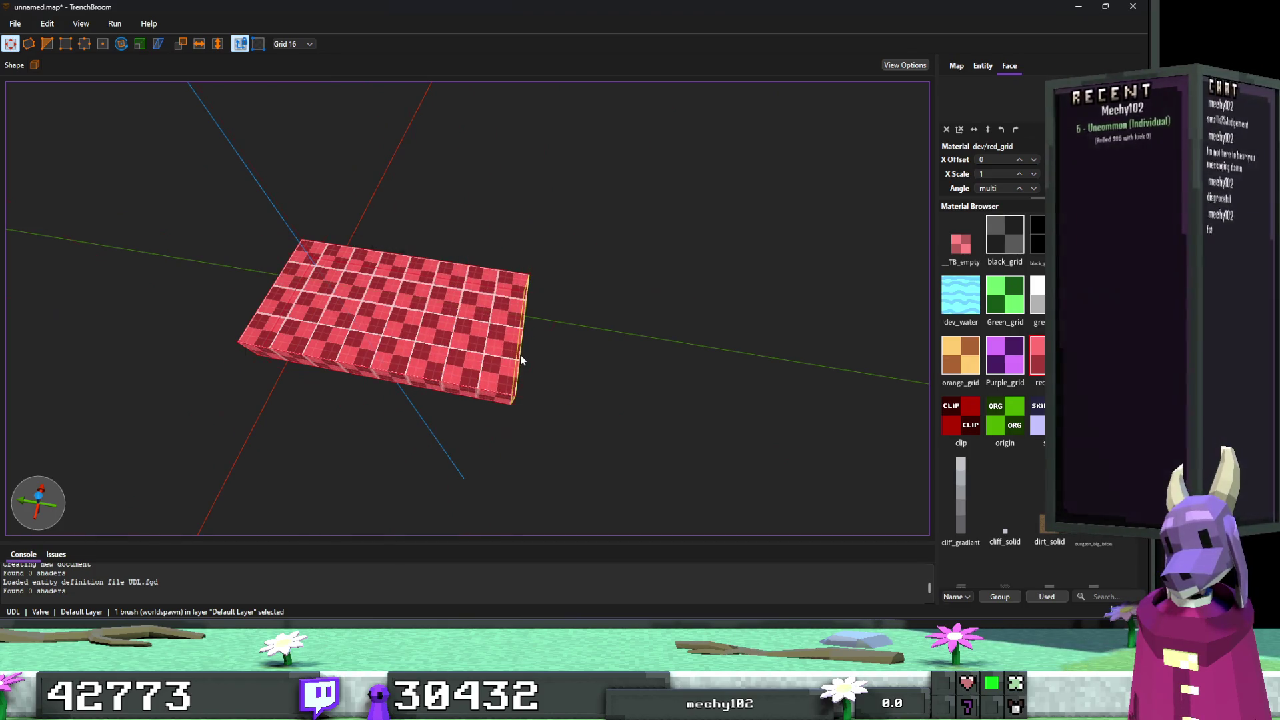
{"action": "left_click", "coordinate": [984, 66]}
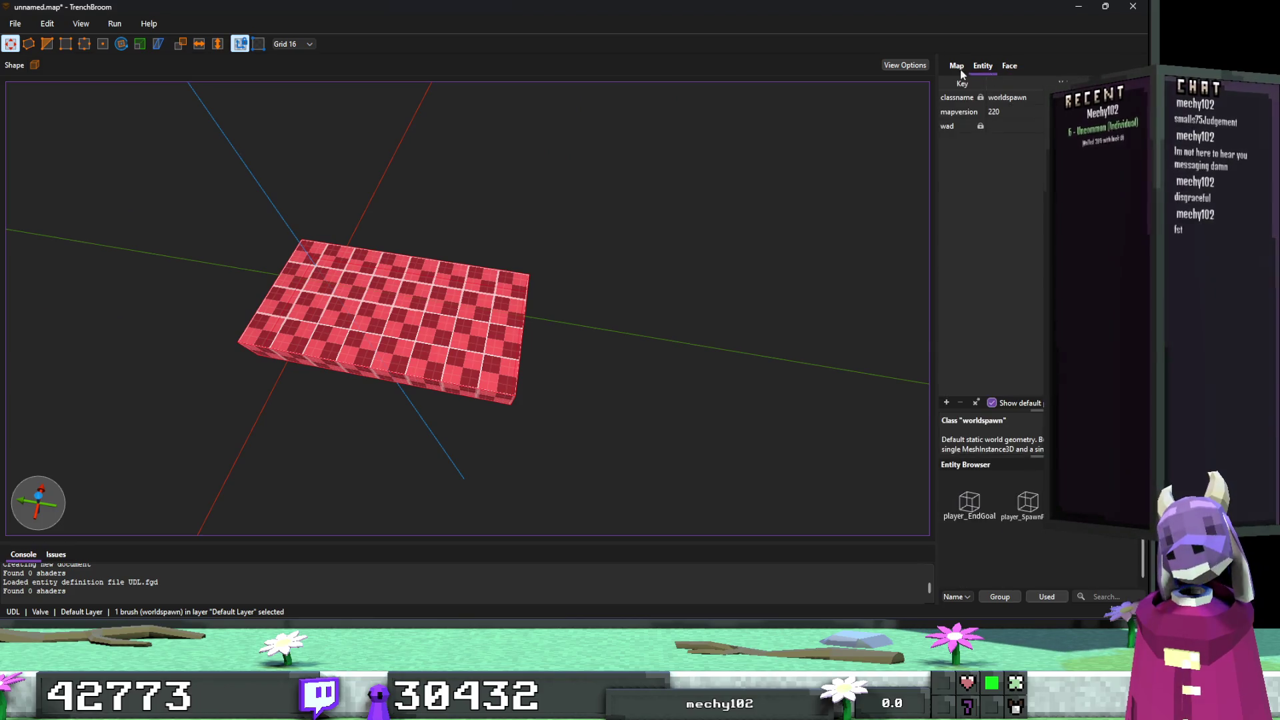
{"action": "left_click", "coordinate": [957, 66]}
{"action": "left_click", "coordinate": [1008, 66]}
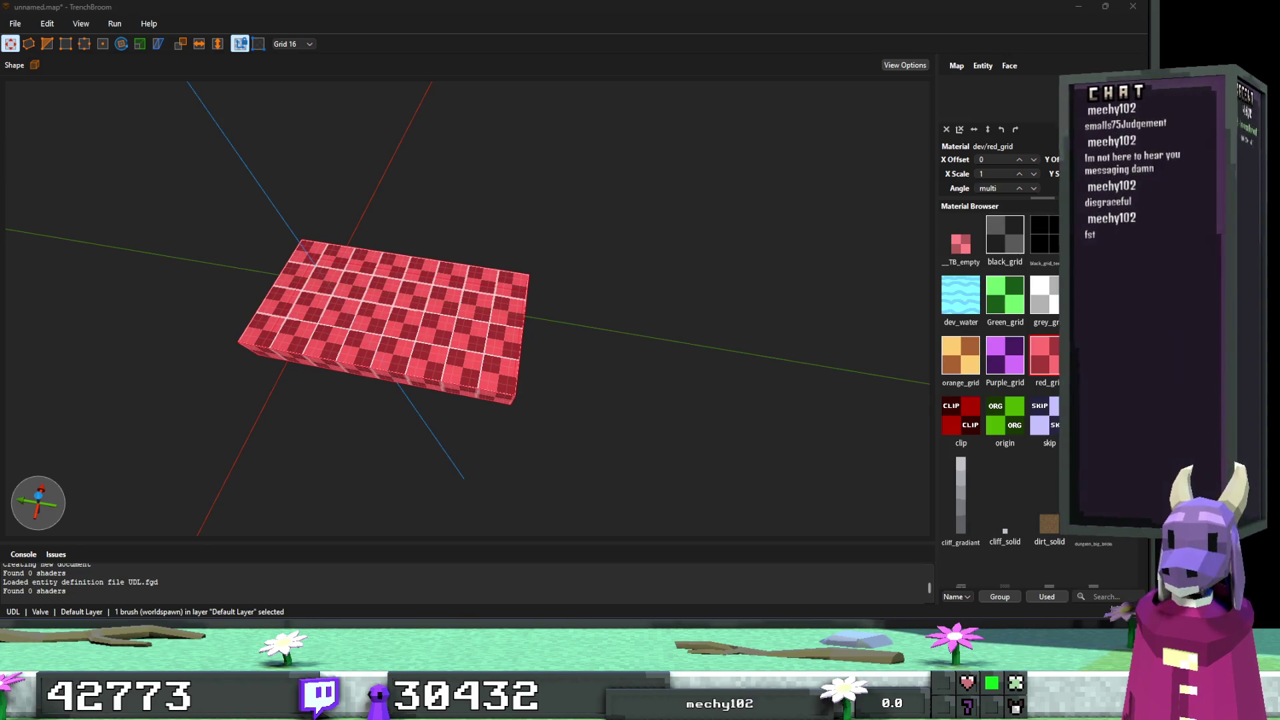
{"action": "mouse_move", "coordinate": [731, 392]}
{"action": "left_mouse_down"}
{"action": "mouse_move", "coordinate": [822, 394]}
{"action": "mouse_move", "coordinate": [702, 357]}
{"action": "left_mouse_up"}
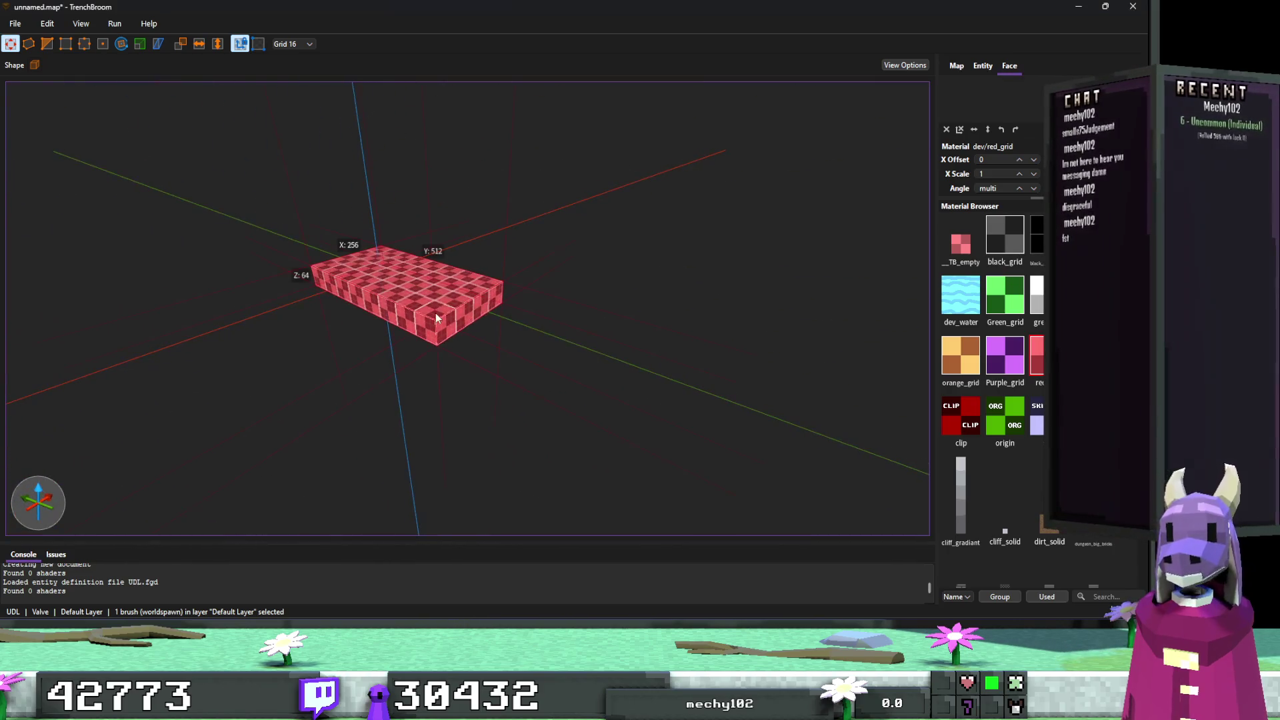
{"action": "mouse_move", "coordinate": [452, 326]}
{"action": "left_mouse_down"}
{"action": "mouse_move", "coordinate": [603, 362]}
{"action": "mouse_move", "coordinate": [485, 324]}
{"action": "mouse_move", "coordinate": [639, 383]}
{"action": "mouse_move", "coordinate": [567, 360]}
{"action": "mouse_move", "coordinate": [592, 374]}
{"action": "left_mouse_up"}
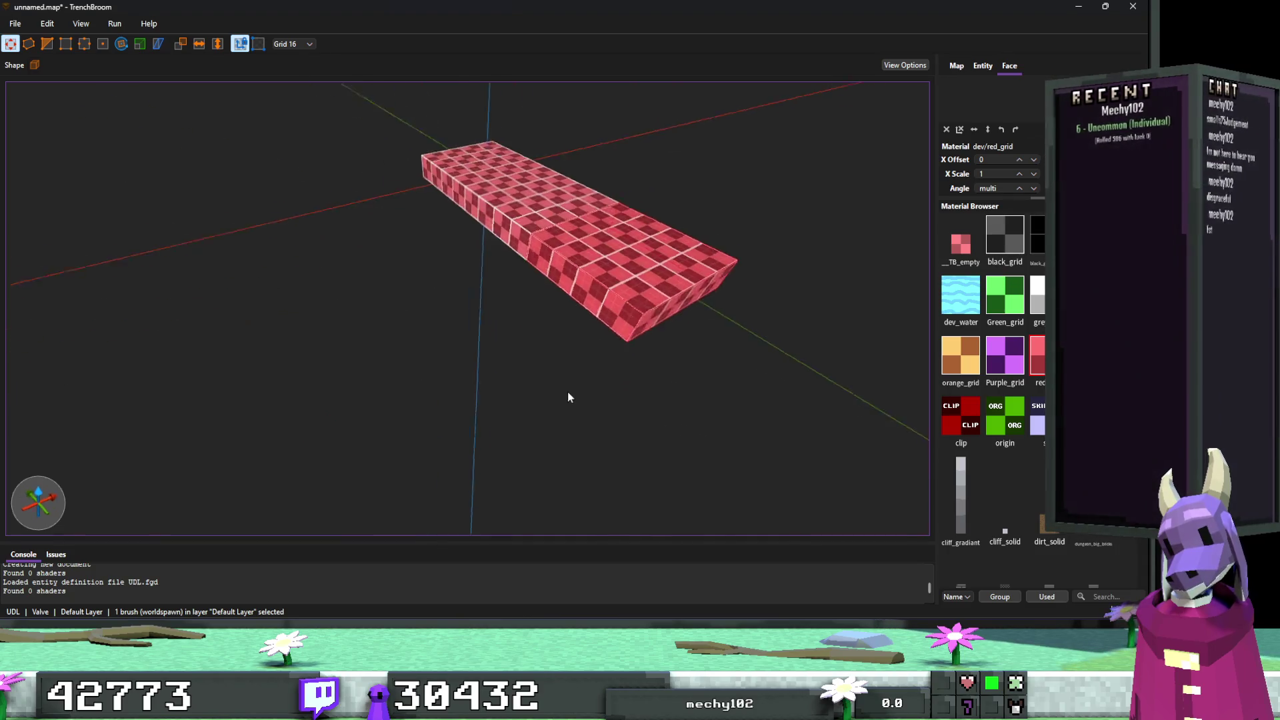
Flare the slab by pulling one lower edge outward with the Edge tool.
{"action": "key", "text": "e"}
{"action": "mouse_move", "coordinate": [605, 360]}
{"action": "left_mouse_down"}
{"action": "mouse_move", "coordinate": [418, 388]}
{"action": "mouse_move", "coordinate": [366, 416]}
{"action": "left_mouse_up"}
{"action": "mouse_move", "coordinate": [522, 391]}
{"action": "left_mouse_down"}
{"action": "mouse_move", "coordinate": [500, 395]}
{"action": "mouse_move", "coordinate": [446, 359]}
{"action": "mouse_move", "coordinate": [673, 371]}
{"action": "mouse_move", "coordinate": [630, 362]}
{"action": "mouse_move", "coordinate": [647, 362]}
{"action": "mouse_move", "coordinate": [635, 365]}
{"action": "mouse_move", "coordinate": [638, 394]}
{"action": "left_mouse_up"}
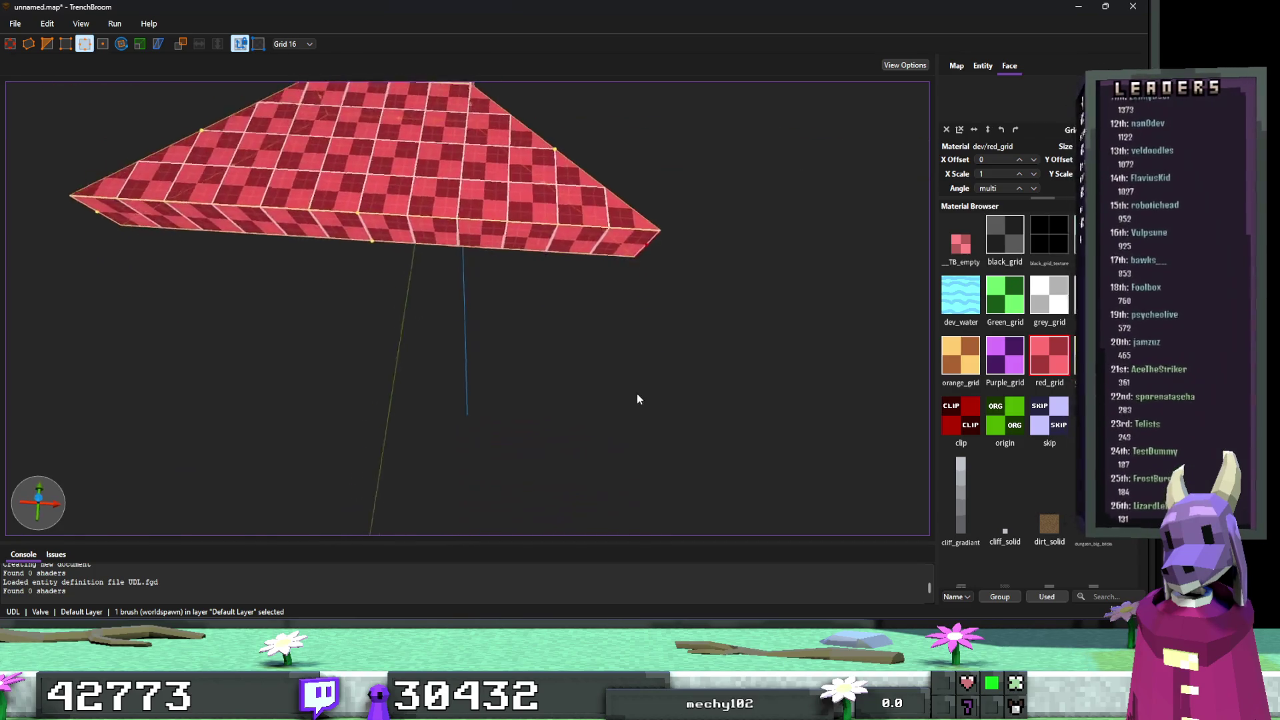
{"action": "key", "text": "Escape"}
{"action": "mouse_move", "coordinate": [220, 225]}
{"action": "left_mouse_down"}
{"action": "mouse_move", "coordinate": [435, 276]}
{"action": "mouse_move", "coordinate": [426, 290]}
{"action": "left_mouse_up"}
{"action": "key", "text": "Escape"}
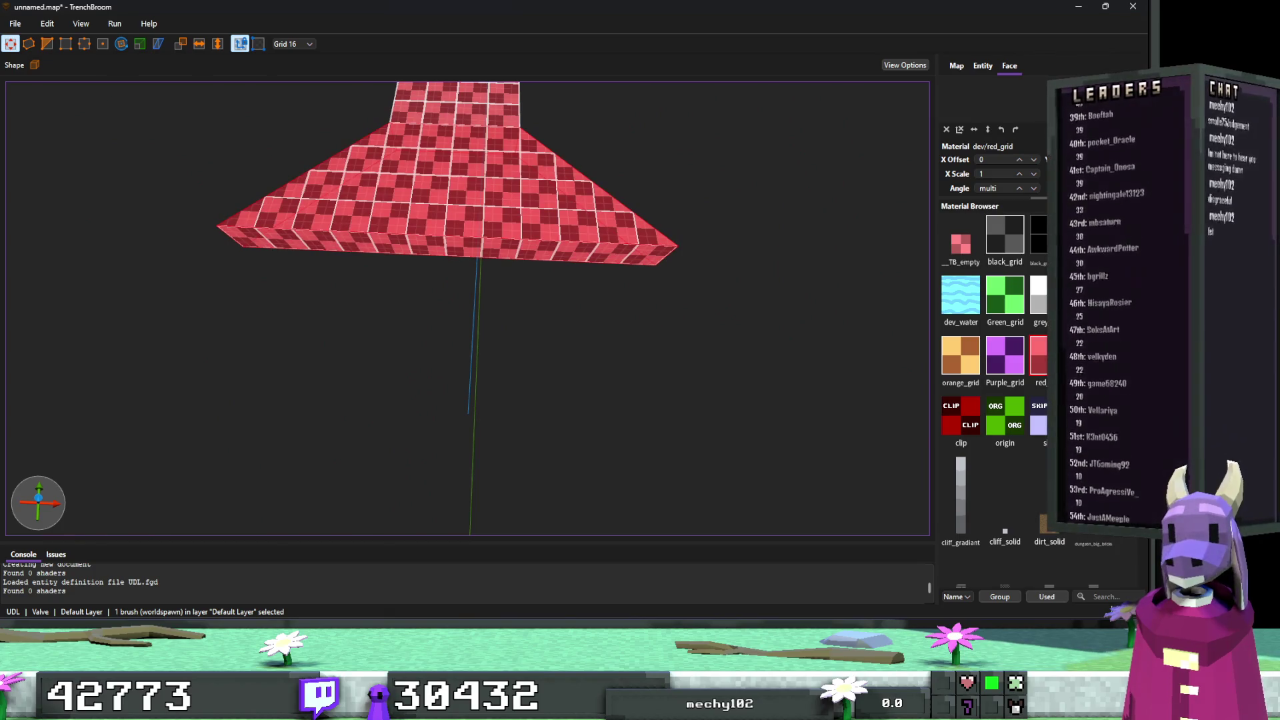
{"action": "key", "text": "alt+Tab"}
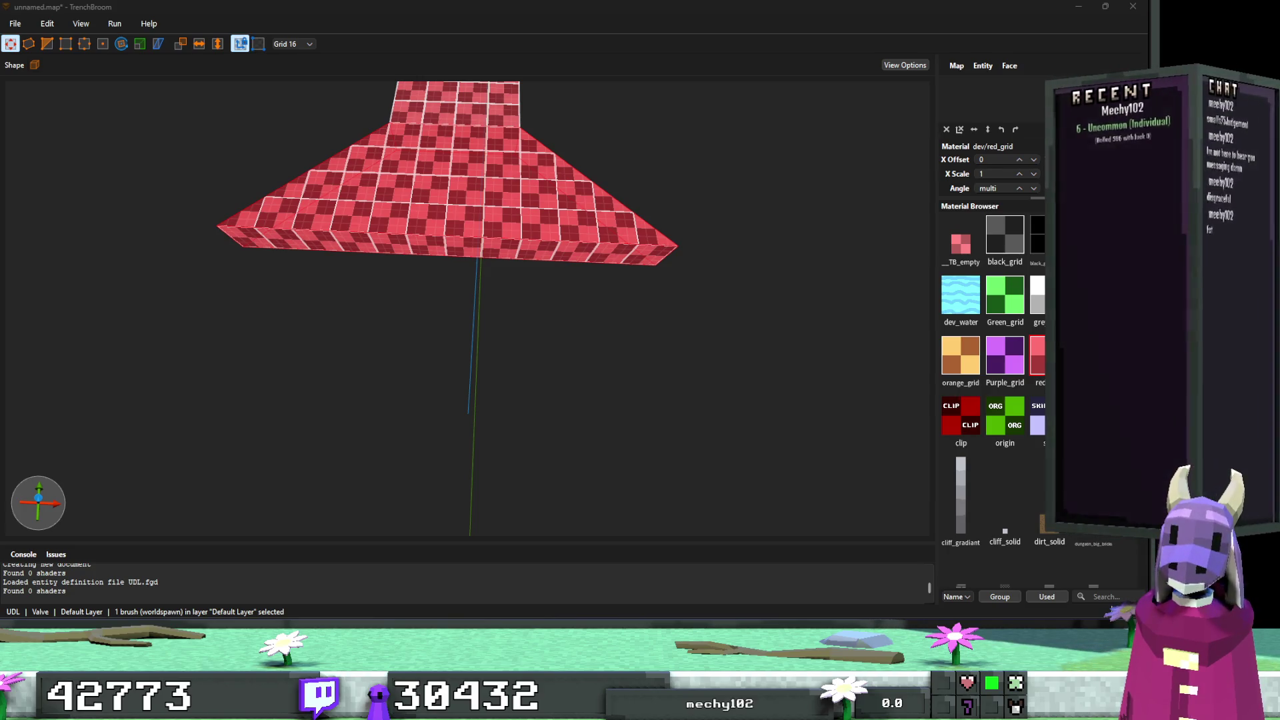
{"action": "left_click_drag", "start_coordinate": [763, 363], "coordinate": [738, 345]}
{"action": "left_click", "coordinate": [614, 327]}
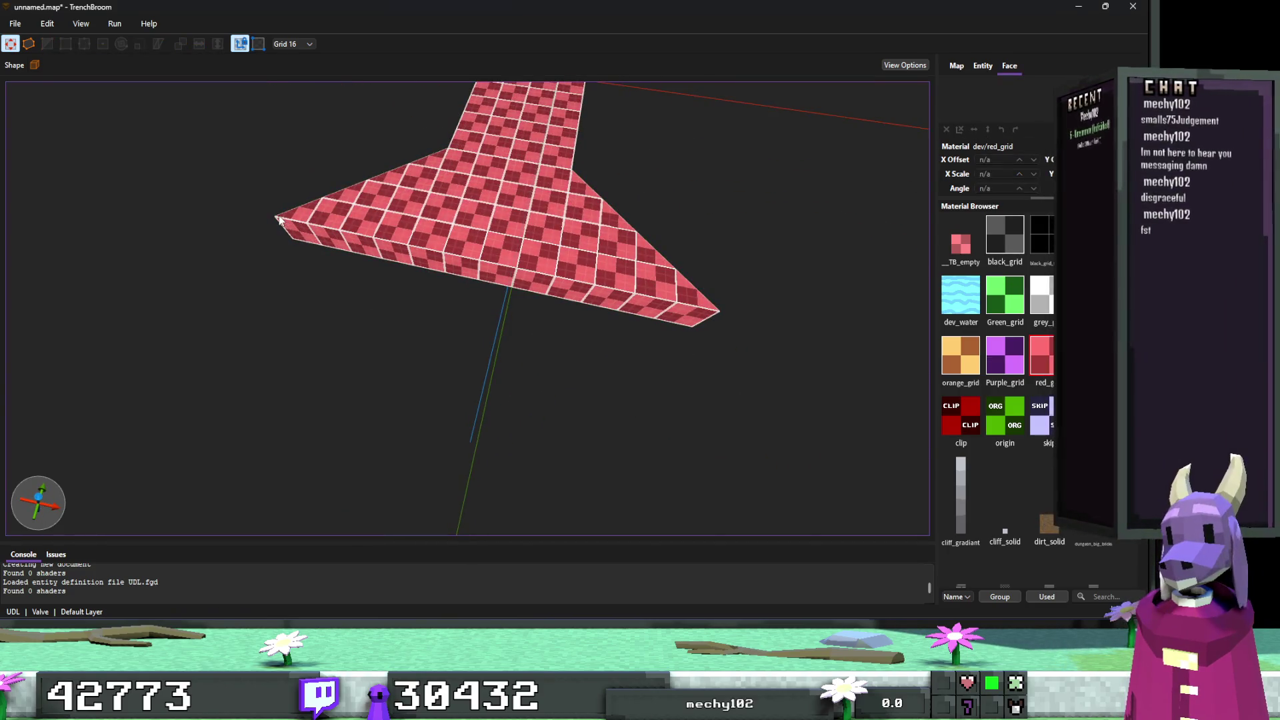
Draw a new brush off the slab's edge and widen it slightly.
{"action": "mouse_move", "coordinate": [270, 217]}
{"action": "left_mouse_down"}
{"action": "mouse_move", "coordinate": [598, 381]}
{"action": "mouse_move", "coordinate": [702, 406]}
{"action": "mouse_move", "coordinate": [711, 422]}
{"action": "mouse_move", "coordinate": [783, 400]}
{"action": "mouse_move", "coordinate": [534, 330]}
{"action": "mouse_move", "coordinate": [541, 310]}
{"action": "mouse_move", "coordinate": [567, 307]}
{"action": "mouse_move", "coordinate": [528, 321]}
{"action": "mouse_move", "coordinate": [534, 338]}
{"action": "mouse_move", "coordinate": [542, 265]}
{"action": "mouse_move", "coordinate": [520, 371]}
{"action": "mouse_move", "coordinate": [512, 334]}
{"action": "mouse_move", "coordinate": [536, 429]}
{"action": "mouse_move", "coordinate": [529, 457]}
{"action": "mouse_move", "coordinate": [569, 398]}
{"action": "left_mouse_up"}
{"action": "scroll", "coordinate": [556, 347], "scroll_direction": "down", "scroll_amount": 5}
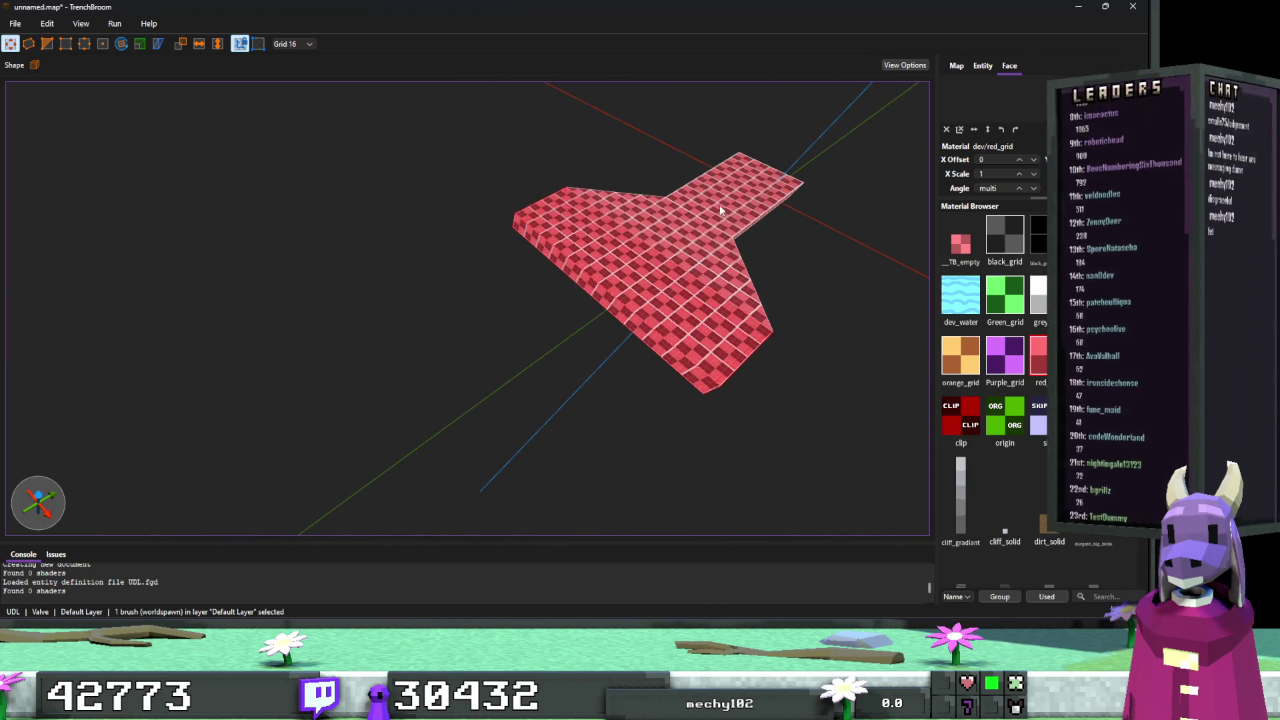
{"action": "mouse_move", "coordinate": [629, 326]}
{"action": "left_mouse_down"}
{"action": "mouse_move", "coordinate": [548, 368]}
{"action": "mouse_move", "coordinate": [596, 390]}
{"action": "mouse_move", "coordinate": [669, 322]}
{"action": "left_mouse_up"}
Chamfer the new brush's left and right front corners into an octagon.
{"action": "key", "text": "e"}
{"action": "mouse_move", "coordinate": [705, 275]}
{"action": "left_mouse_down"}
{"action": "mouse_move", "coordinate": [602, 271]}
{"action": "mouse_move", "coordinate": [553, 294]}
{"action": "left_mouse_up"}
{"action": "left_click_drag", "start_coordinate": [250, 282], "coordinate": [405, 286]}
{"action": "key", "text": "b"}
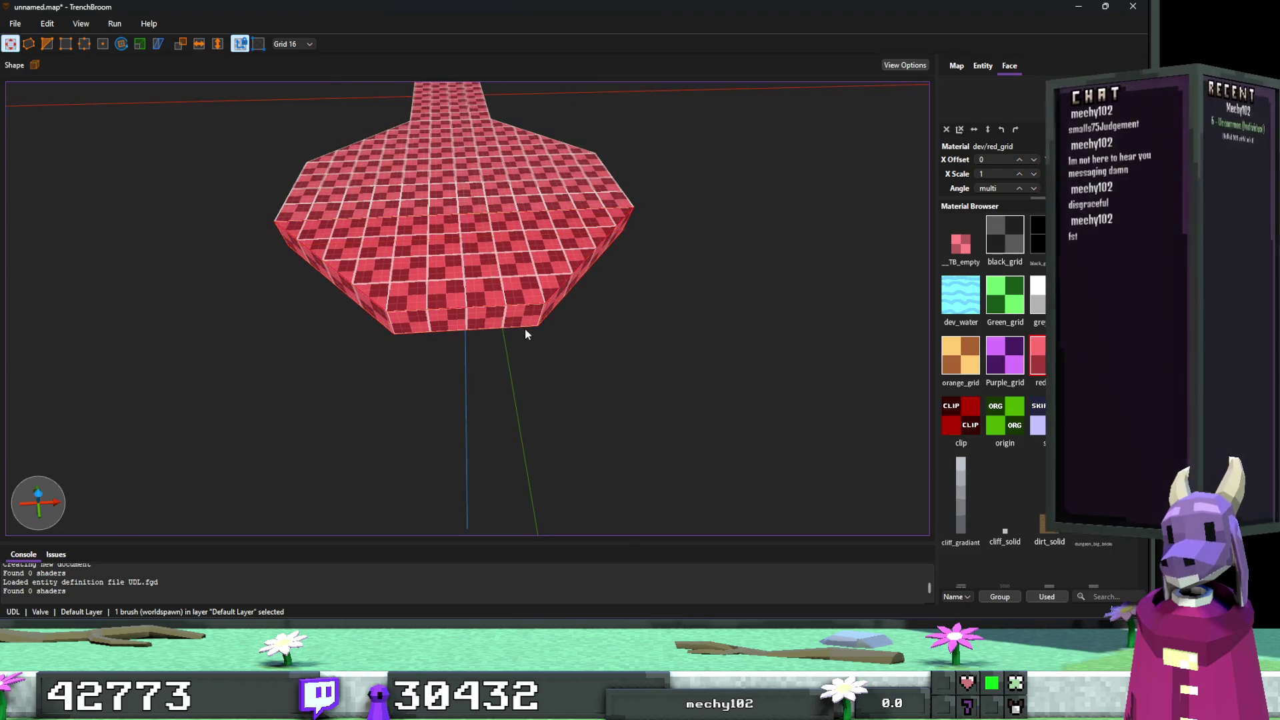
{"action": "key", "text": "Escape"}
{"action": "left_click_drag", "start_coordinate": [597, 309], "coordinate": [509, 326]}
{"action": "scroll", "coordinate": [510, 329], "scroll_direction": "down", "scroll_amount": 3}
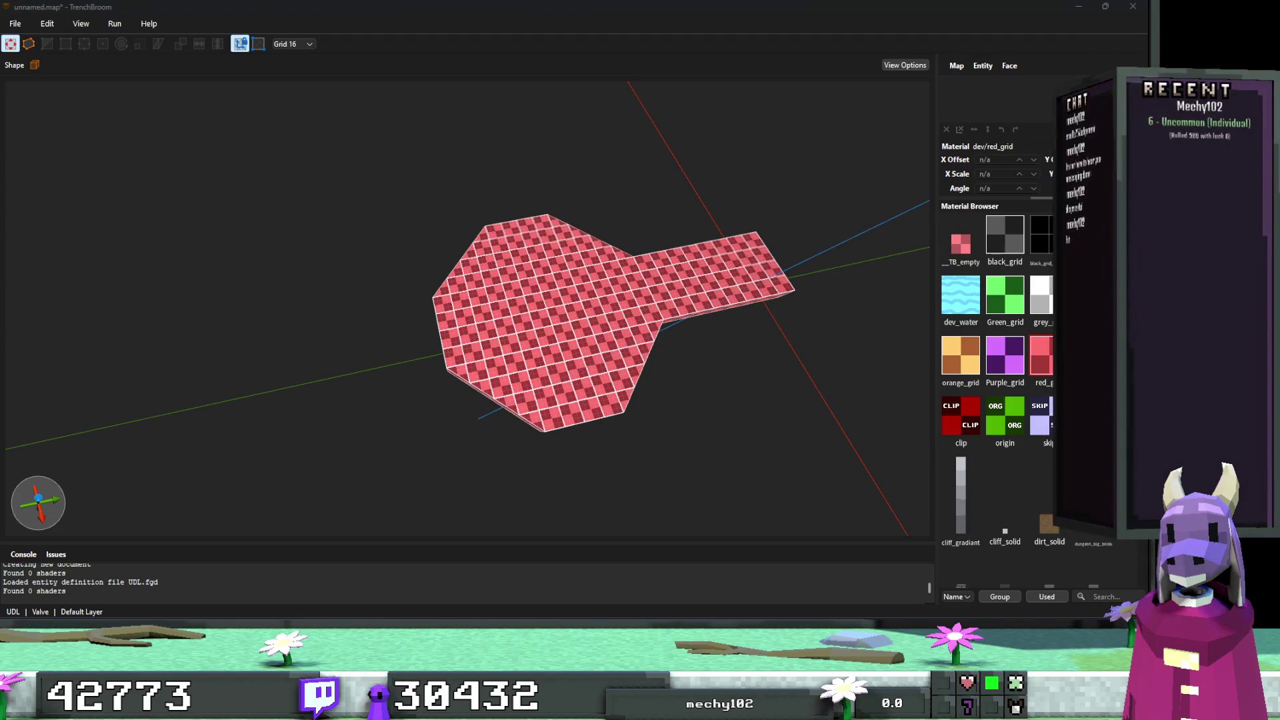
{"action": "left_click", "coordinate": [722, 286]}
Duplicate the corridor arm onto the octagon's opposite side and lengthen the left corridor to 784 units.
{"action": "mouse_move", "coordinate": [669, 272]}
{"action": "left_mouse_down"}
{"action": "mouse_move", "coordinate": [290, 355]}
{"action": "mouse_move", "coordinate": [368, 353]}
{"action": "left_mouse_up"}
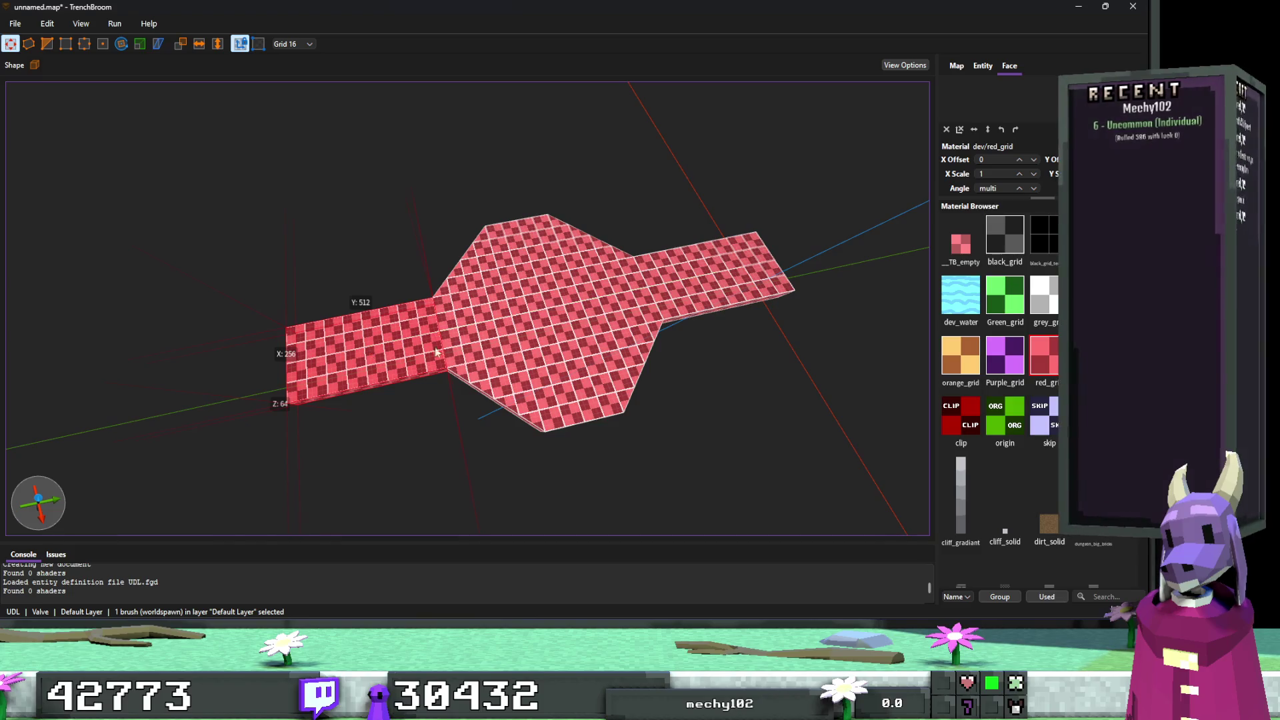
{"action": "scroll", "coordinate": [434, 347], "scroll_direction": "up", "scroll_amount": 8}
{"action": "left_click", "coordinate": [484, 367]}
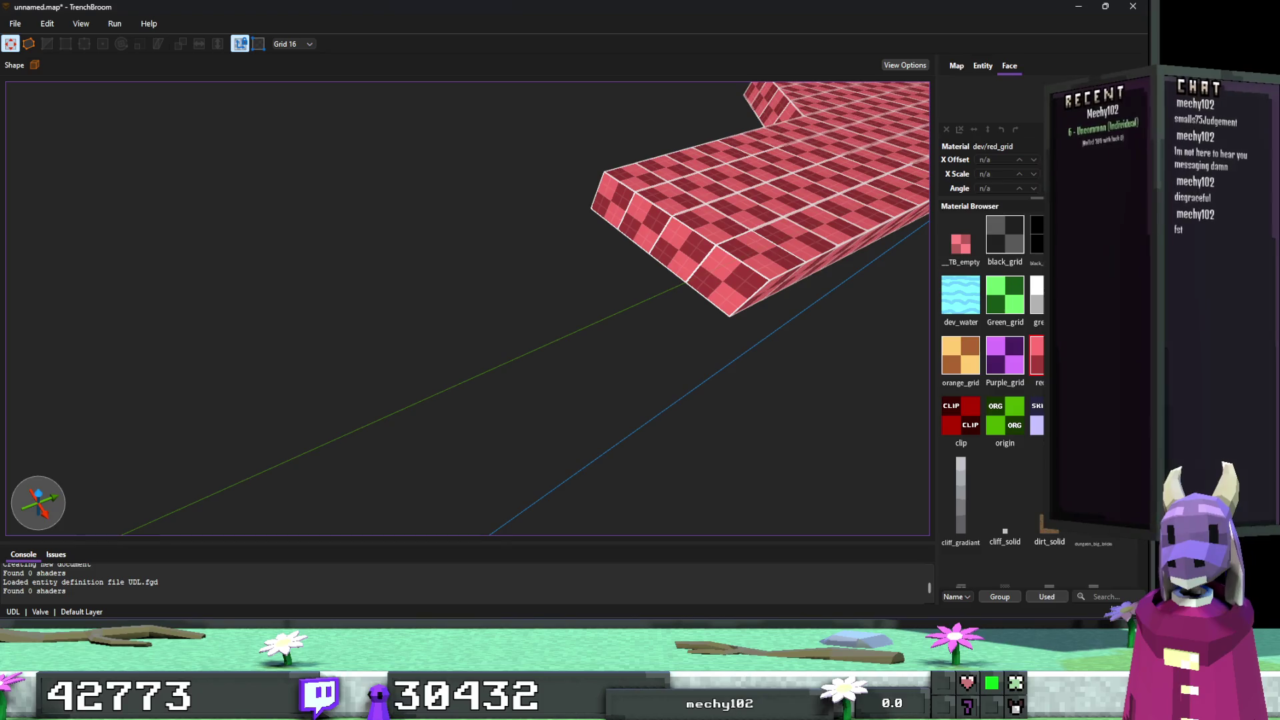
{"action": "scroll", "coordinate": [847, 350], "scroll_direction": "down", "scroll_amount": 4}
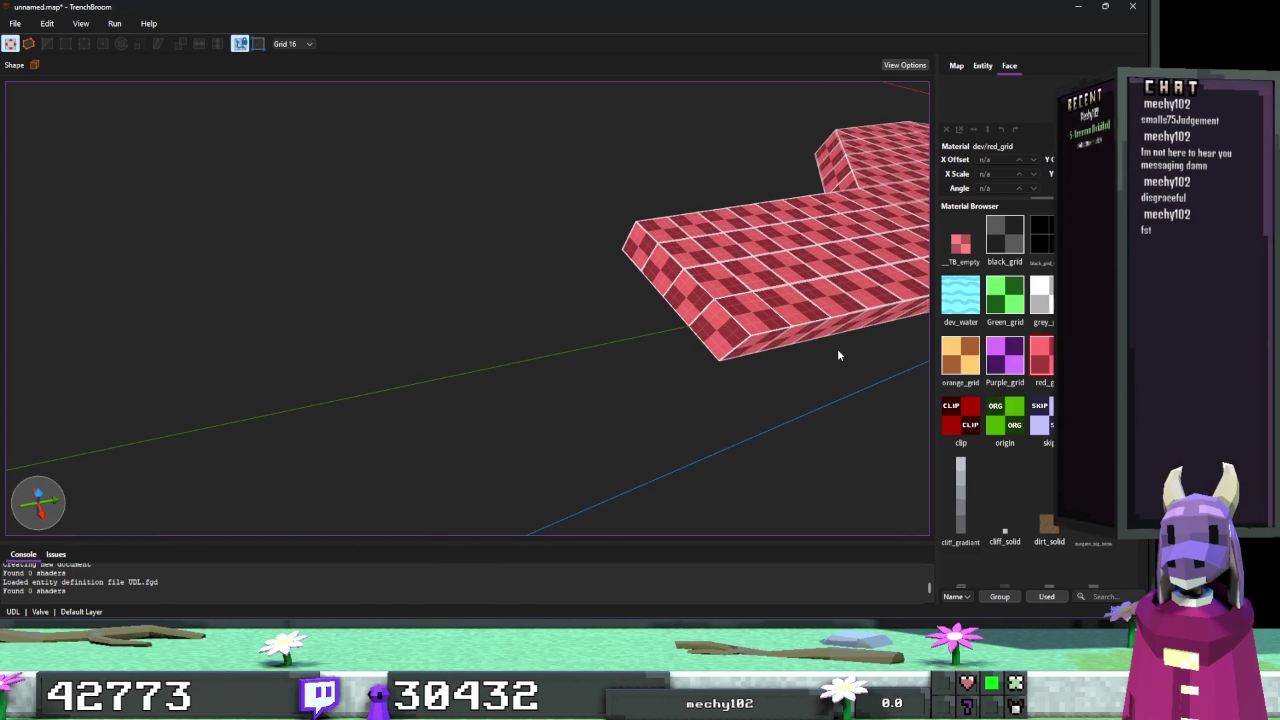
{"action": "left_click", "coordinate": [755, 329]}
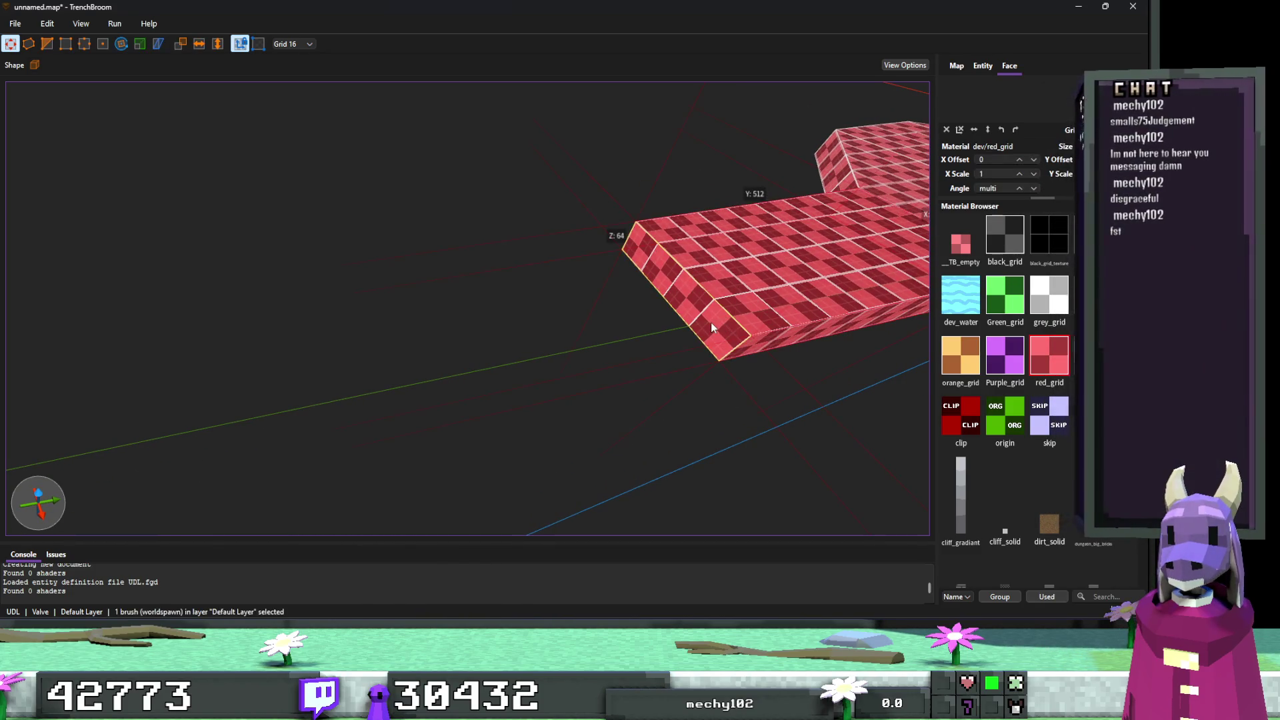
{"action": "mouse_move", "coordinate": [706, 321]}
{"action": "left_mouse_down"}
{"action": "mouse_move", "coordinate": [530, 353]}
{"action": "mouse_move", "coordinate": [542, 344]}
{"action": "left_mouse_up"}
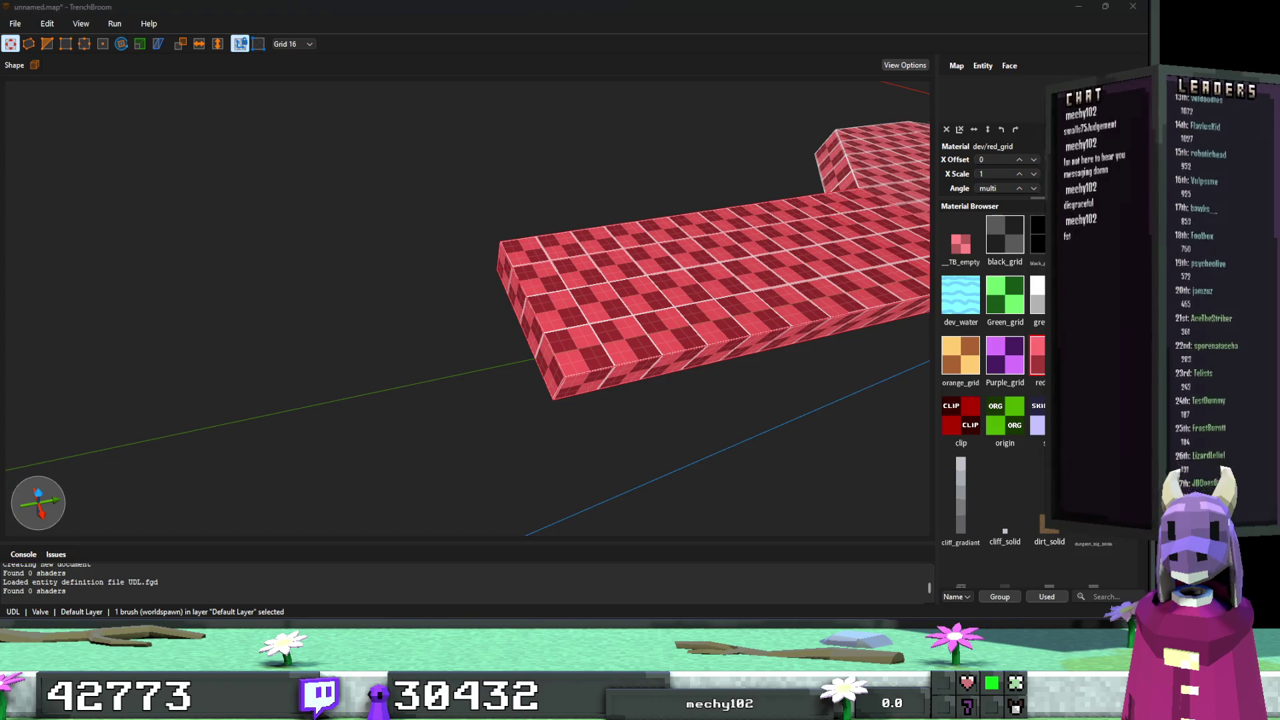
{"action": "key", "text": "Escape"}
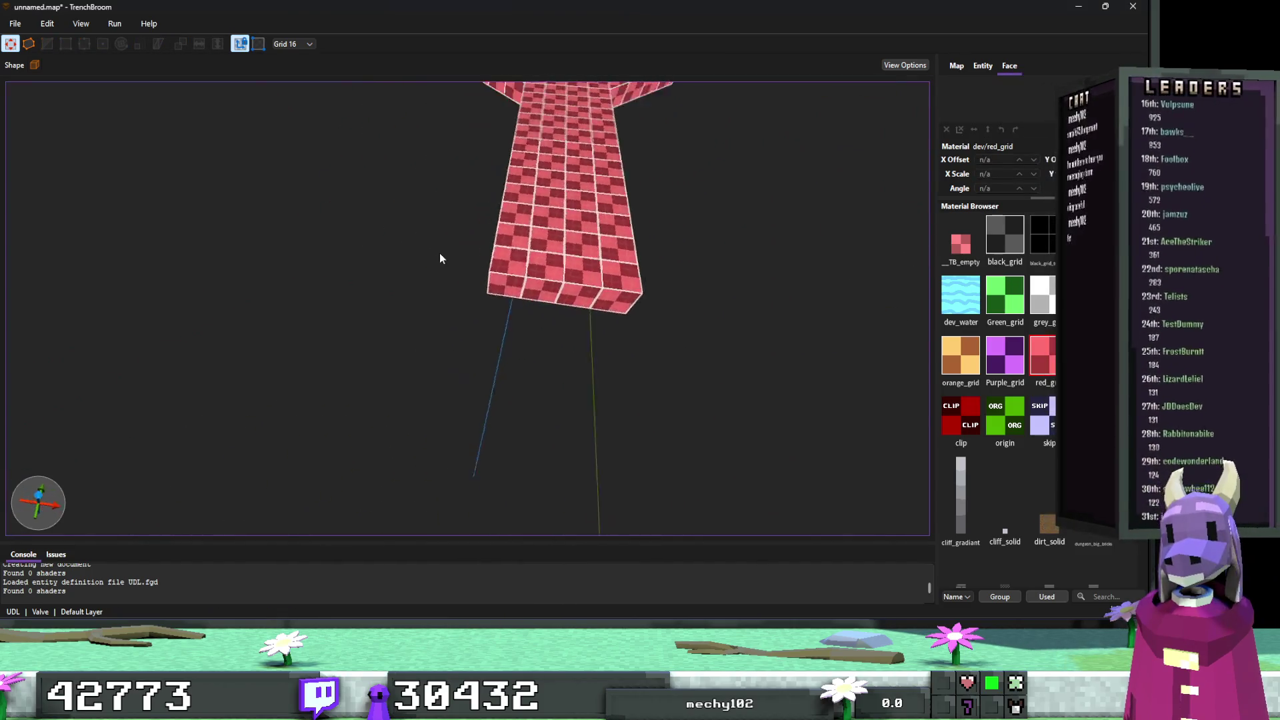
Shorten the corridor arm, widen the slab leftward, and lengthen a corridor brush to 480 units.
{"action": "left_click", "coordinate": [696, 289]}
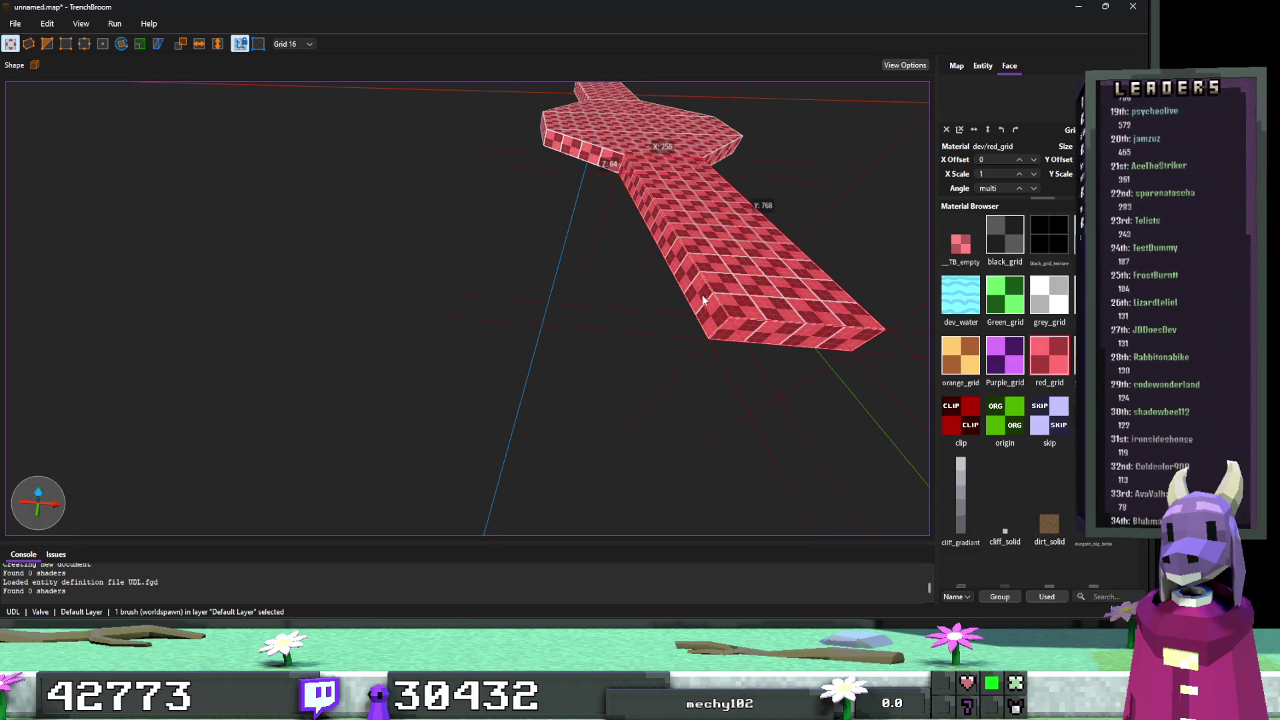
{"action": "mouse_move", "coordinate": [706, 297]}
{"action": "left_mouse_down"}
{"action": "mouse_move", "coordinate": [717, 273]}
{"action": "mouse_move", "coordinate": [776, 381]}
{"action": "left_mouse_up"}
{"action": "mouse_move", "coordinate": [699, 304]}
{"action": "left_mouse_down"}
{"action": "mouse_move", "coordinate": [534, 310]}
{"action": "mouse_move", "coordinate": [607, 307]}
{"action": "mouse_move", "coordinate": [566, 310]}
{"action": "mouse_move", "coordinate": [657, 333]}
{"action": "mouse_move", "coordinate": [670, 313]}
{"action": "mouse_move", "coordinate": [566, 263]}
{"action": "mouse_move", "coordinate": [534, 303]}
{"action": "mouse_move", "coordinate": [549, 317]}
{"action": "mouse_move", "coordinate": [488, 421]}
{"action": "mouse_move", "coordinate": [446, 386]}
{"action": "mouse_move", "coordinate": [464, 395]}
{"action": "left_mouse_up"}
{"action": "left_click", "coordinate": [459, 395]}
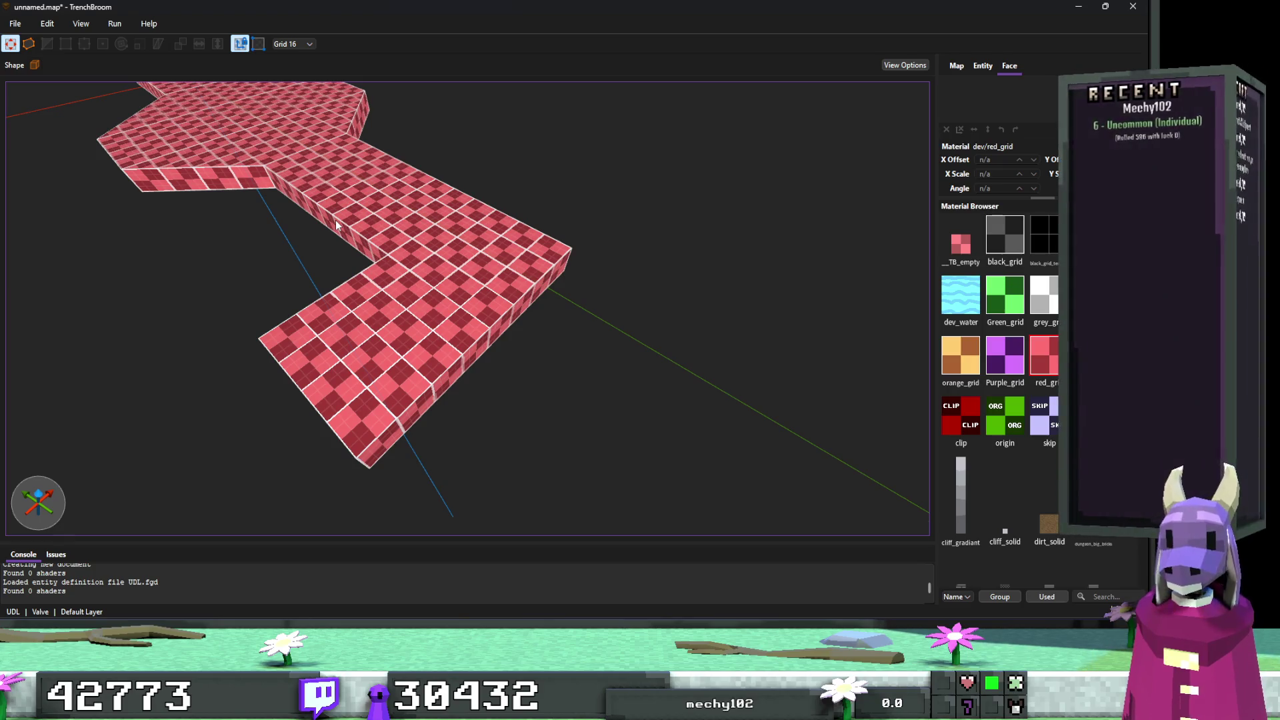
{"action": "key", "text": "alt+Tab"}
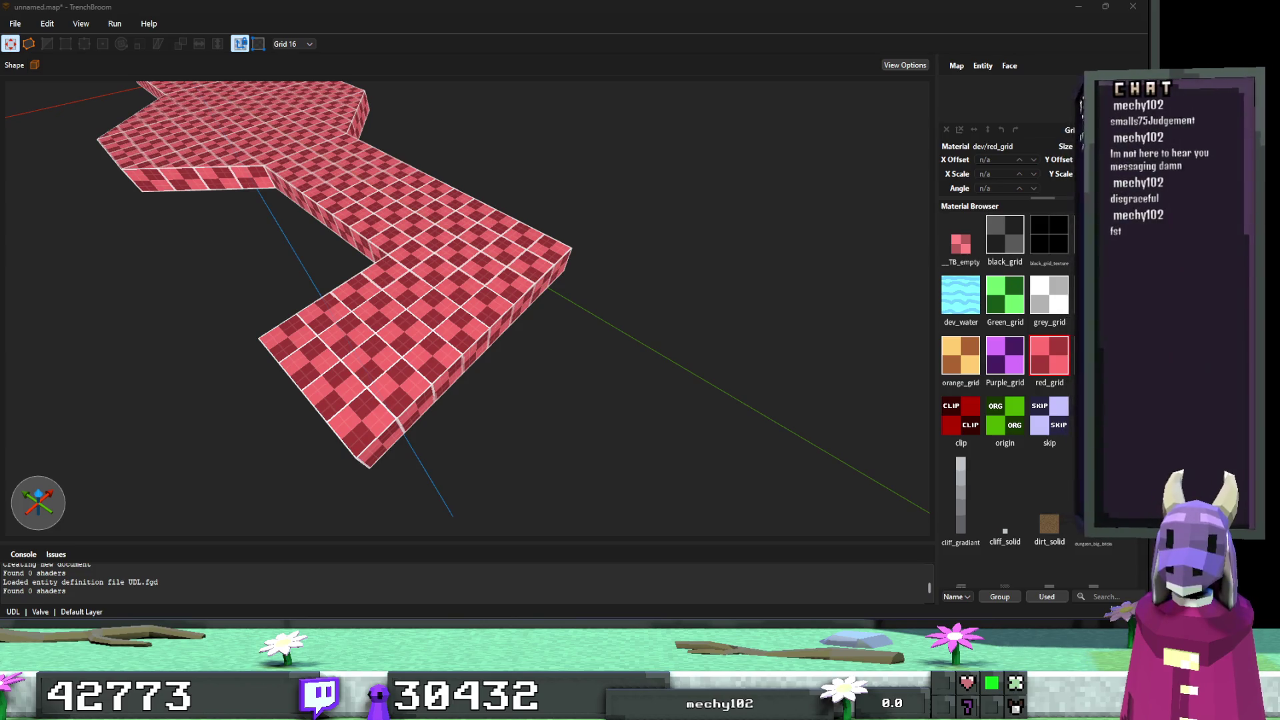
{"action": "mouse_move", "coordinate": [565, 357]}
{"action": "left_mouse_down"}
{"action": "mouse_move", "coordinate": [457, 352]}
{"action": "mouse_move", "coordinate": [567, 309]}
{"action": "mouse_move", "coordinate": [543, 327]}
{"action": "mouse_move", "coordinate": [480, 334]}
{"action": "mouse_move", "coordinate": [527, 303]}
{"action": "mouse_move", "coordinate": [490, 321]}
{"action": "left_mouse_up"}
{"action": "left_click", "coordinate": [505, 323]}
{"action": "mouse_move", "coordinate": [618, 320]}
{"action": "left_mouse_down"}
{"action": "mouse_move", "coordinate": [470, 346]}
{"action": "mouse_move", "coordinate": [453, 386]}
{"action": "mouse_move", "coordinate": [416, 391]}
{"action": "mouse_move", "coordinate": [467, 333]}
{"action": "mouse_move", "coordinate": [723, 242]}
{"action": "mouse_move", "coordinate": [326, 266]}
{"action": "mouse_move", "coordinate": [326, 285]}
{"action": "mouse_move", "coordinate": [339, 287]}
{"action": "left_mouse_up"}
{"action": "left_click", "coordinate": [738, 207], "text": "ctrl"}
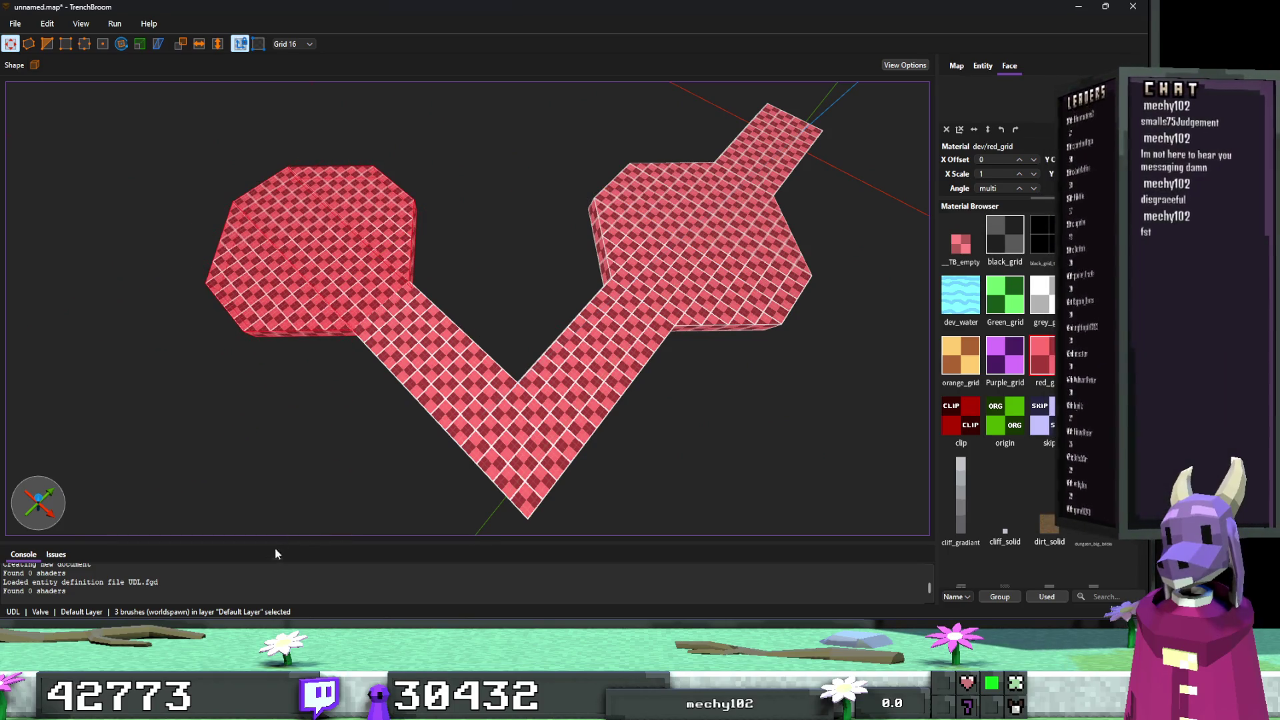
Try moving the octagon arm and copying the bar, then undo and delete the attempts.
{"action": "mouse_move", "coordinate": [501, 437]}
{"action": "left_mouse_down"}
{"action": "mouse_move", "coordinate": [386, 285]}
{"action": "mouse_move", "coordinate": [116, 307]}
{"action": "mouse_move", "coordinate": [313, 258]}
{"action": "left_mouse_up"}
{"action": "key", "text": "ctrl+z"}
{"action": "key", "text": "ctrl+z"}
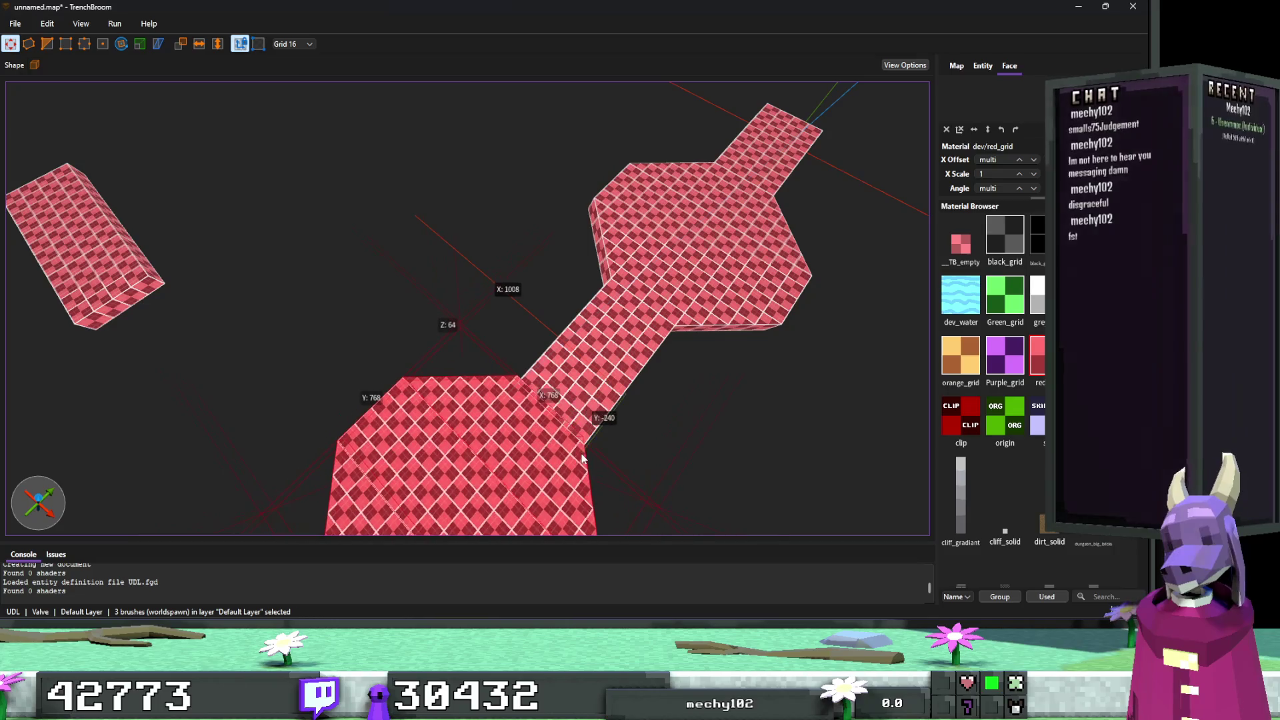
{"action": "key", "text": "ctrl+z"}
{"action": "key", "text": "ctrl+z"}
{"action": "key", "text": "ctrl+z"}
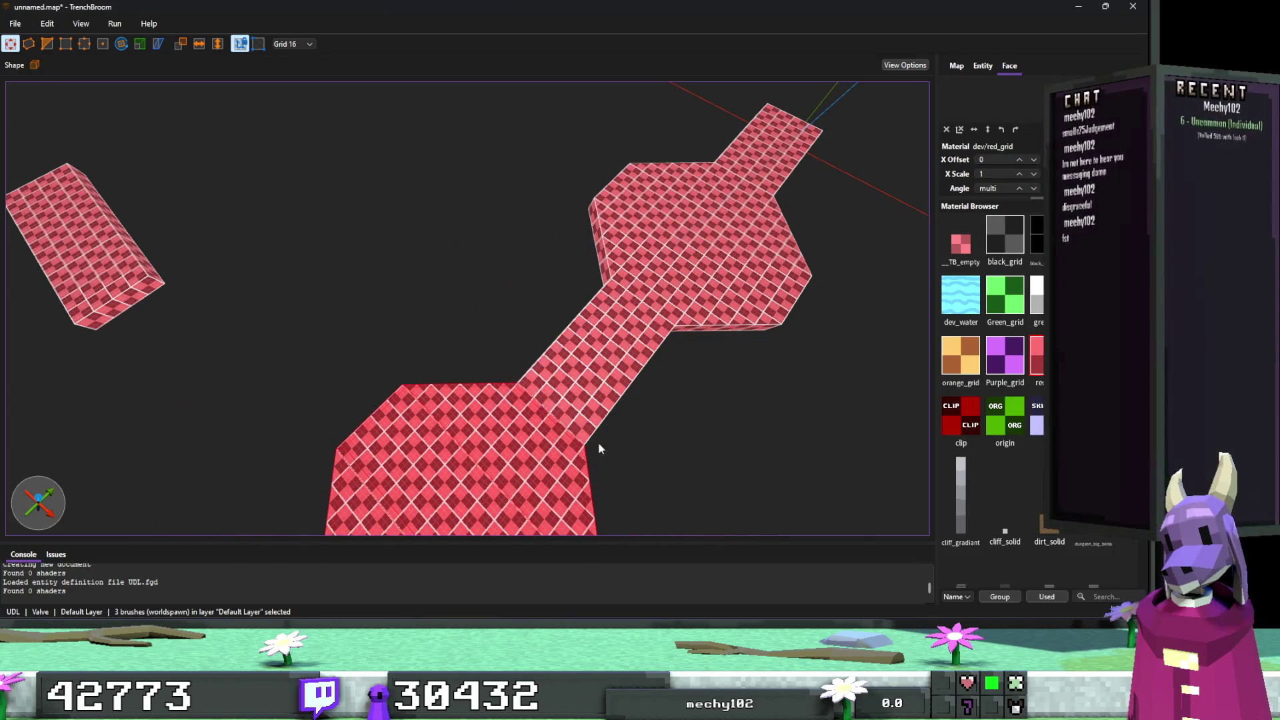
{"action": "left_click", "coordinate": [598, 442]}
{"action": "mouse_move", "coordinate": [716, 407]}
{"action": "left_mouse_down"}
{"action": "mouse_move", "coordinate": [379, 438]}
{"action": "mouse_move", "coordinate": [406, 441]}
{"action": "left_mouse_up"}
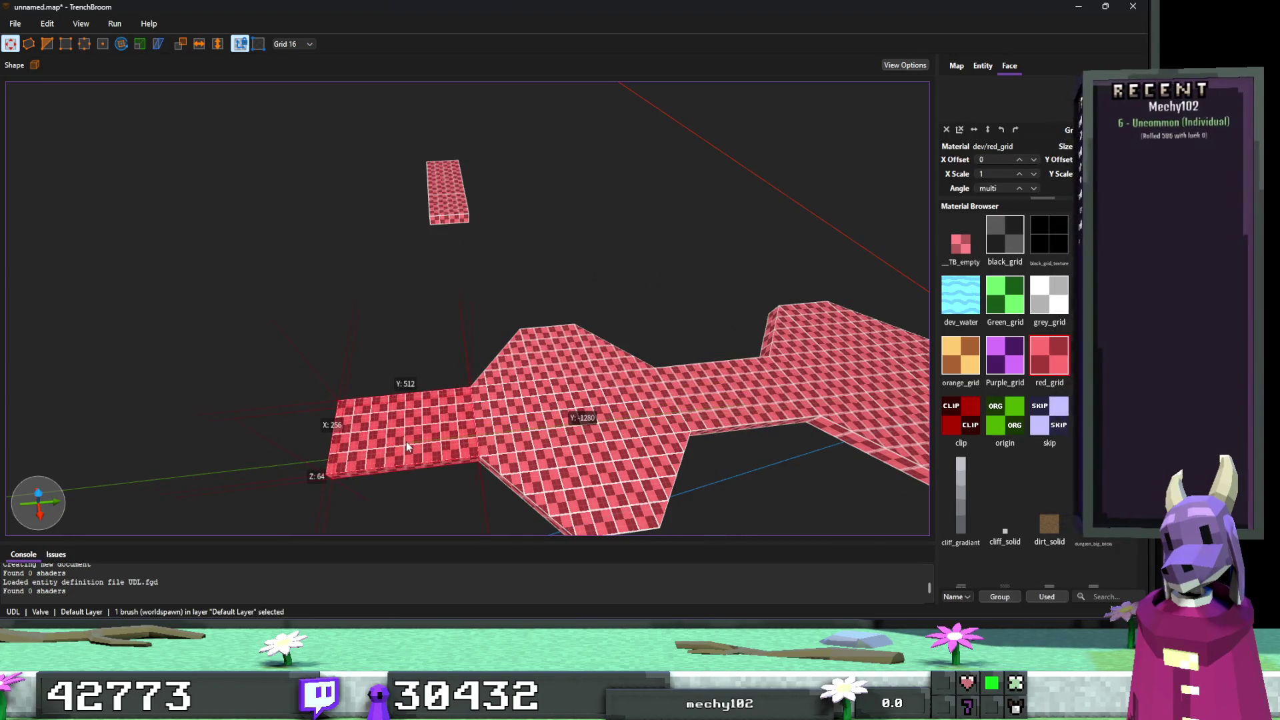
{"action": "key", "text": "Delete"}
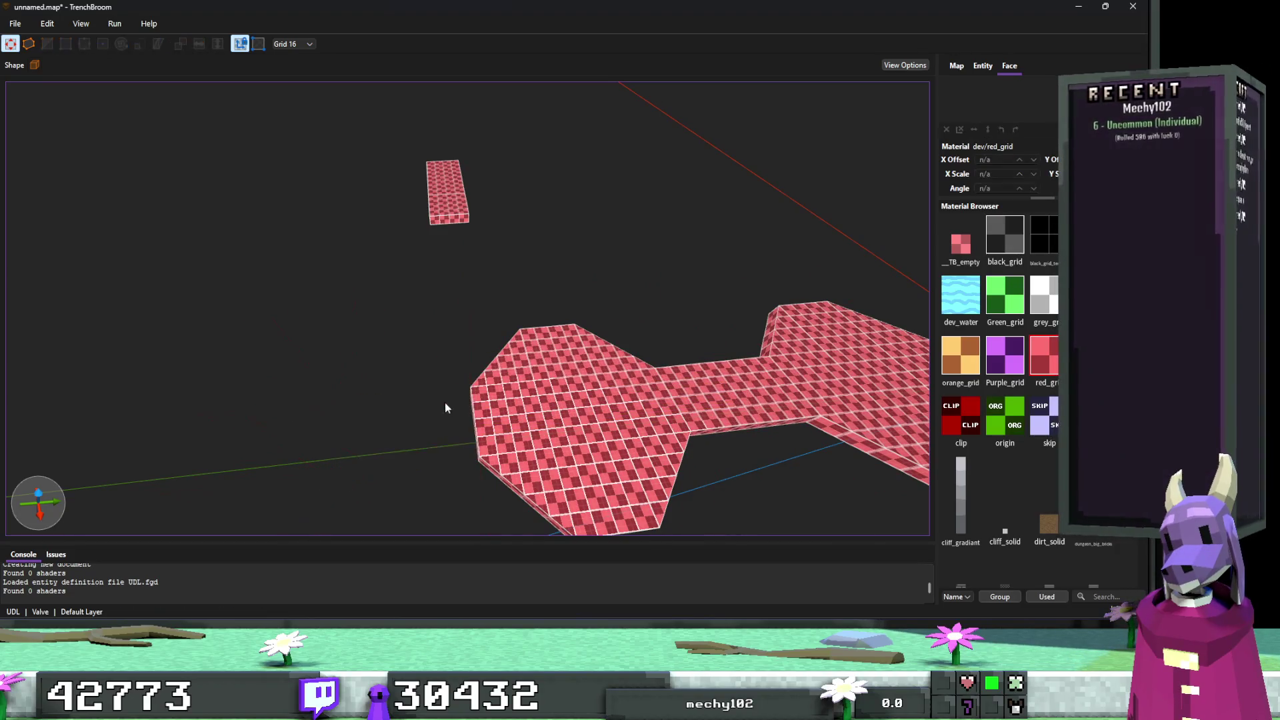
Resize the small bar brush to 512 by 256.
{"action": "left_click", "coordinate": [447, 193]}
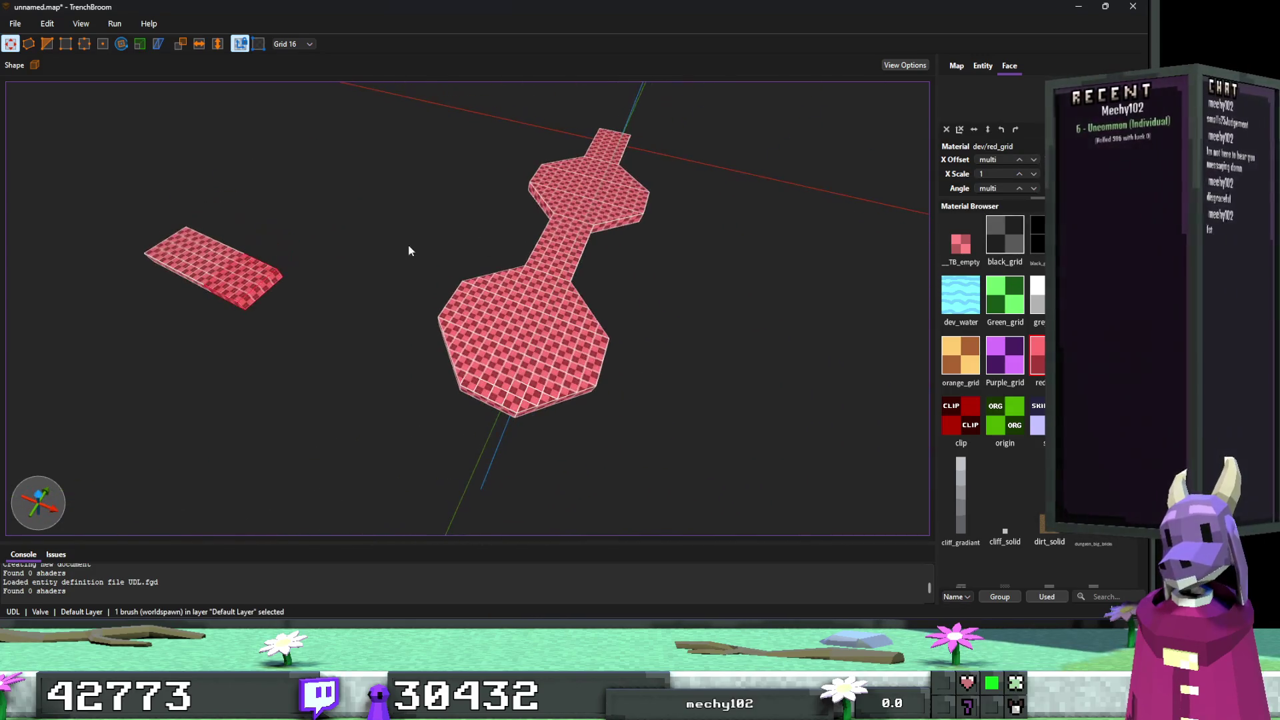
{"action": "mouse_move", "coordinate": [242, 265]}
{"action": "left_mouse_down"}
{"action": "mouse_move", "coordinate": [326, 259]}
{"action": "mouse_move", "coordinate": [305, 284]}
{"action": "mouse_move", "coordinate": [213, 266]}
{"action": "mouse_move", "coordinate": [435, 292]}
{"action": "left_mouse_up"}
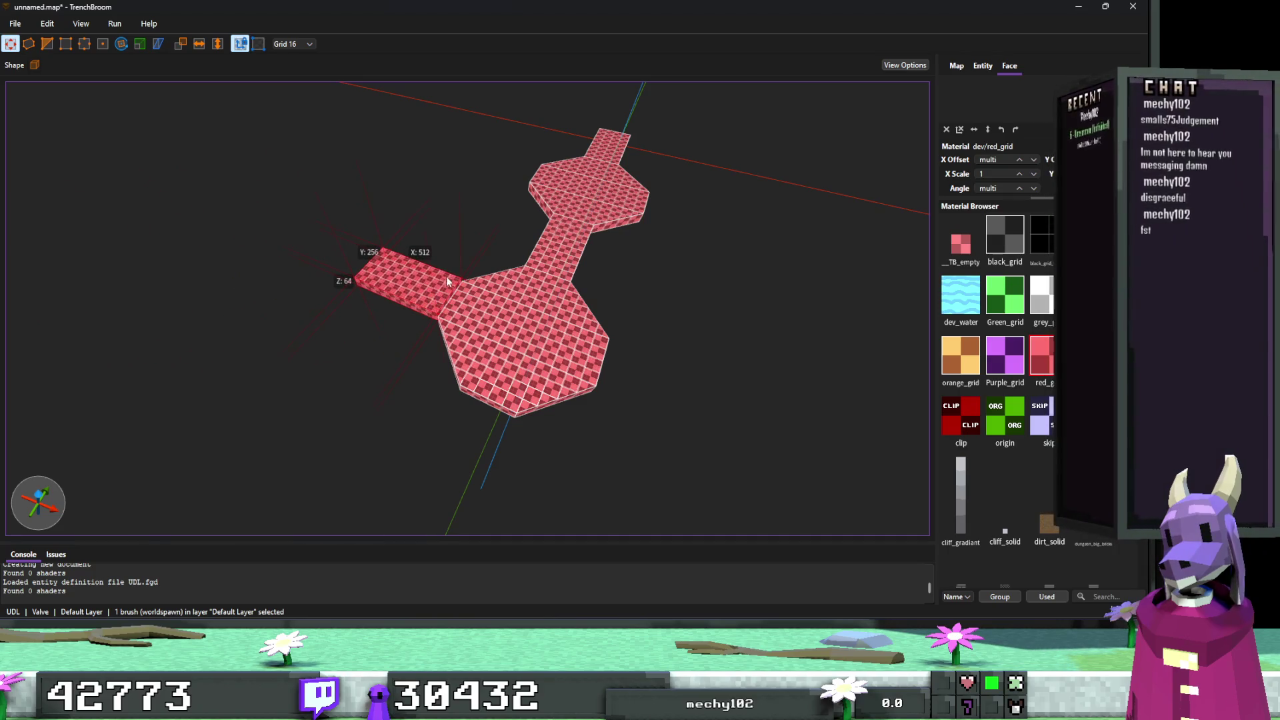
{"action": "scroll", "coordinate": [443, 271], "scroll_direction": "up", "scroll_amount": 2}
{"action": "scroll", "coordinate": [444, 275], "scroll_direction": "up", "scroll_amount": 5}
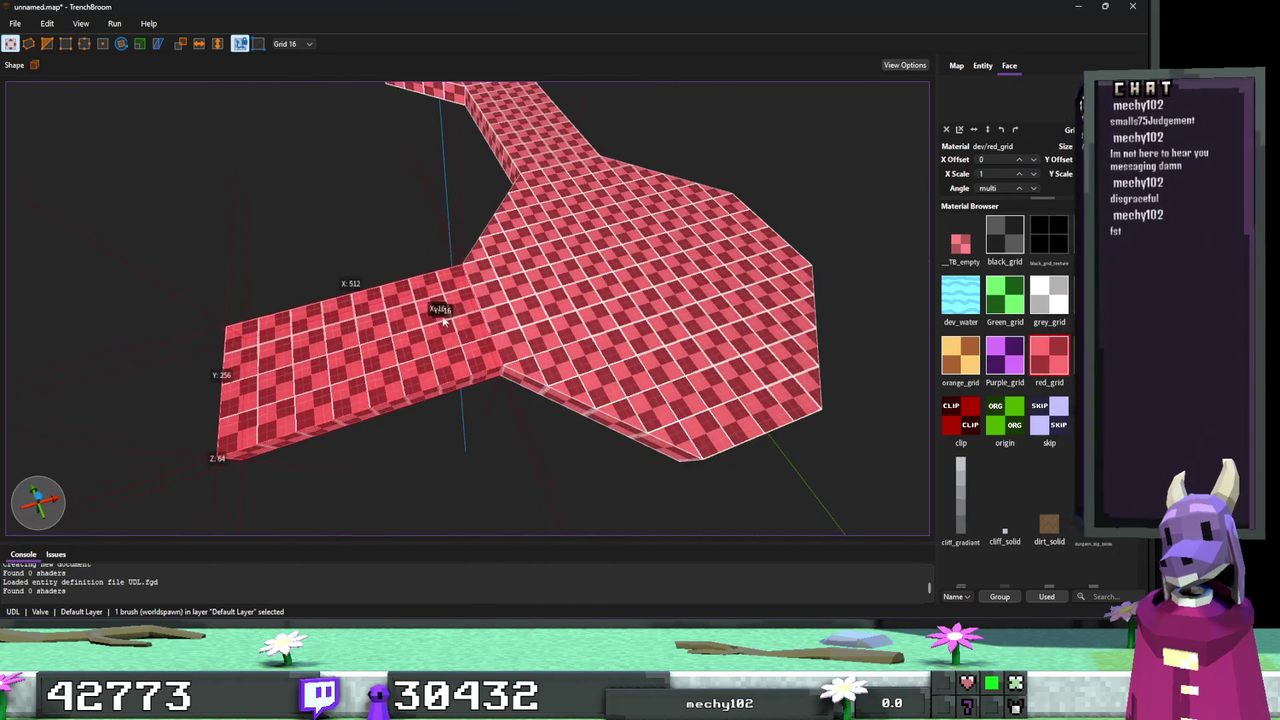
{"action": "scroll", "coordinate": [521, 313], "scroll_direction": "down", "scroll_amount": 3}
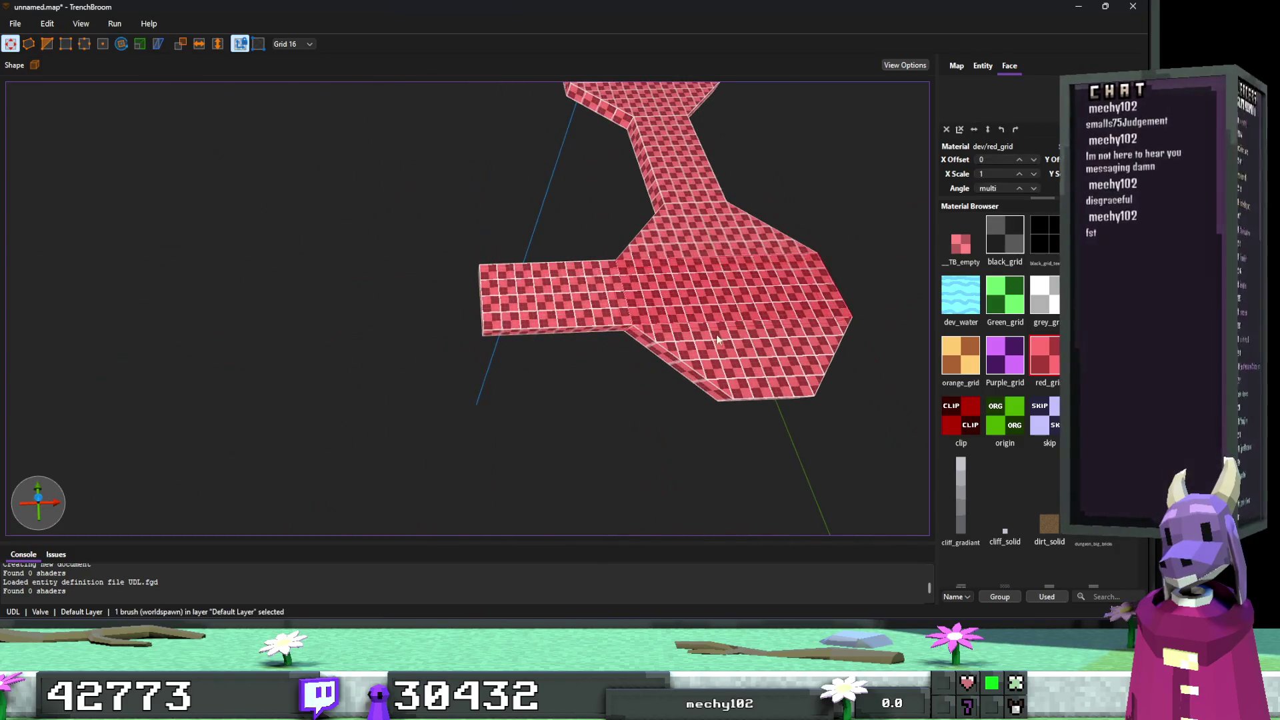
Duplicate the octagon room pieces to the left.
{"action": "left_click", "coordinate": [750, 349], "text": "ctrl"}
{"action": "left_click", "coordinate": [695, 219], "text": "ctrl"}
{"action": "mouse_move", "coordinate": [786, 333]}
{"action": "left_mouse_down"}
{"action": "mouse_move", "coordinate": [393, 344]}
{"action": "mouse_move", "coordinate": [406, 354]}
{"action": "left_mouse_up"}
{"action": "key", "text": "Escape"}
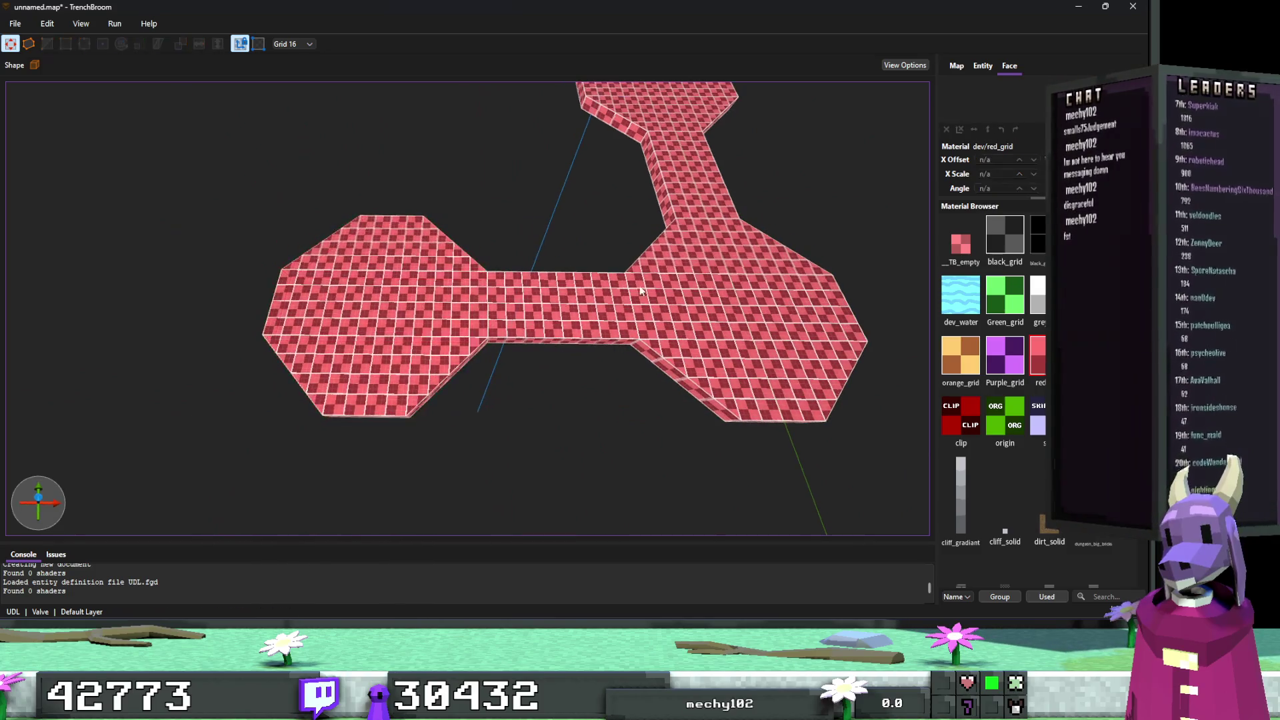
Select the five top room brushes and duplicate them to the lower left of the chain.
{"action": "left_click", "coordinate": [665, 259]}
{"action": "left_click", "coordinate": [619, 170], "text": "ctrl"}
{"action": "left_click", "coordinate": [607, 133], "text": "ctrl"}
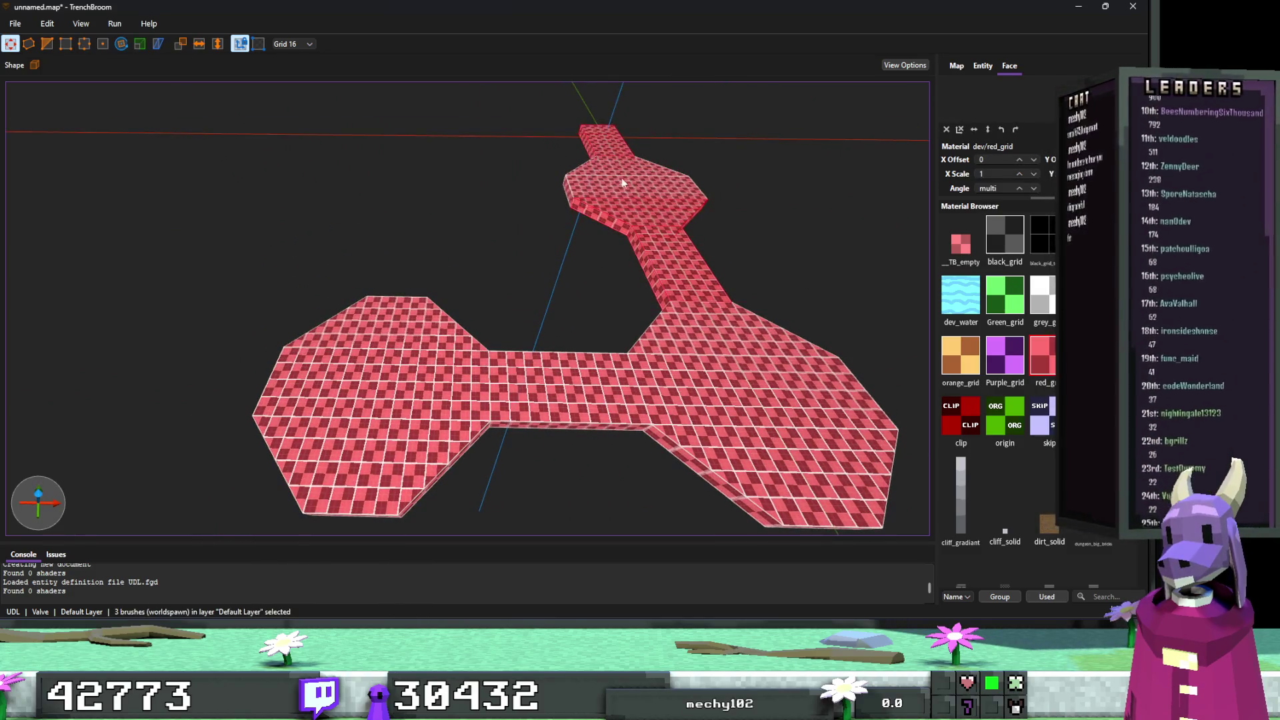
{"action": "left_click", "coordinate": [719, 121], "text": "ctrl"}
{"action": "left_click", "coordinate": [742, 102], "text": "ctrl"}
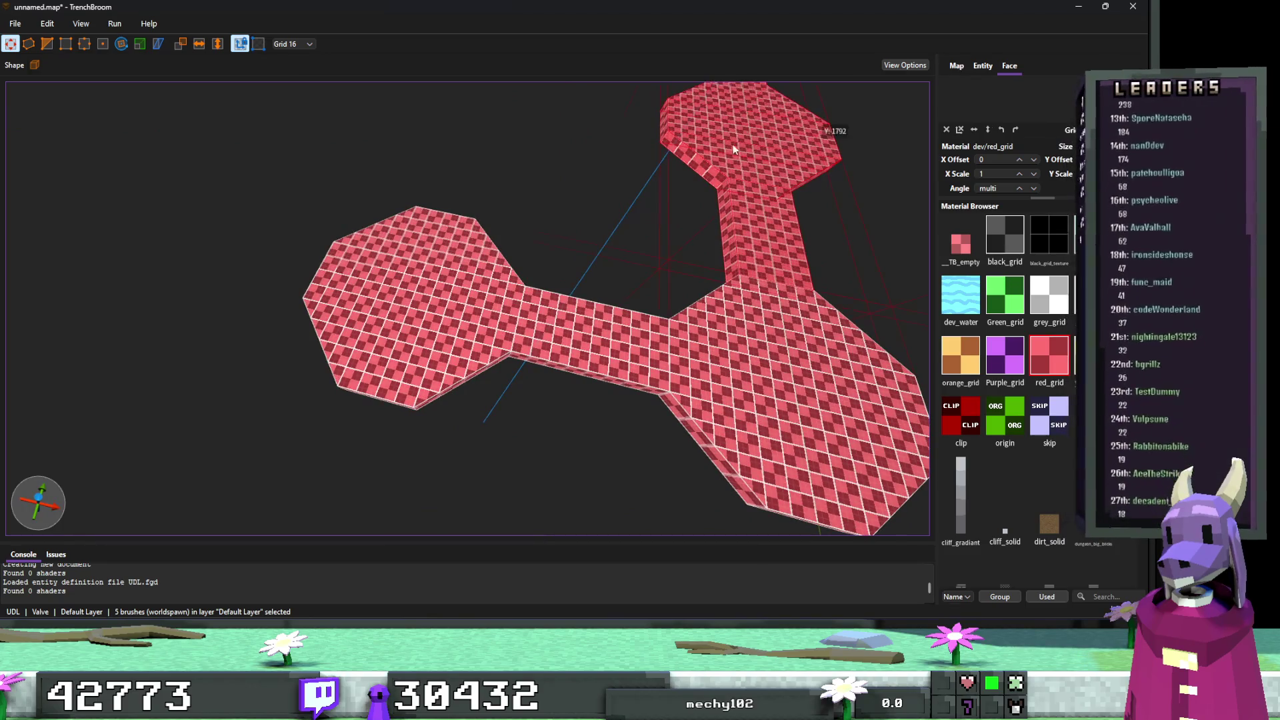
{"action": "mouse_move", "coordinate": [719, 143]}
{"action": "left_mouse_down"}
{"action": "mouse_move", "coordinate": [559, 262]}
{"action": "mouse_move", "coordinate": [369, 366]}
{"action": "mouse_move", "coordinate": [365, 441]}
{"action": "left_mouse_up"}
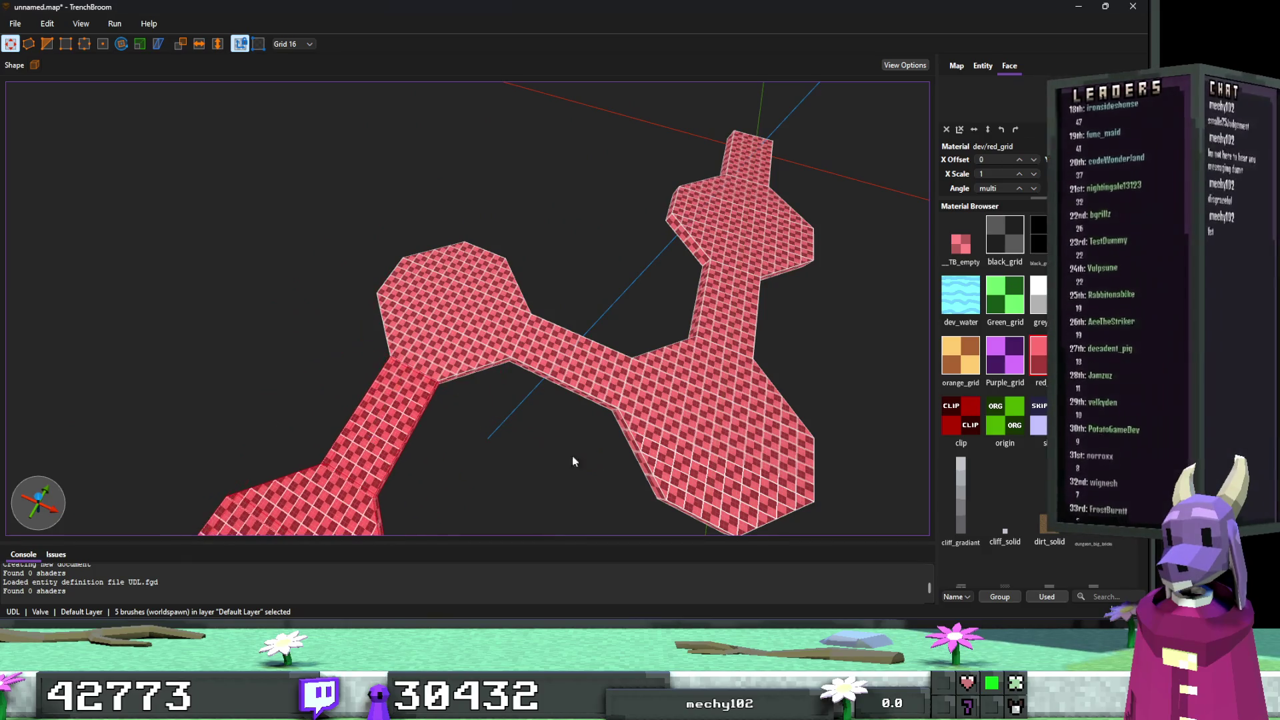
{"action": "left_click", "coordinate": [572, 454]}
{"action": "scroll", "coordinate": [572, 467], "scroll_direction": "up", "scroll_amount": 3}
{"action": "scroll", "coordinate": [572, 470], "scroll_direction": "down", "scroll_amount": 5}
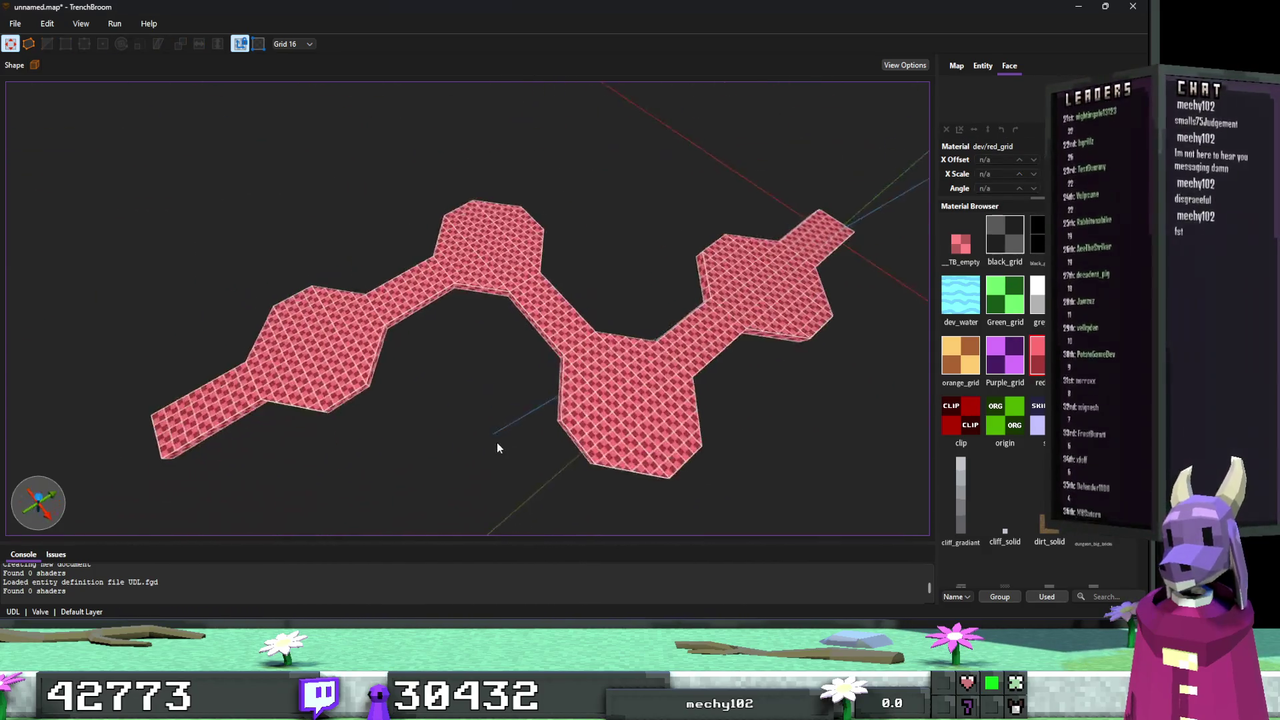
{"action": "key", "text": "alt+Tab"}
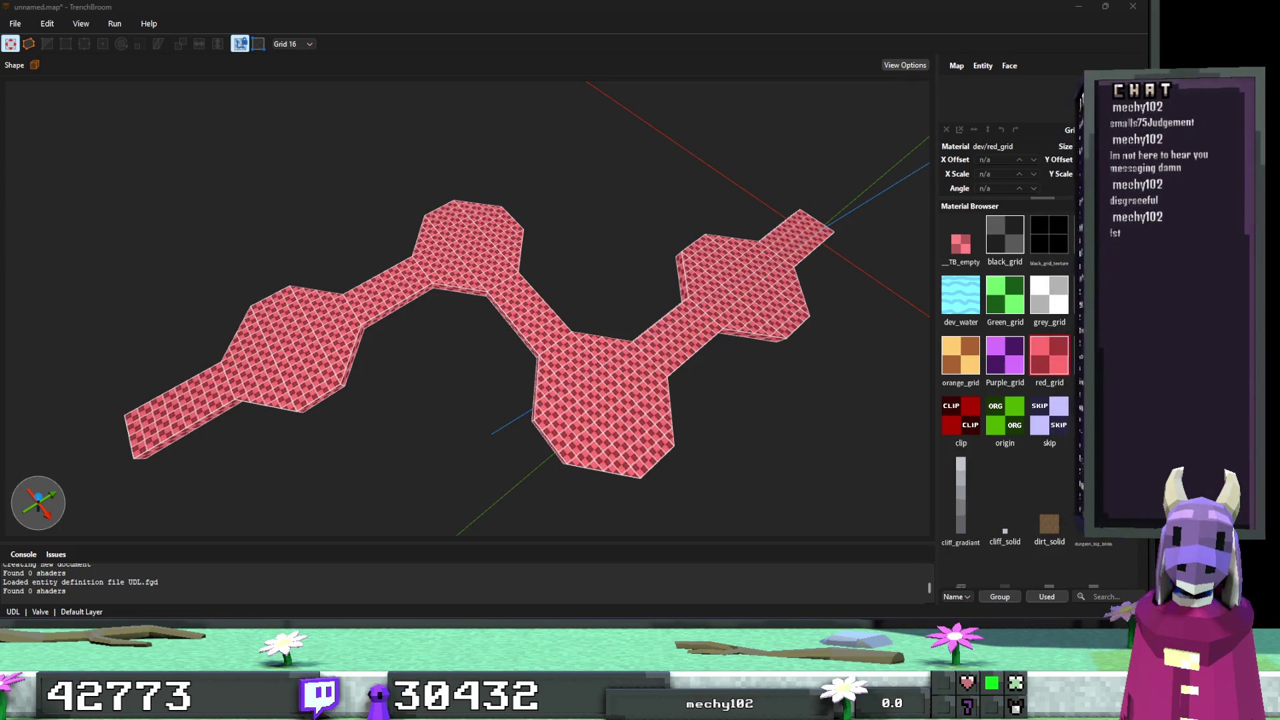
{"action": "mouse_move", "coordinate": [907, 467]}
{"action": "left_mouse_down"}
{"action": "mouse_move", "coordinate": [898, 489]}
{"action": "mouse_move", "coordinate": [752, 458]}
{"action": "mouse_move", "coordinate": [753, 441]}
{"action": "mouse_move", "coordinate": [658, 478]}
{"action": "mouse_move", "coordinate": [729, 458]}
{"action": "mouse_move", "coordinate": [725, 383]}
{"action": "left_mouse_up"}
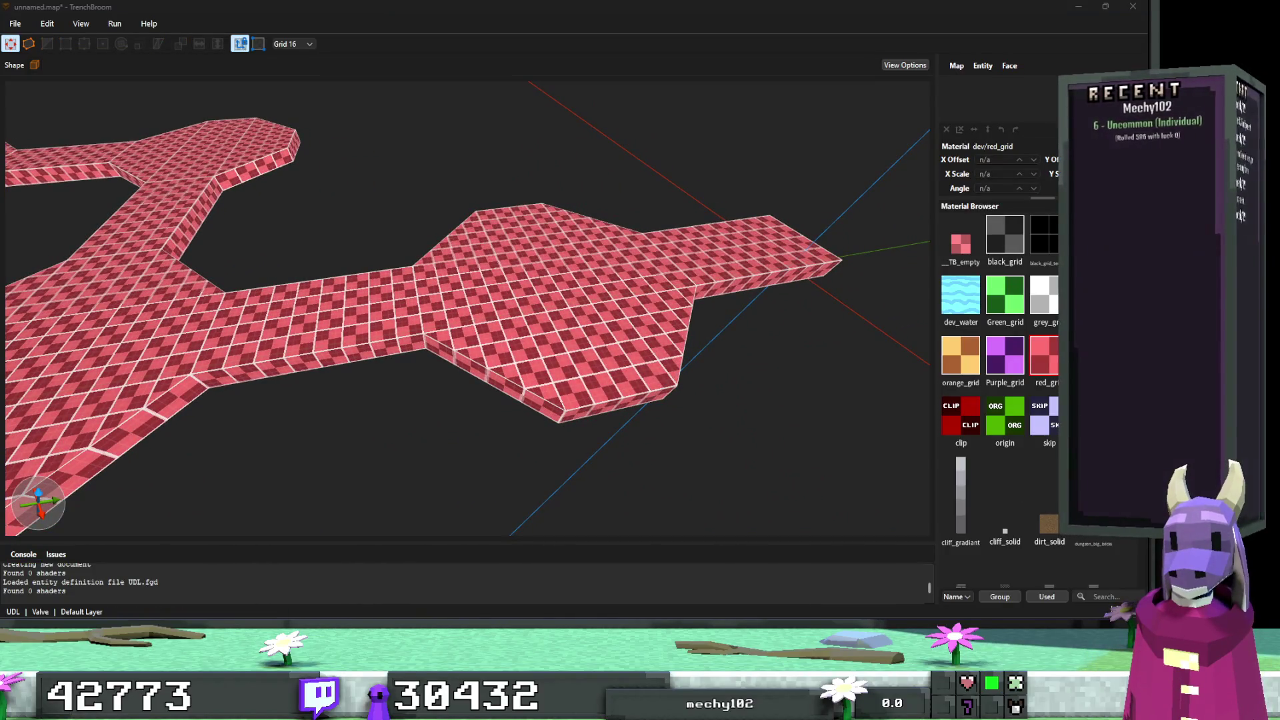
Give the octagon room's side face the black_grid texture.
{"action": "left_click", "coordinate": [494, 380]}
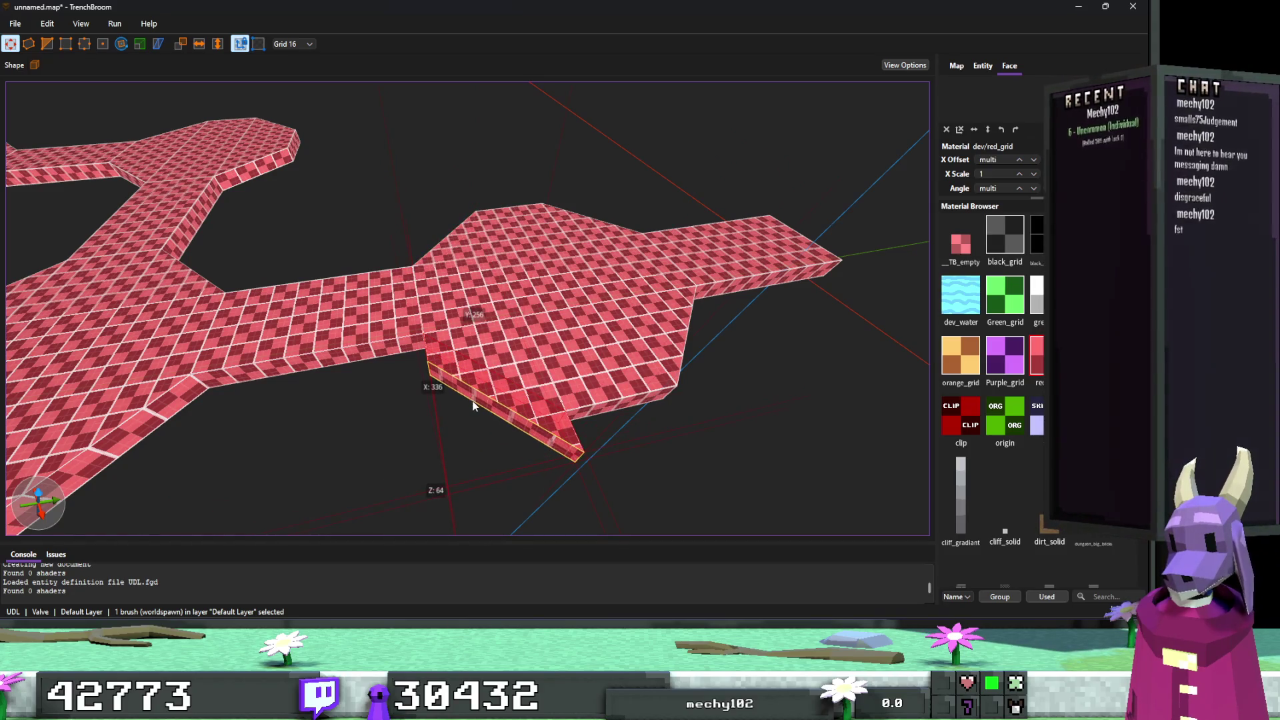
{"action": "mouse_move", "coordinate": [473, 390]}
{"action": "left_mouse_down"}
{"action": "mouse_move", "coordinate": [670, 419]}
{"action": "mouse_move", "coordinate": [618, 406]}
{"action": "mouse_move", "coordinate": [786, 350]}
{"action": "left_mouse_up"}
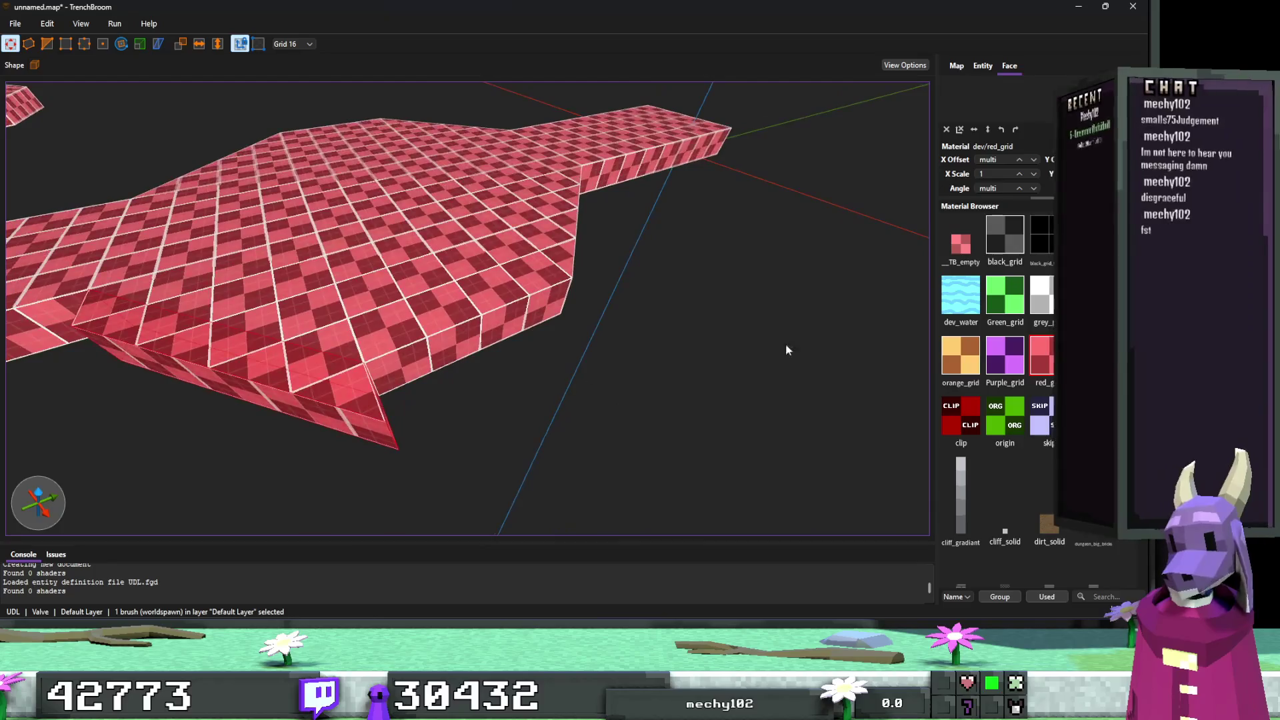
{"action": "left_click", "coordinate": [1003, 231]}
{"action": "mouse_move", "coordinate": [471, 330]}
{"action": "left_mouse_down"}
{"action": "mouse_move", "coordinate": [523, 378]}
{"action": "mouse_move", "coordinate": [502, 322]}
{"action": "left_mouse_up"}
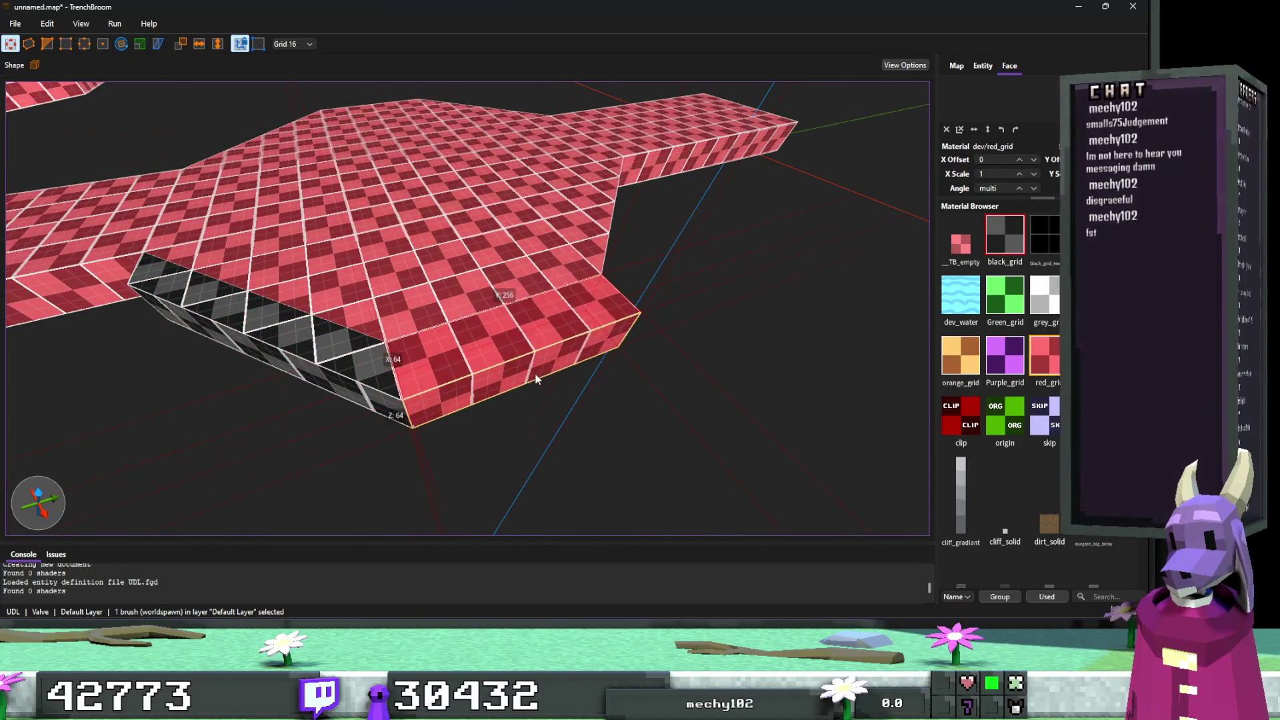
{"action": "left_click_drag", "start_coordinate": [766, 287], "coordinate": [662, 315]}
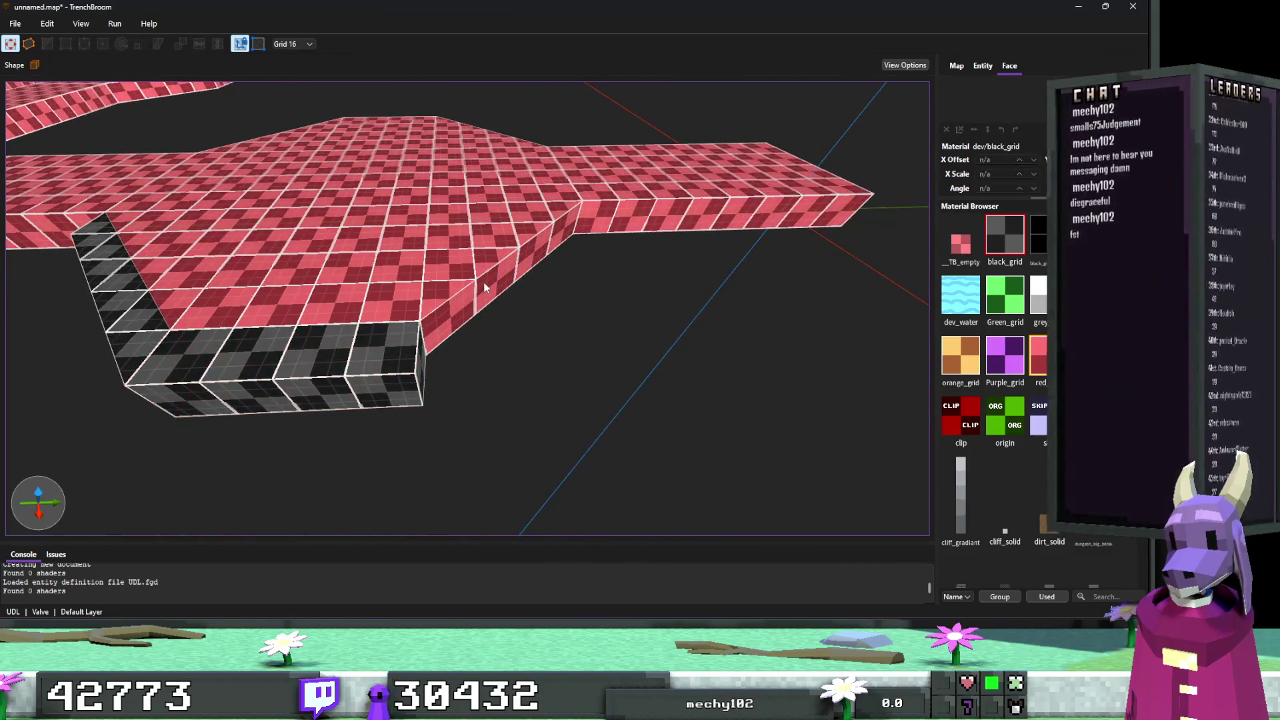
{"action": "mouse_move", "coordinate": [510, 277]}
{"action": "left_mouse_down"}
{"action": "mouse_move", "coordinate": [537, 300]}
{"action": "mouse_move", "coordinate": [509, 277]}
{"action": "left_mouse_up"}
{"action": "left_click_drag", "start_coordinate": [891, 271], "coordinate": [633, 227]}
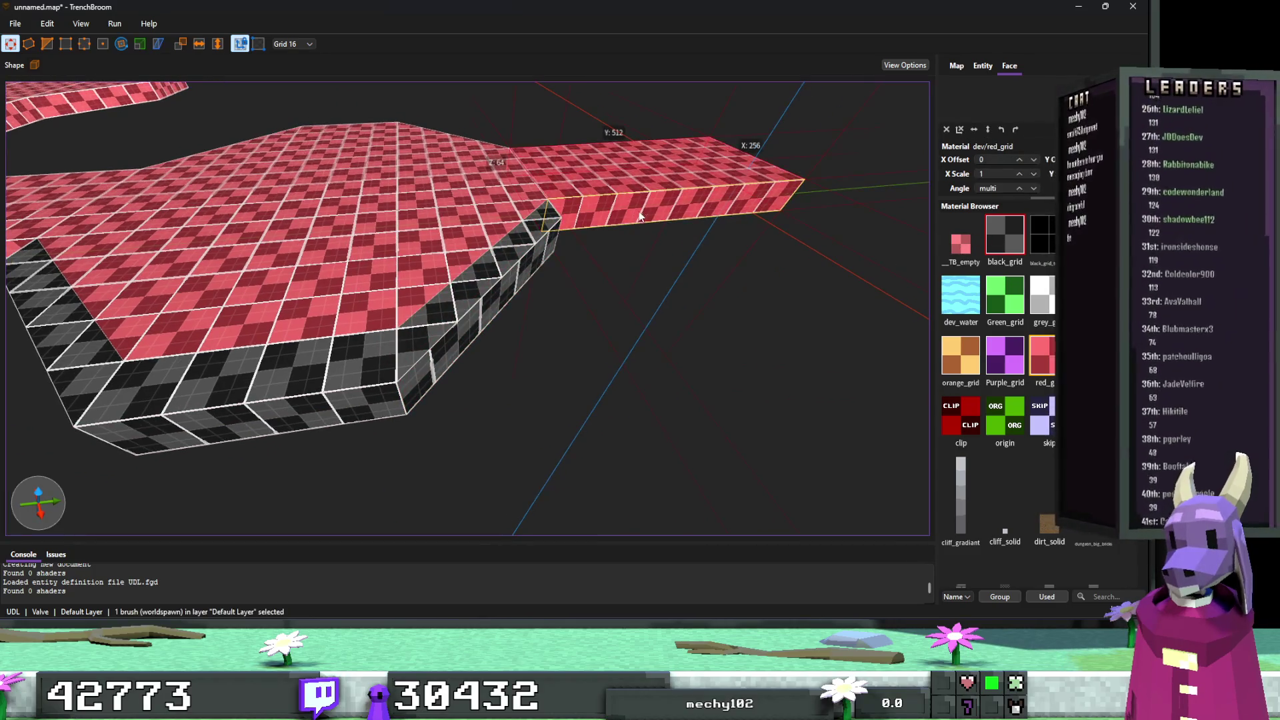
Apply black_grid to the extension's side face.
{"action": "left_click", "coordinate": [654, 229], "text": "shift"}
{"action": "left_click", "coordinate": [1004, 234]}
{"action": "mouse_move", "coordinate": [666, 312]}
{"action": "left_mouse_down"}
{"action": "mouse_move", "coordinate": [578, 340]}
{"action": "mouse_move", "coordinate": [434, 330]}
{"action": "left_mouse_up"}
{"action": "left_click", "coordinate": [457, 358]}
{"action": "mouse_move", "coordinate": [466, 378]}
{"action": "left_mouse_down"}
{"action": "mouse_move", "coordinate": [578, 295]}
{"action": "mouse_move", "coordinate": [649, 329]}
{"action": "mouse_move", "coordinate": [620, 324]}
{"action": "left_mouse_up"}
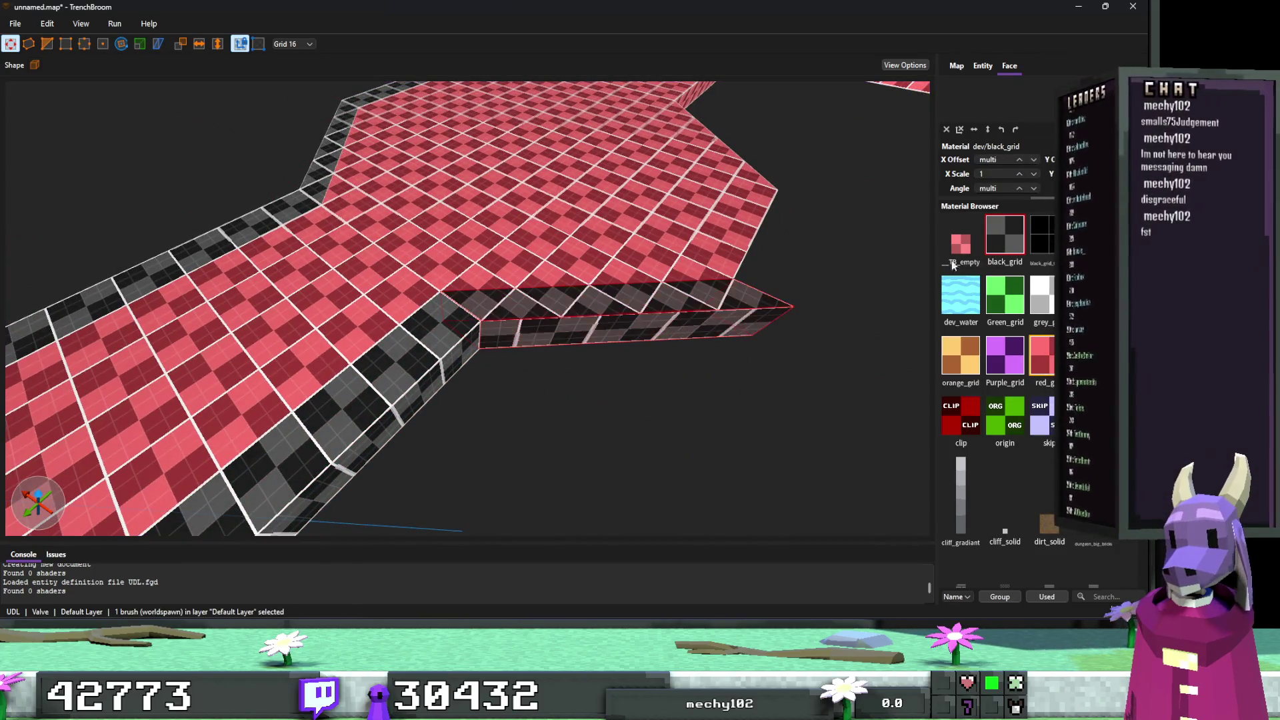
{"action": "key", "text": "Escape"}
Set the grid to 64 and texture the brush face and front strip with black_grid.
{"action": "key", "text": "7"}
{"action": "left_click_drag", "start_coordinate": [711, 322], "coordinate": [495, 295]}
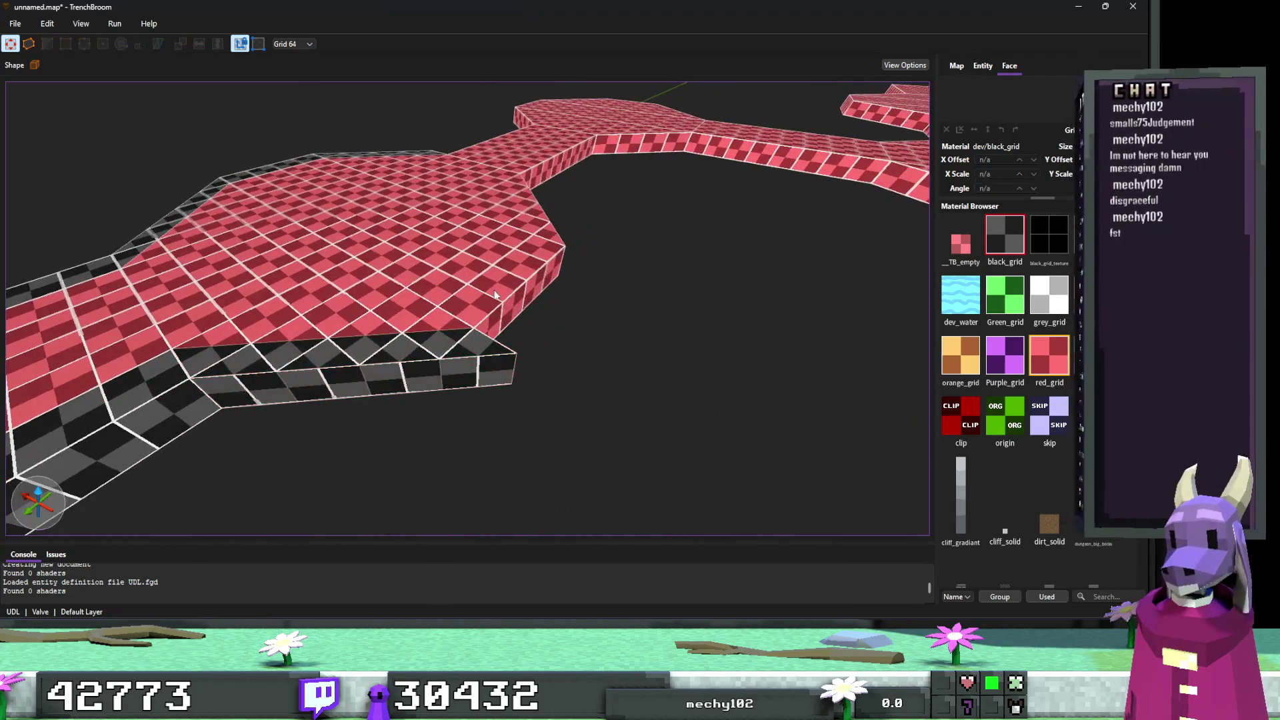
{"action": "left_click", "coordinate": [514, 298]}
{"action": "key", "text": "ctrl+u"}
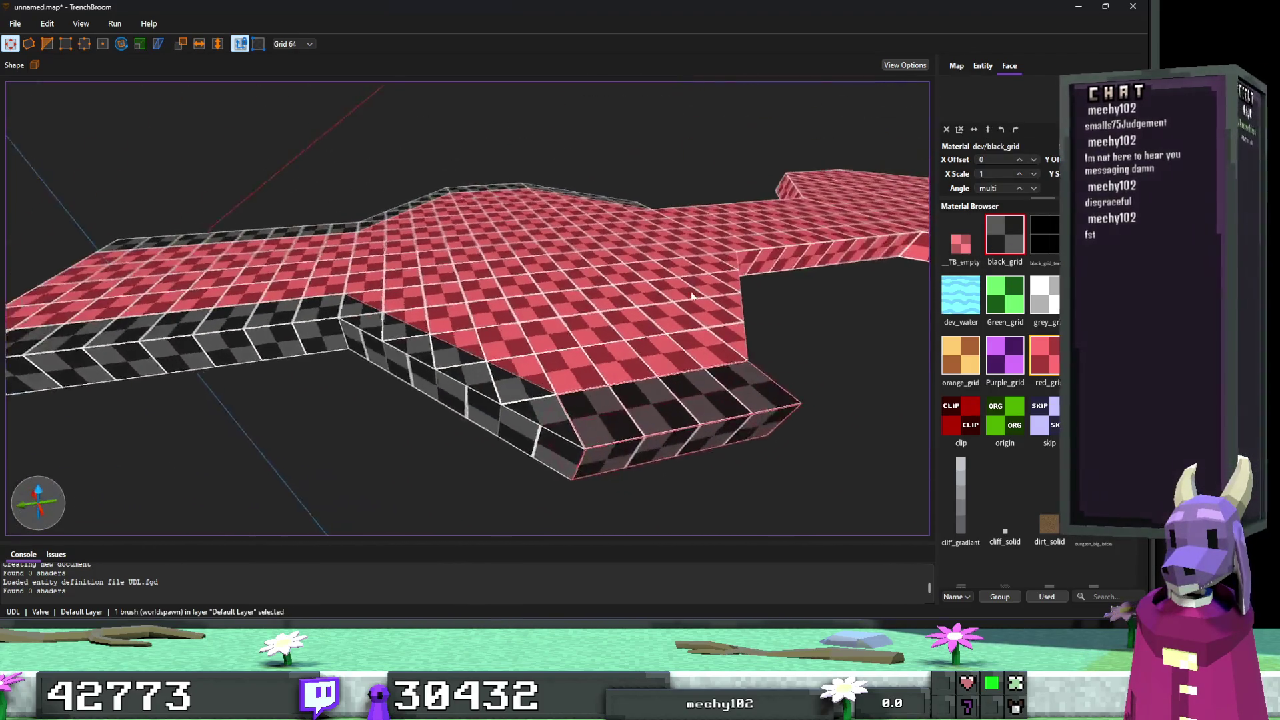
{"action": "scroll", "coordinate": [686, 295], "scroll_direction": "up", "scroll_amount": 5}
{"action": "left_click_drag", "start_coordinate": [616, 338], "coordinate": [542, 273]}
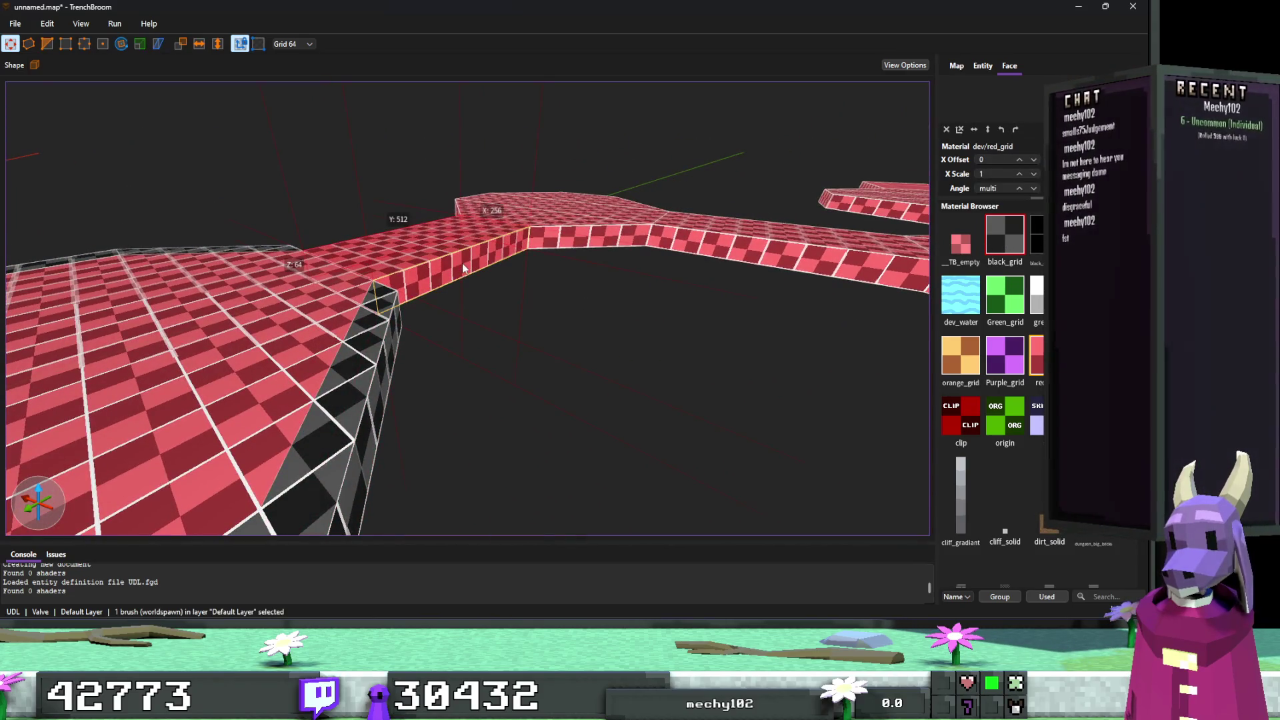
{"action": "left_click", "coordinate": [1002, 238]}
{"action": "scroll", "coordinate": [579, 315], "scroll_direction": "down", "scroll_amount": 3}
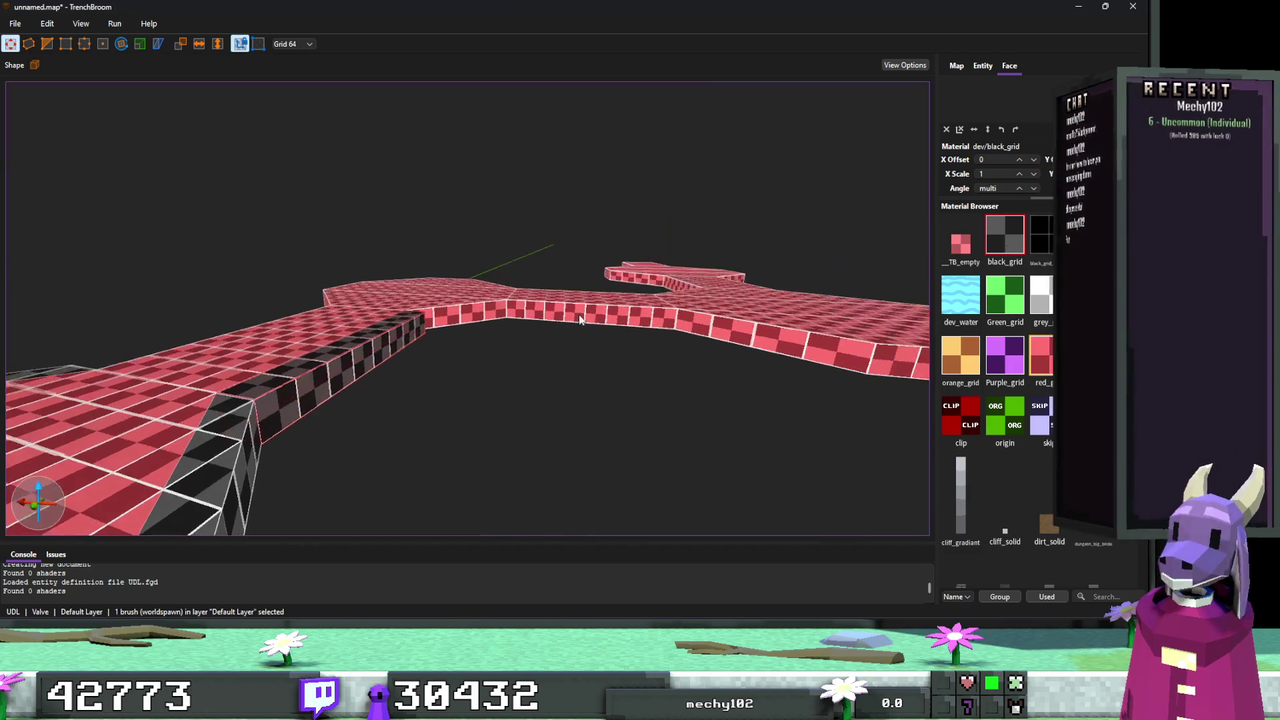
{"action": "scroll", "coordinate": [462, 297], "scroll_direction": "up", "scroll_amount": 10}
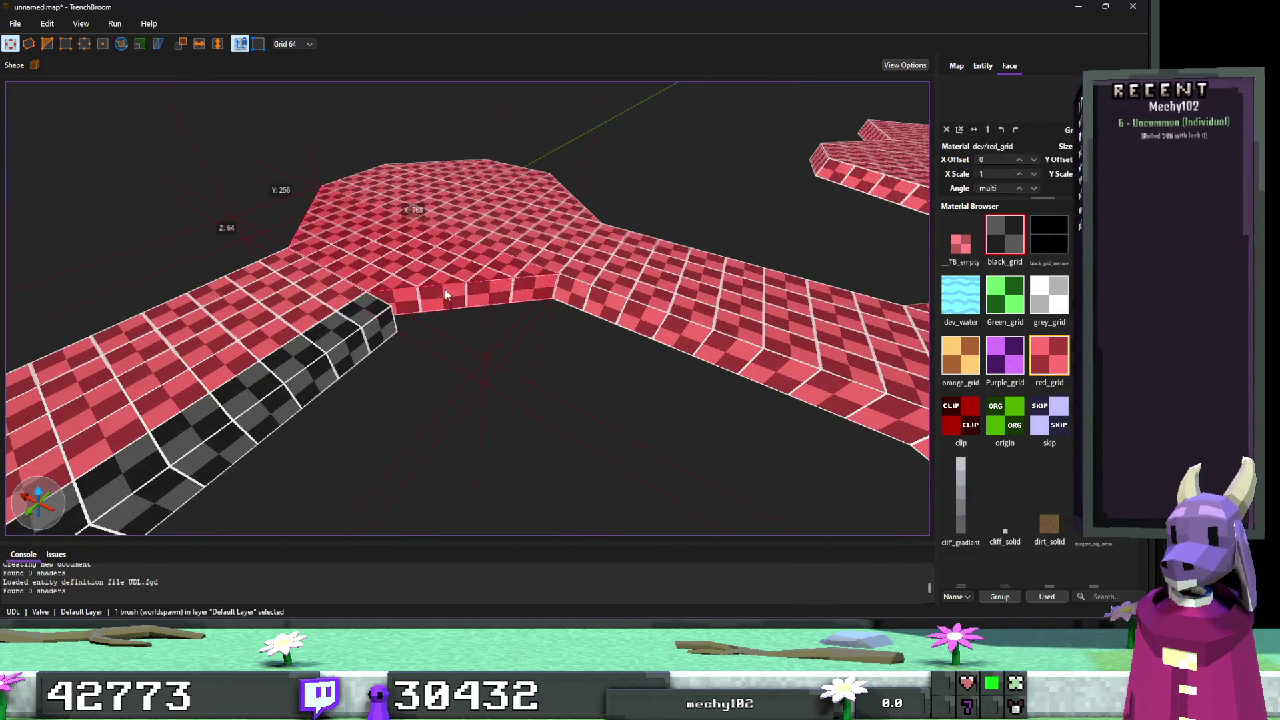
{"action": "left_click", "coordinate": [446, 294]}
{"action": "left_click", "coordinate": [1003, 234]}
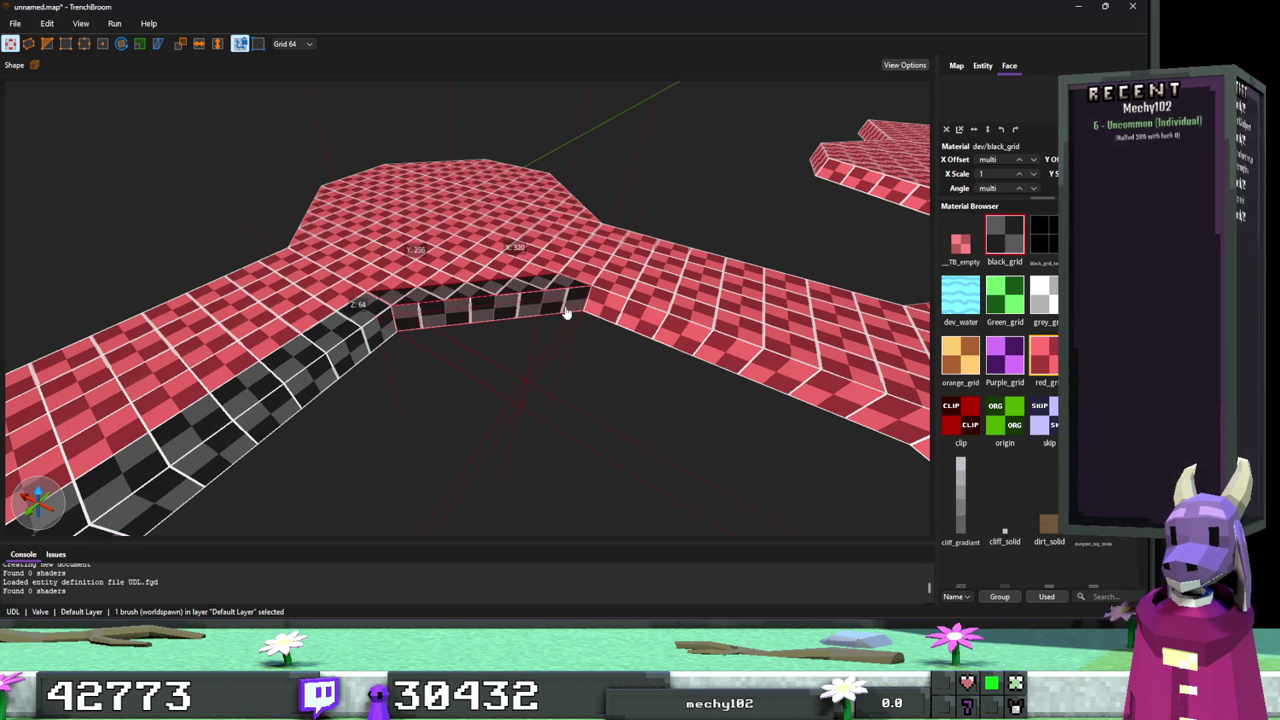
{"action": "left_click", "coordinate": [565, 314]}
Shorten the black wall strip by pulling its end back.
{"action": "scroll", "coordinate": [582, 294], "scroll_direction": "up", "scroll_amount": 5}
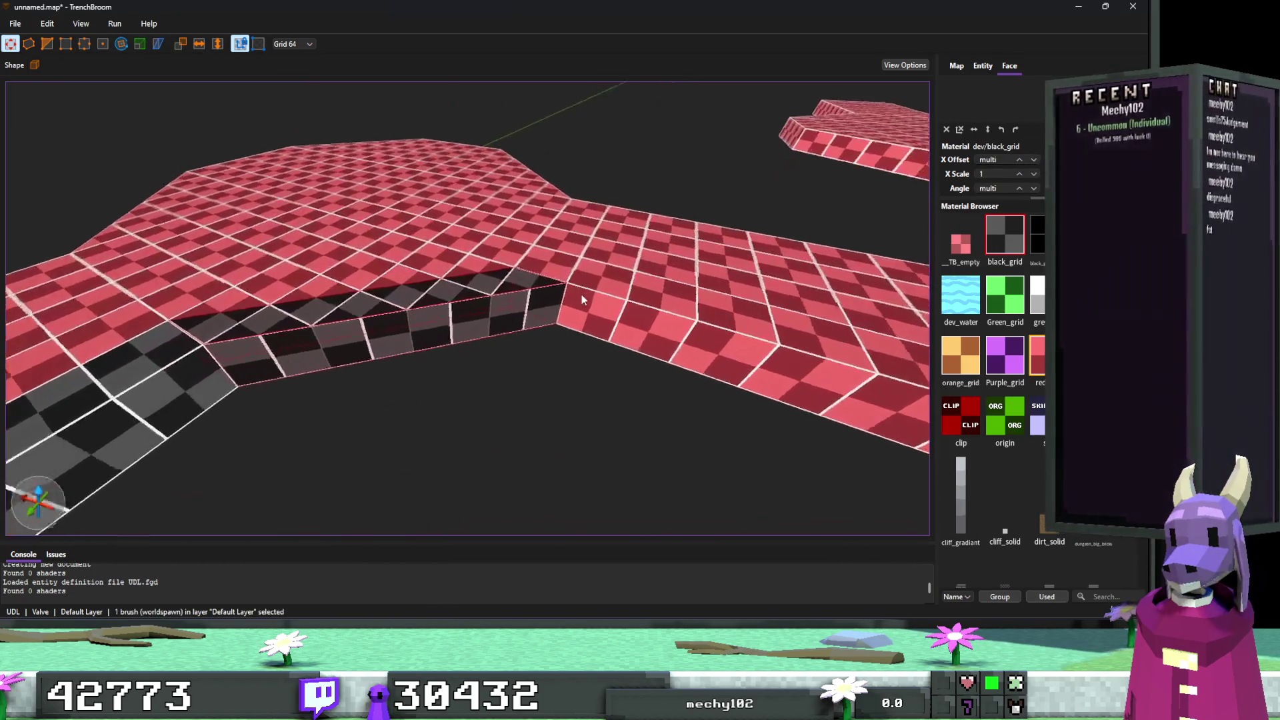
{"action": "left_click", "coordinate": [586, 298]}
{"action": "mouse_move", "coordinate": [590, 306]}
{"action": "left_mouse_down"}
{"action": "mouse_move", "coordinate": [499, 319]}
{"action": "mouse_move", "coordinate": [650, 439]}
{"action": "mouse_move", "coordinate": [607, 457]}
{"action": "mouse_move", "coordinate": [551, 396]}
{"action": "mouse_move", "coordinate": [486, 399]}
{"action": "left_mouse_up"}
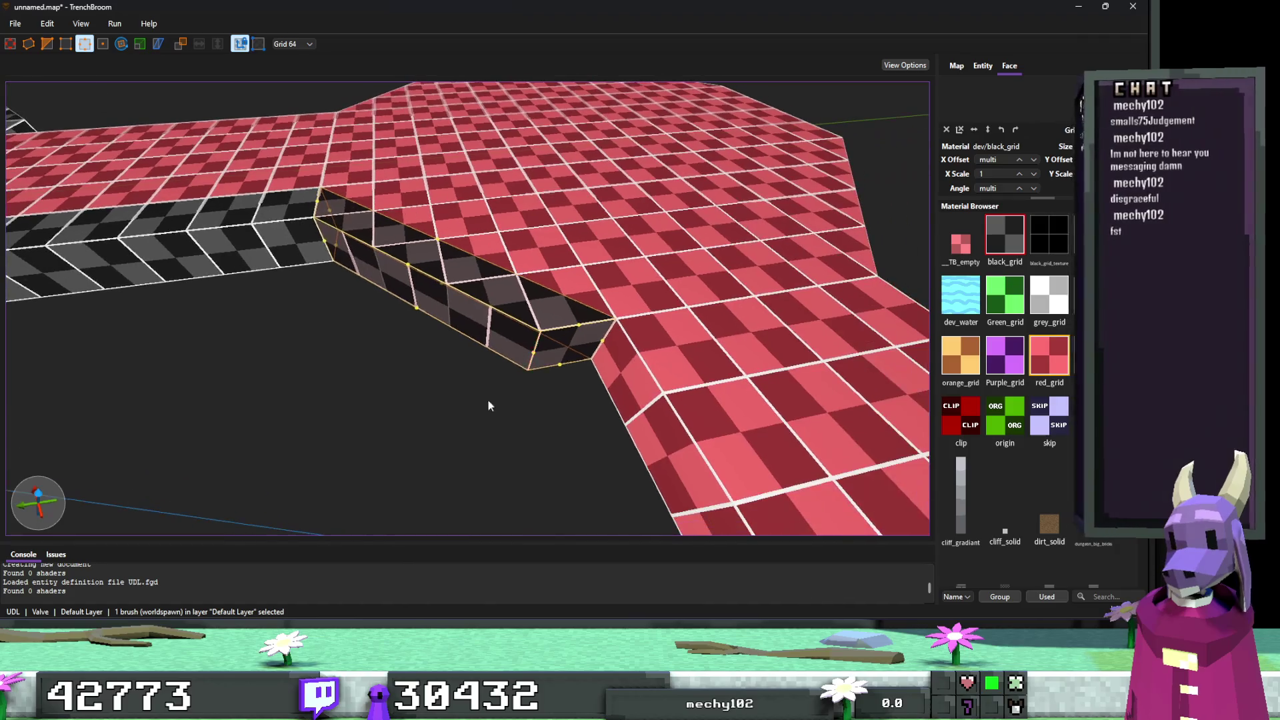
{"action": "key", "text": "Escape"}
{"action": "left_click", "coordinate": [459, 393]}
{"action": "mouse_move", "coordinate": [458, 393]}
{"action": "left_mouse_down"}
{"action": "mouse_move", "coordinate": [518, 306]}
{"action": "mouse_move", "coordinate": [583, 350]}
{"action": "mouse_move", "coordinate": [342, 297]}
{"action": "mouse_move", "coordinate": [474, 326]}
{"action": "mouse_move", "coordinate": [523, 365]}
{"action": "mouse_move", "coordinate": [571, 359]}
{"action": "mouse_move", "coordinate": [698, 248]}
{"action": "left_mouse_up"}
Stretch the wall brush to fill the notch under the corridor's front edge.
{"action": "left_click", "coordinate": [342, 297]}
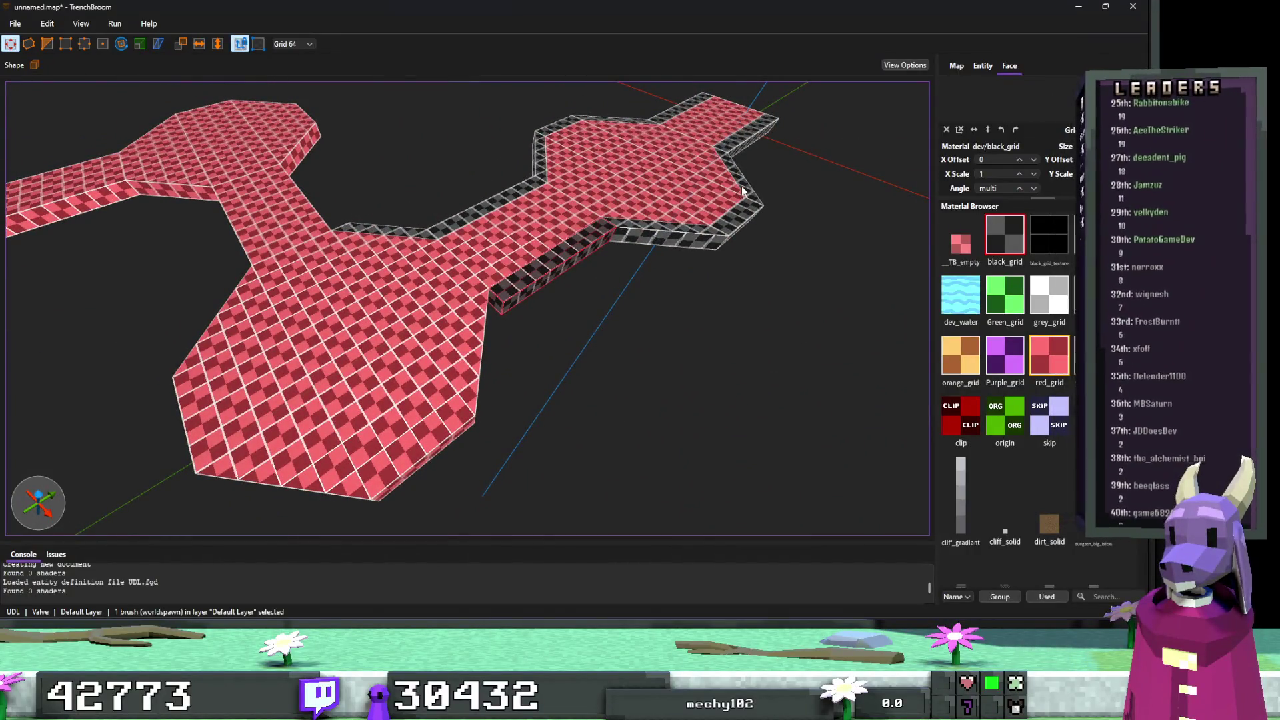
{"action": "left_click", "coordinate": [742, 191]}
{"action": "mouse_move", "coordinate": [743, 184]}
{"action": "left_mouse_down"}
{"action": "mouse_move", "coordinate": [497, 374]}
{"action": "mouse_move", "coordinate": [548, 275]}
{"action": "left_mouse_up"}
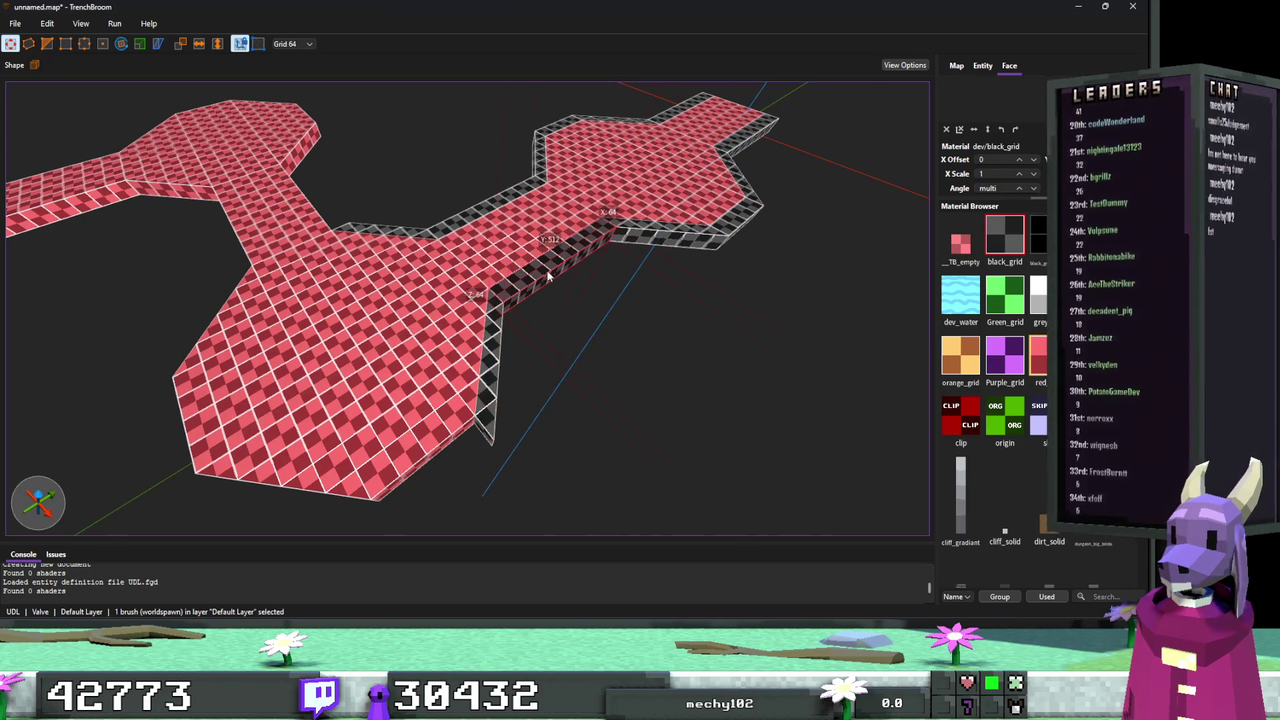
Move the two wall brushes under the lower hexagon room.
{"action": "left_click", "coordinate": [710, 317]}
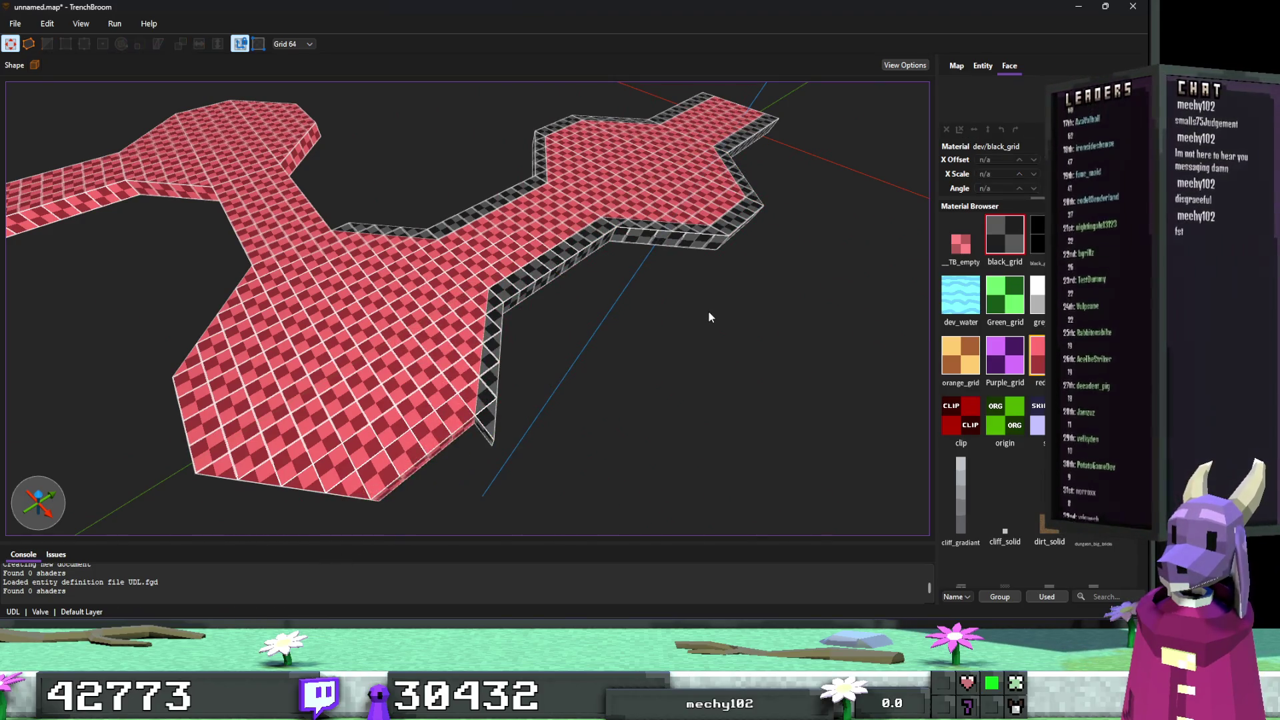
{"action": "left_click", "coordinate": [711, 277]}
{"action": "left_click", "coordinate": [789, 254], "text": "ctrl"}
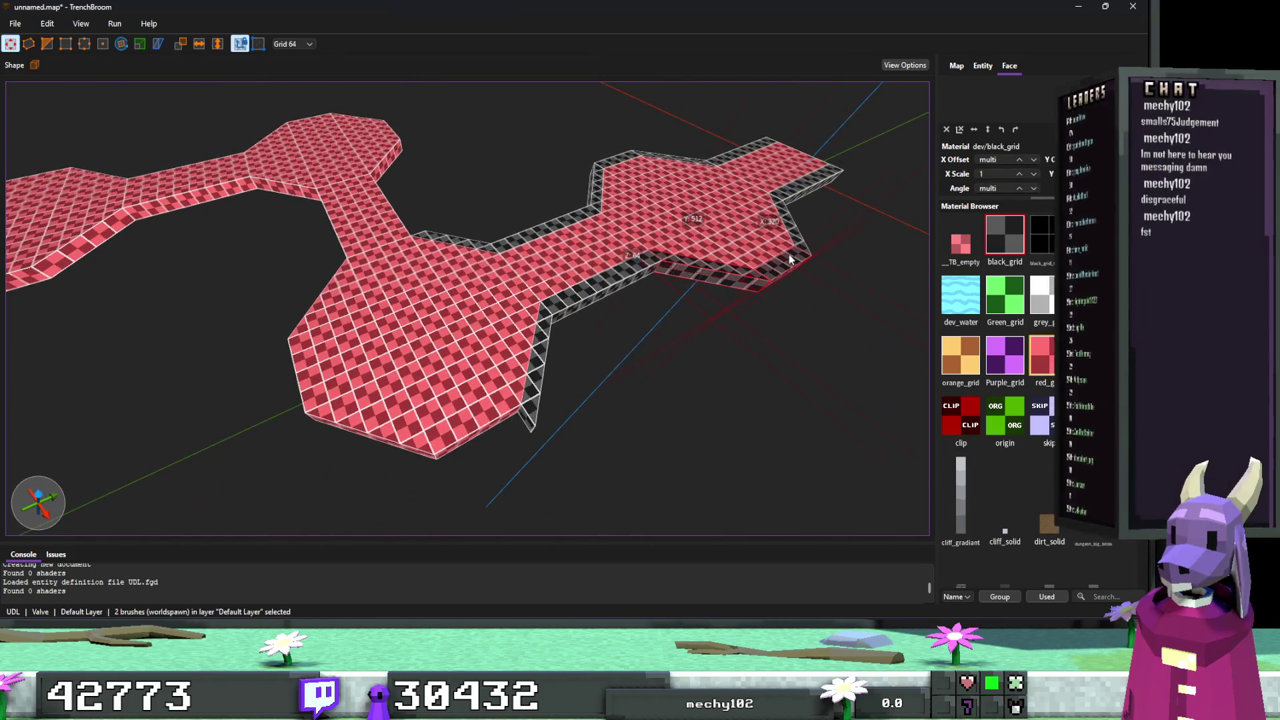
{"action": "mouse_move", "coordinate": [789, 262]}
{"action": "left_mouse_down"}
{"action": "mouse_move", "coordinate": [488, 395]}
{"action": "mouse_move", "coordinate": [467, 460]}
{"action": "mouse_move", "coordinate": [493, 434]}
{"action": "left_mouse_up"}
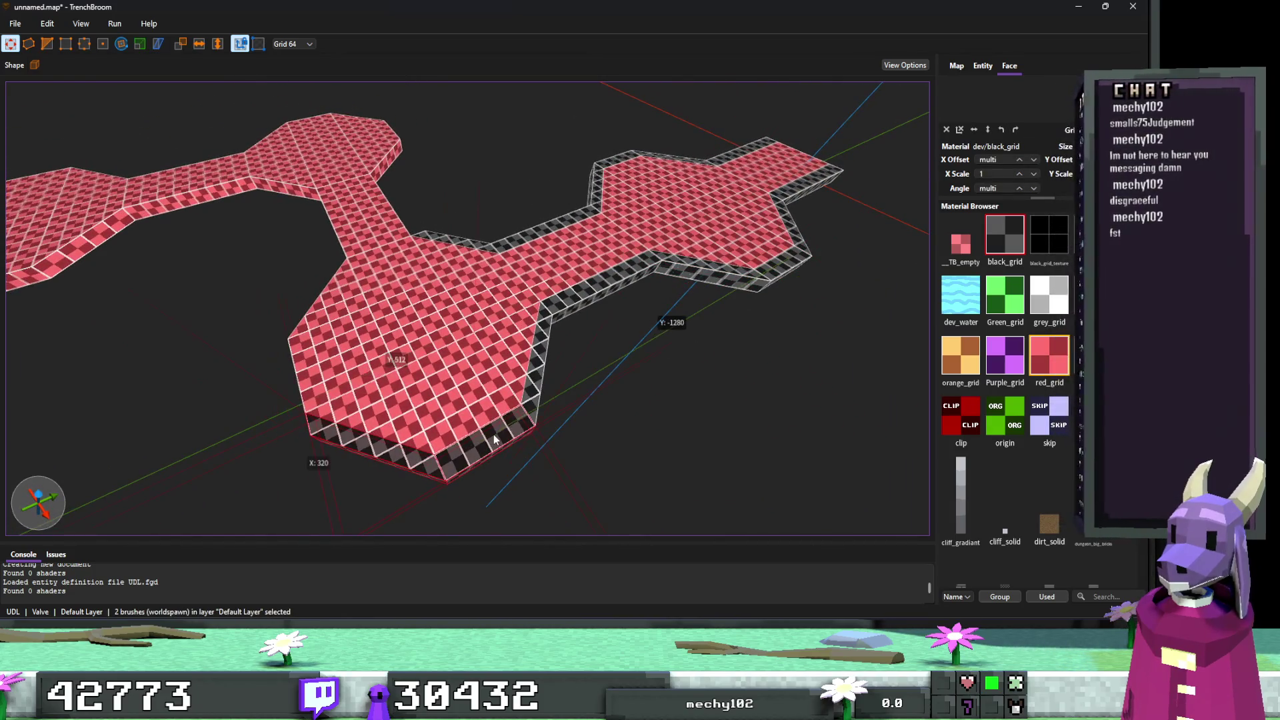
{"action": "left_click", "coordinate": [579, 387]}
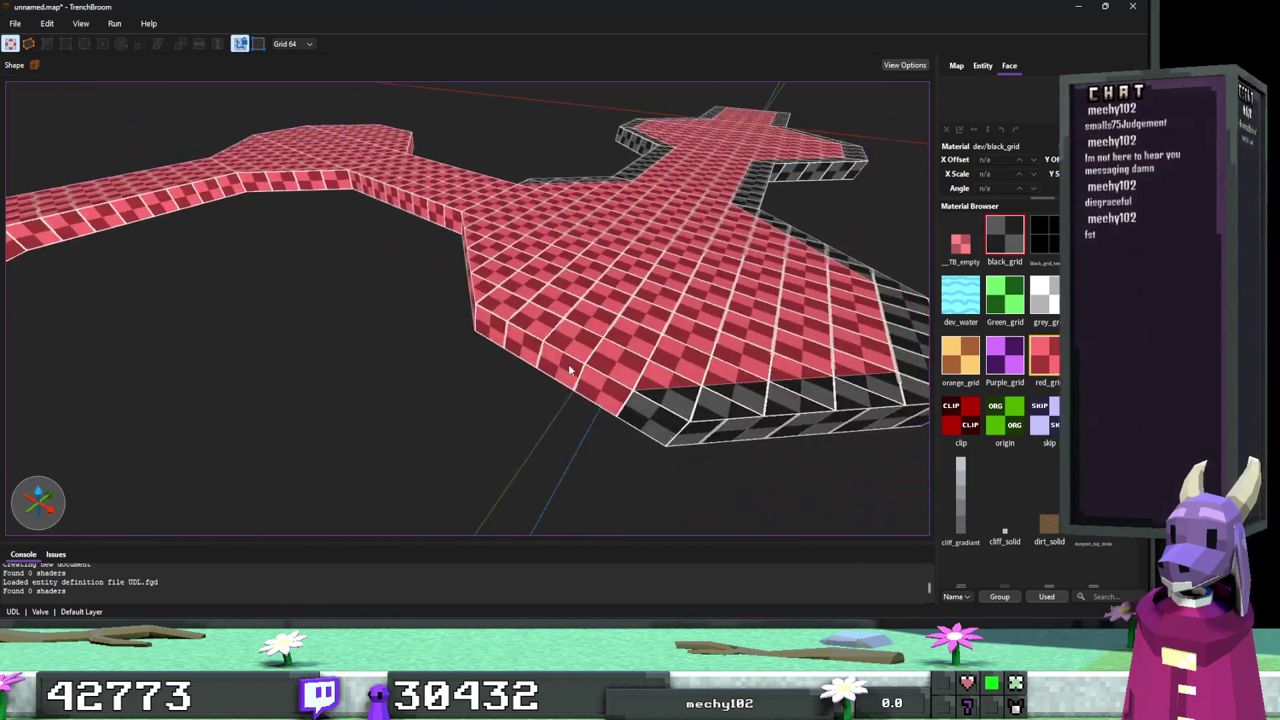
Draw a new wall brush beside the hexagon, extended to 384 units long.
{"action": "left_click", "coordinate": [566, 367]}
{"action": "scroll", "coordinate": [563, 366], "scroll_direction": "down", "scroll_amount": 4}
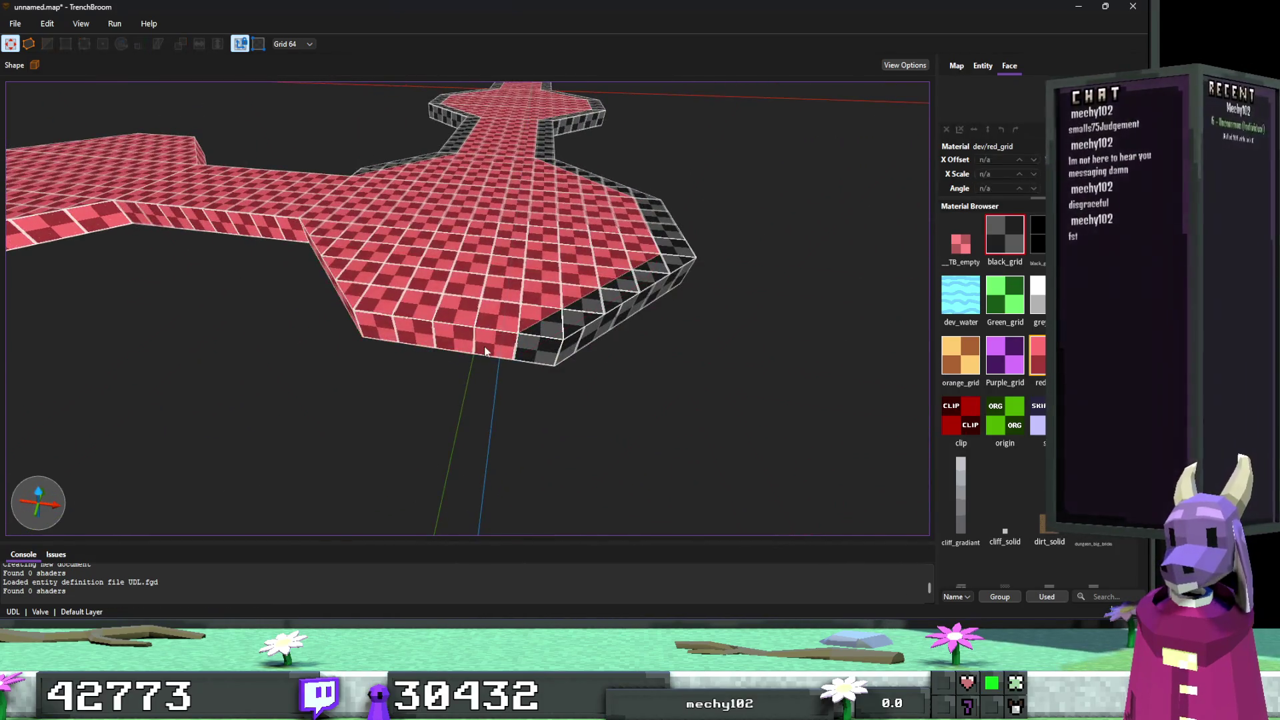
{"action": "left_click_drag", "start_coordinate": [478, 340], "coordinate": [464, 363]}
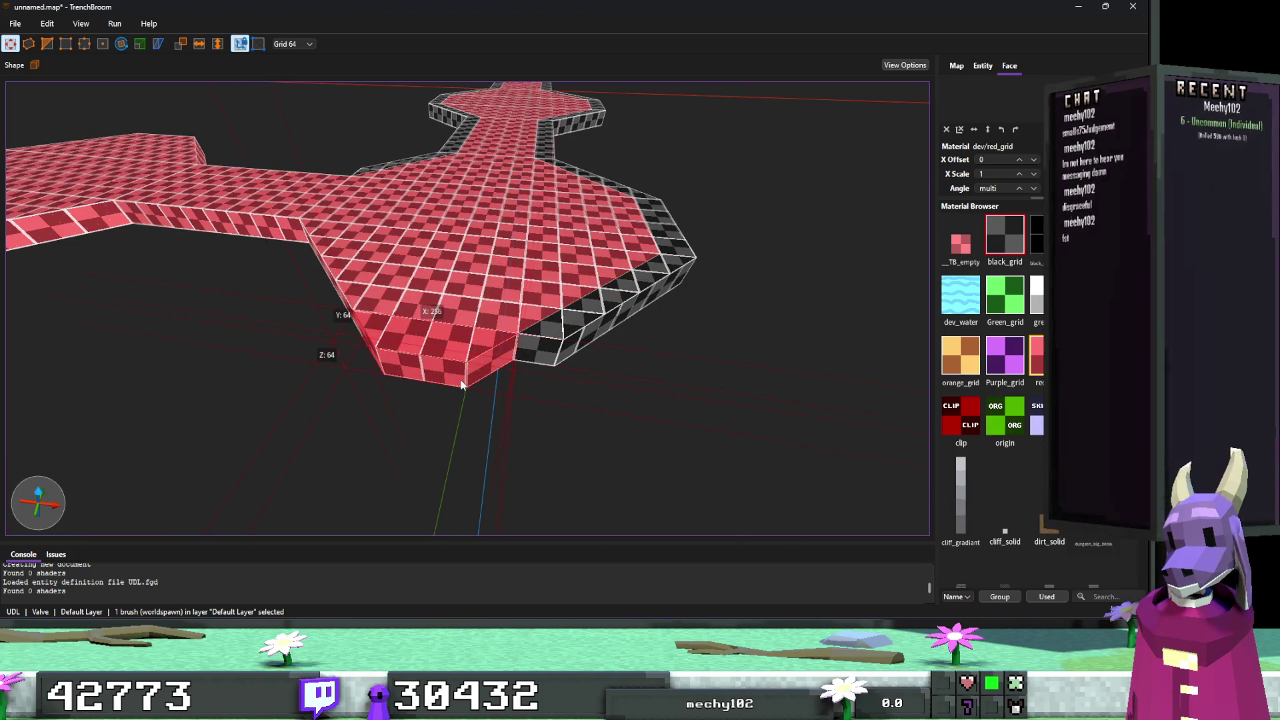
{"action": "key", "text": "ctrl+z"}
{"action": "left_click_drag", "start_coordinate": [552, 365], "coordinate": [360, 328]}
{"action": "mouse_move", "coordinate": [450, 329]}
{"action": "left_mouse_down"}
{"action": "mouse_move", "coordinate": [442, 362]}
{"action": "mouse_move", "coordinate": [478, 365]}
{"action": "left_mouse_up"}
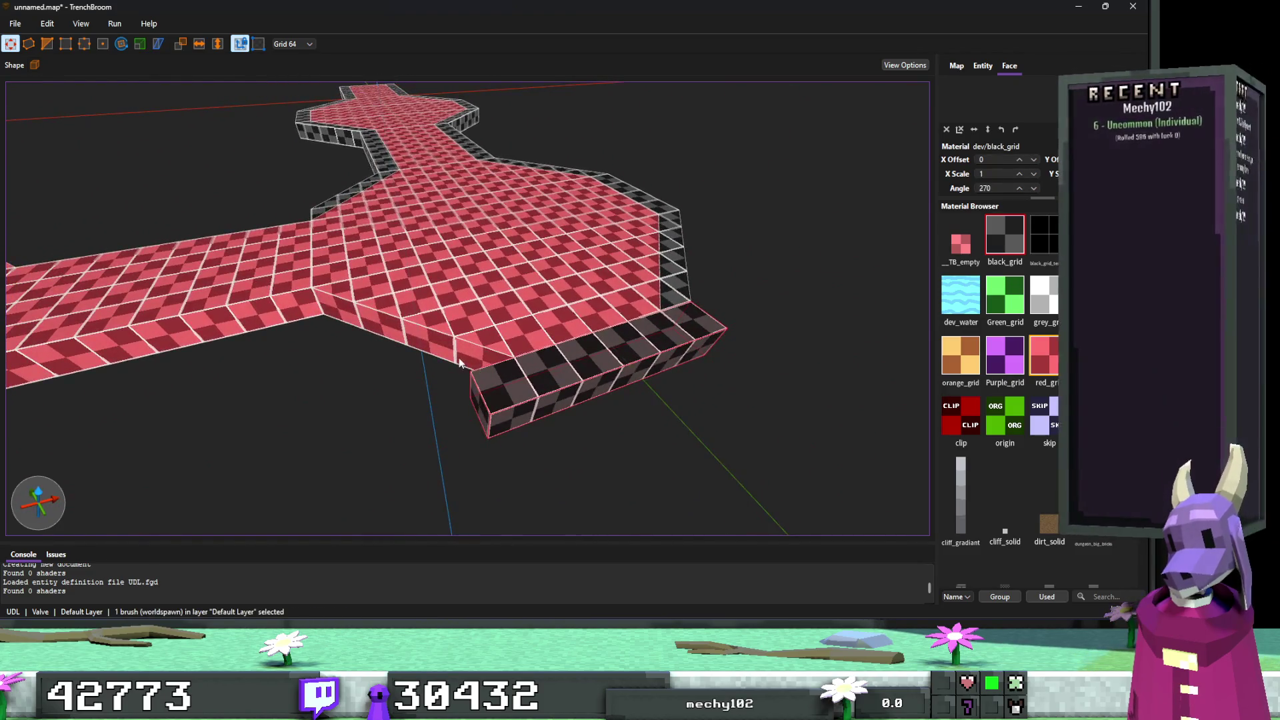
Use the Edge tool to move the black side wall's left edge inward.
{"action": "scroll", "coordinate": [459, 357], "scroll_direction": "down", "scroll_amount": 3}
{"action": "left_click", "coordinate": [468, 350]}
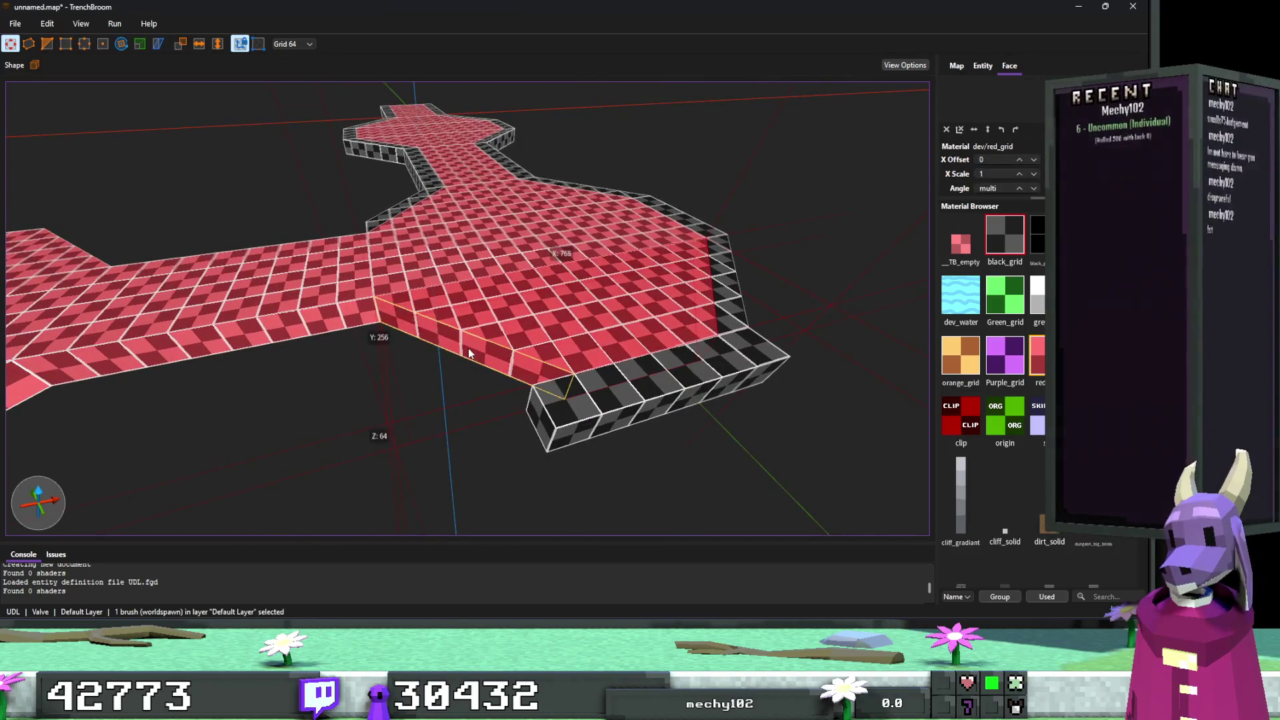
{"action": "left_click", "coordinate": [443, 335]}
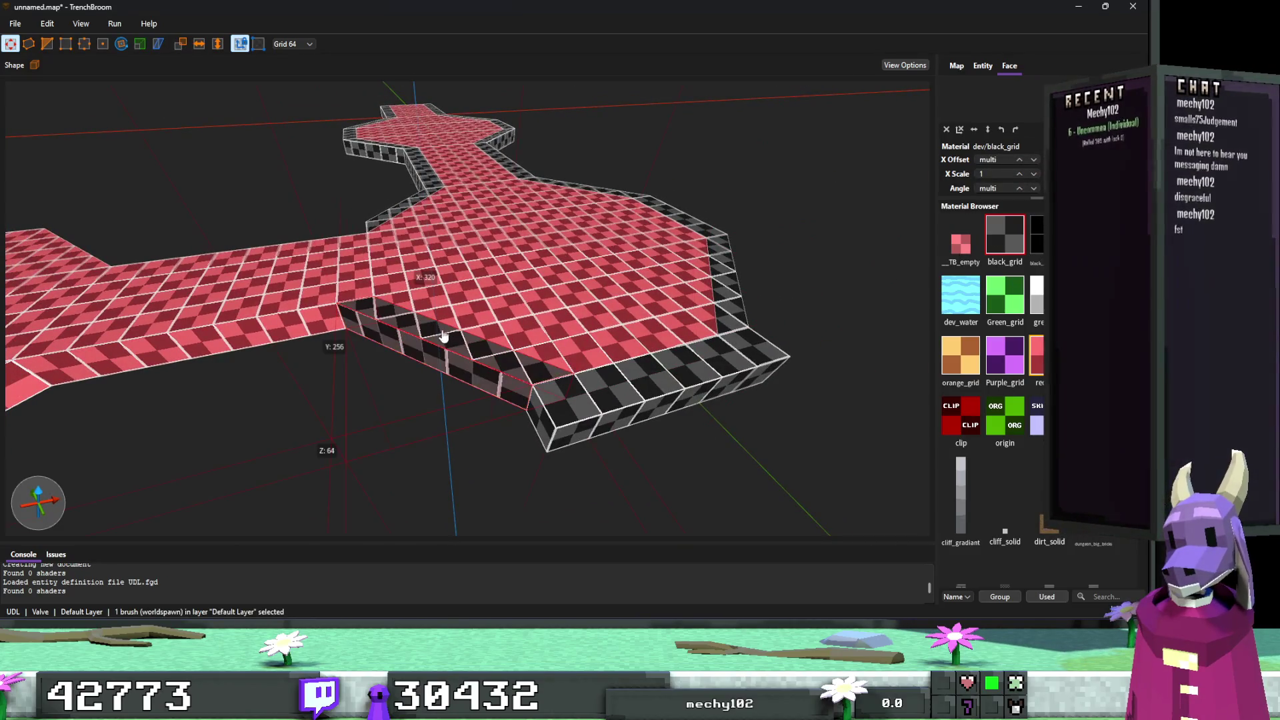
{"action": "key", "text": "e"}
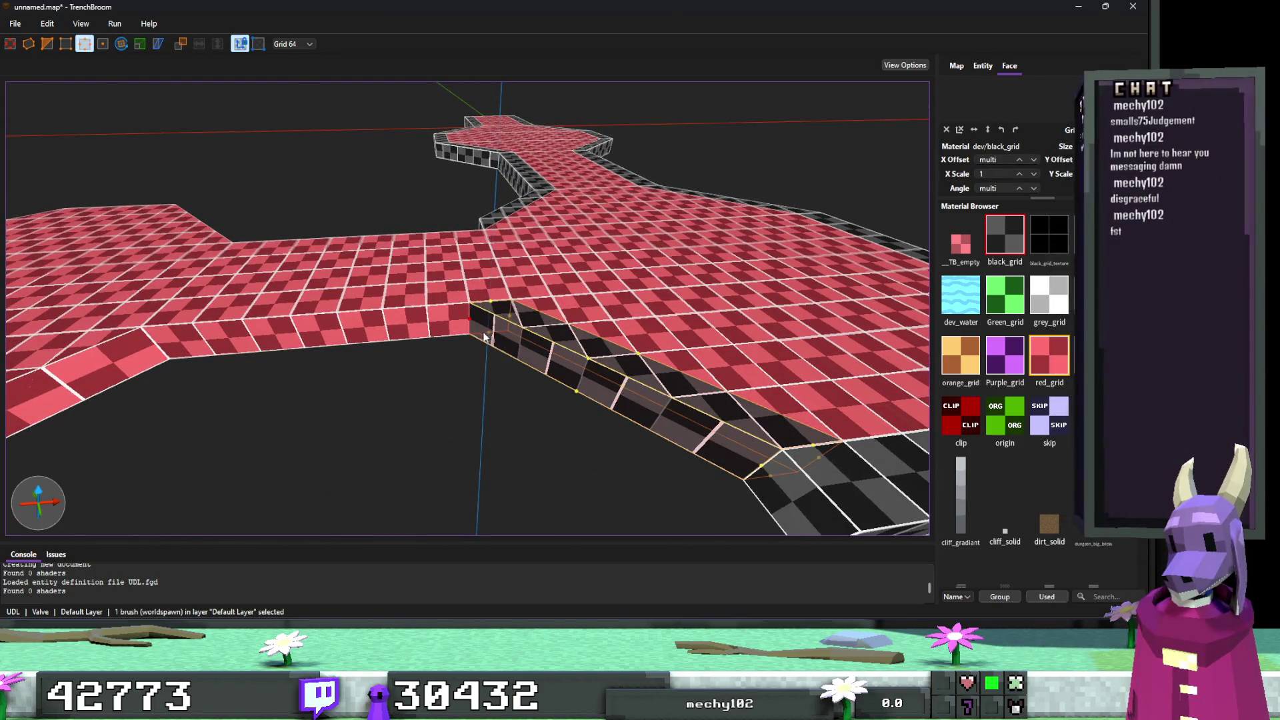
{"action": "left_click_drag", "start_coordinate": [471, 320], "coordinate": [491, 355]}
{"action": "key", "text": "e"}
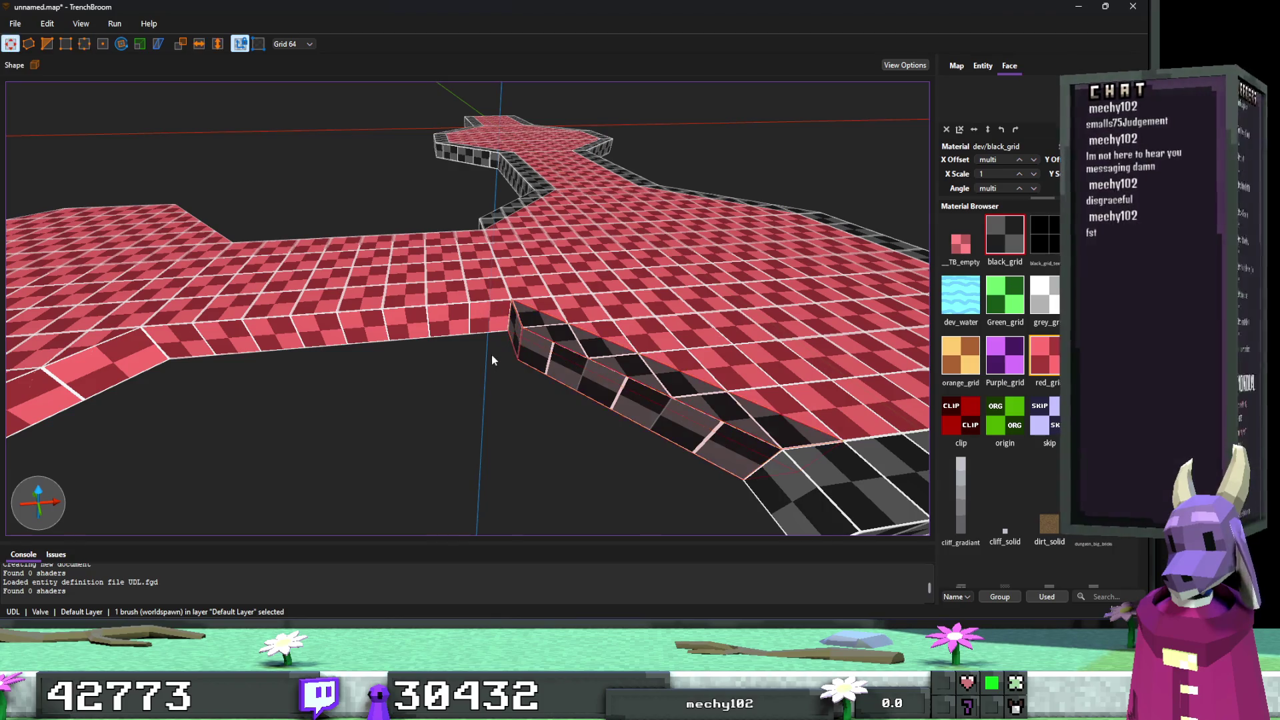
{"action": "key", "text": "a"}
Apply the black_grid material to the red strip brush.
{"action": "left_click", "coordinate": [470, 327]}
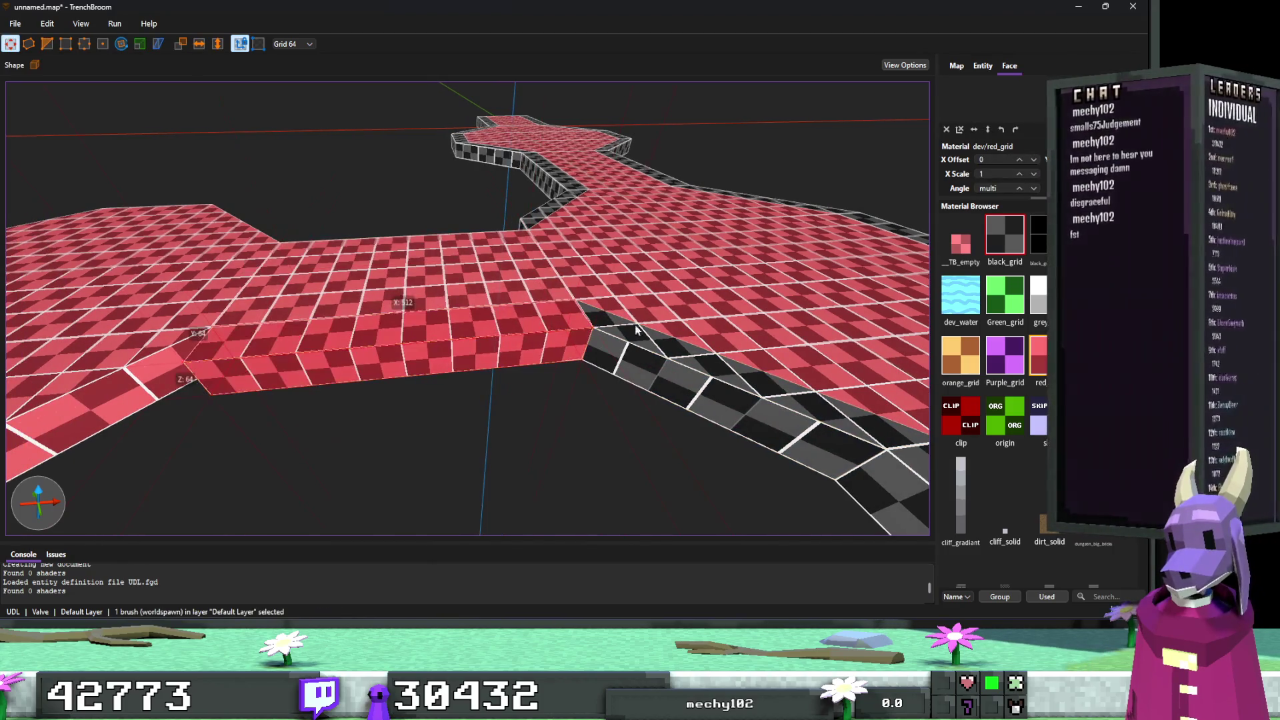
{"action": "left_click", "coordinate": [1005, 235]}
{"action": "left_click_drag", "start_coordinate": [551, 287], "coordinate": [440, 317]}
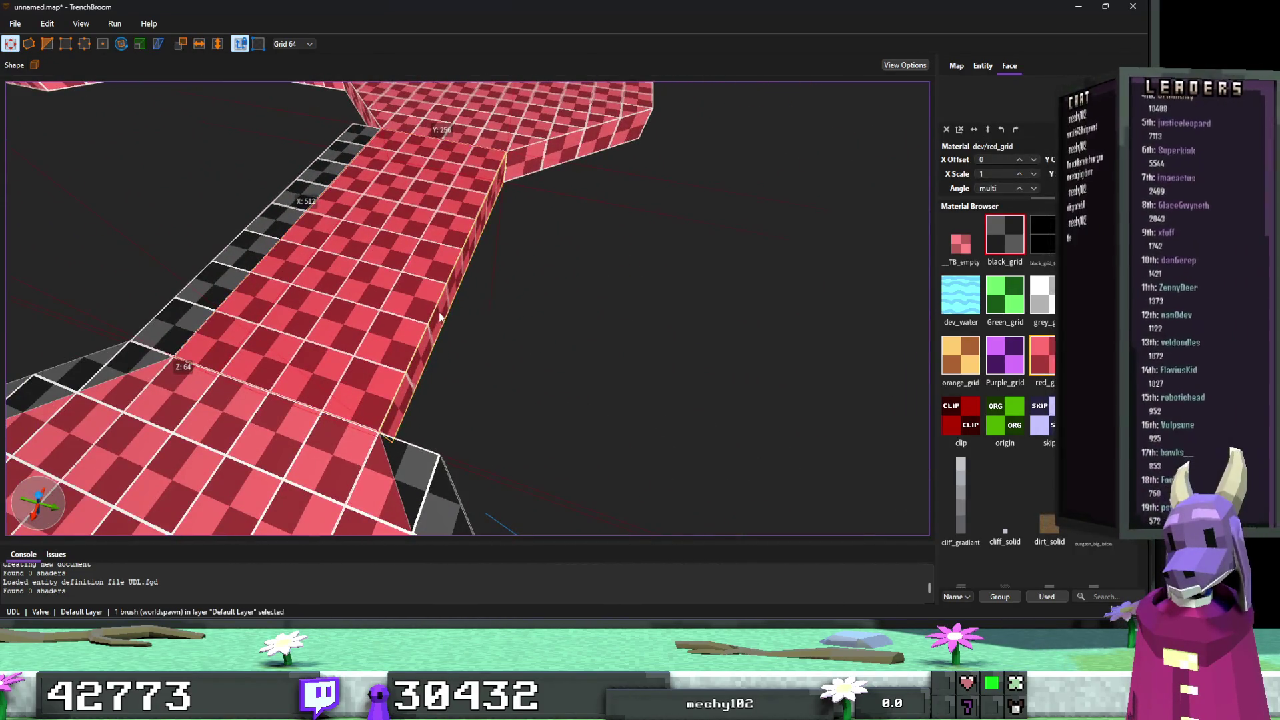
{"action": "key", "text": "Escape"}
{"action": "mouse_move", "coordinate": [927, 282]}
{"action": "left_mouse_down"}
{"action": "mouse_move", "coordinate": [886, 262]}
{"action": "mouse_move", "coordinate": [509, 307]}
{"action": "mouse_move", "coordinate": [466, 273]}
{"action": "left_mouse_up"}
Give the brush beside the octagonal platform black_grid and slide its bottom corner to reshape it.
{"action": "left_click", "coordinate": [466, 273]}
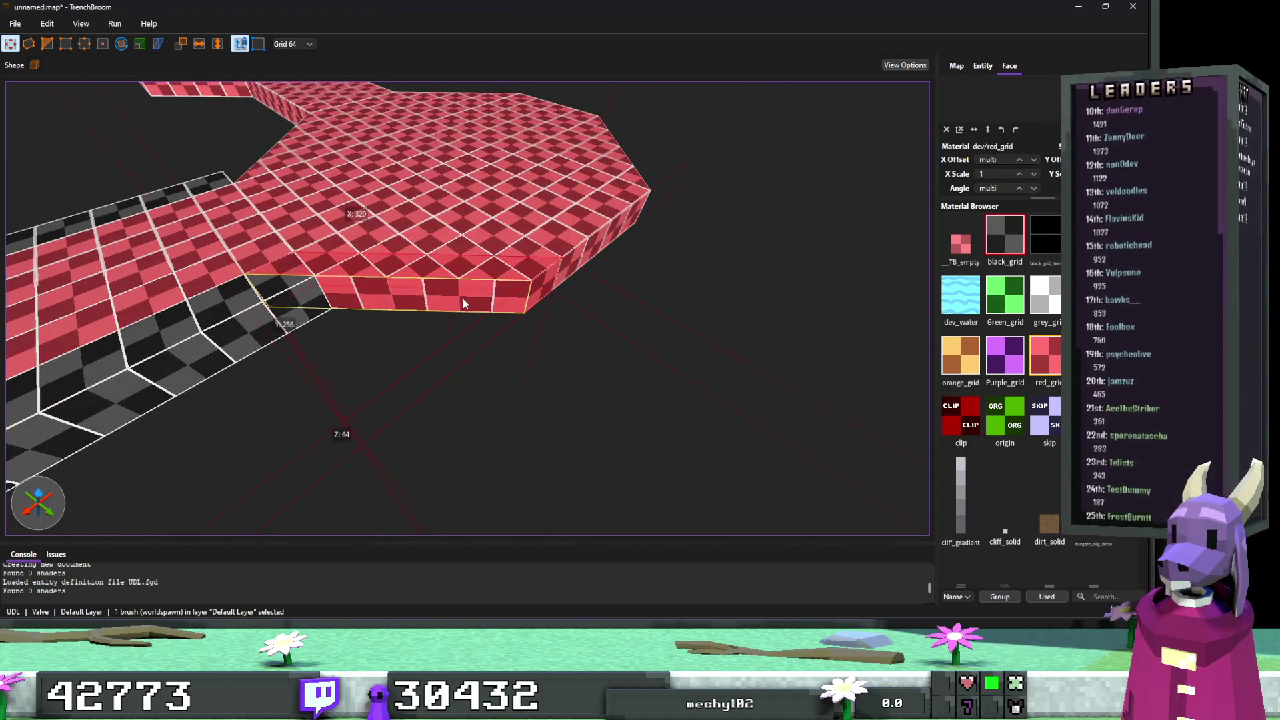
{"action": "left_click", "coordinate": [1004, 237]}
{"action": "key", "text": "v"}
{"action": "left_click", "coordinate": [261, 298]}
{"action": "left_click_drag", "start_coordinate": [262, 304], "coordinate": [333, 302]}
{"action": "key", "text": "Escape"}
{"action": "key", "text": "Escape"}
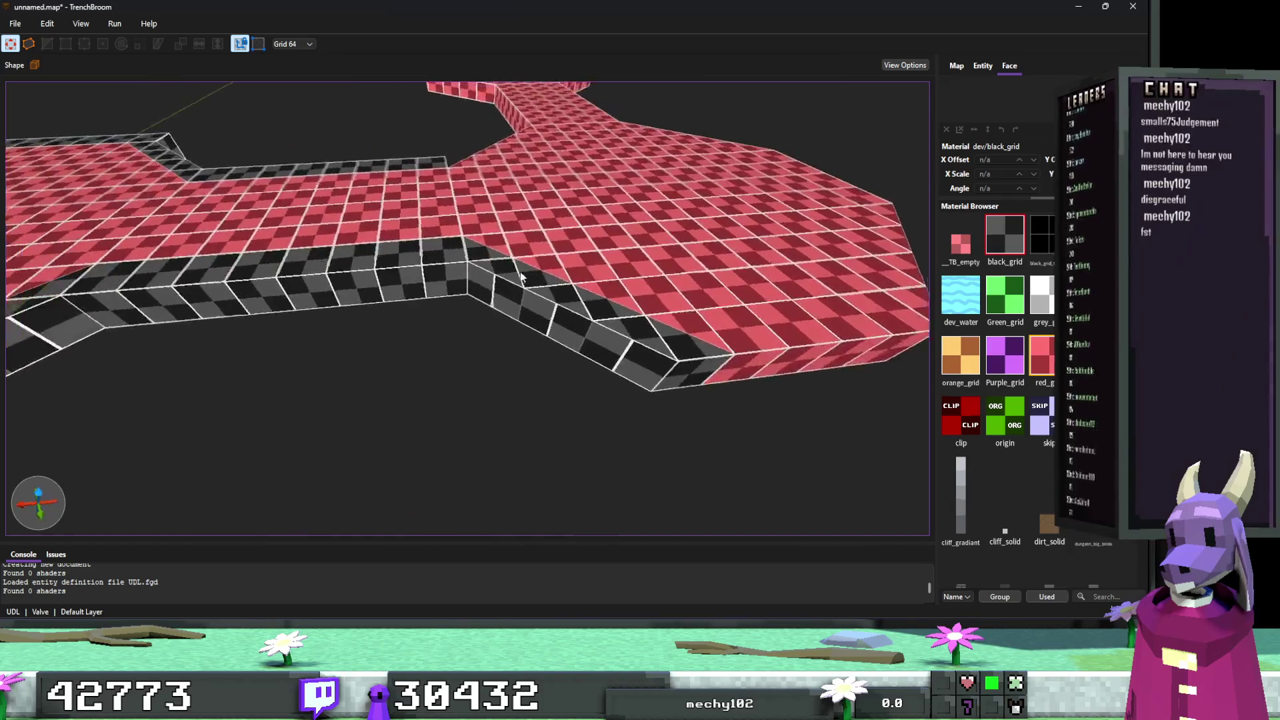
{"action": "scroll", "coordinate": [446, 339], "scroll_direction": "down", "scroll_amount": 5}
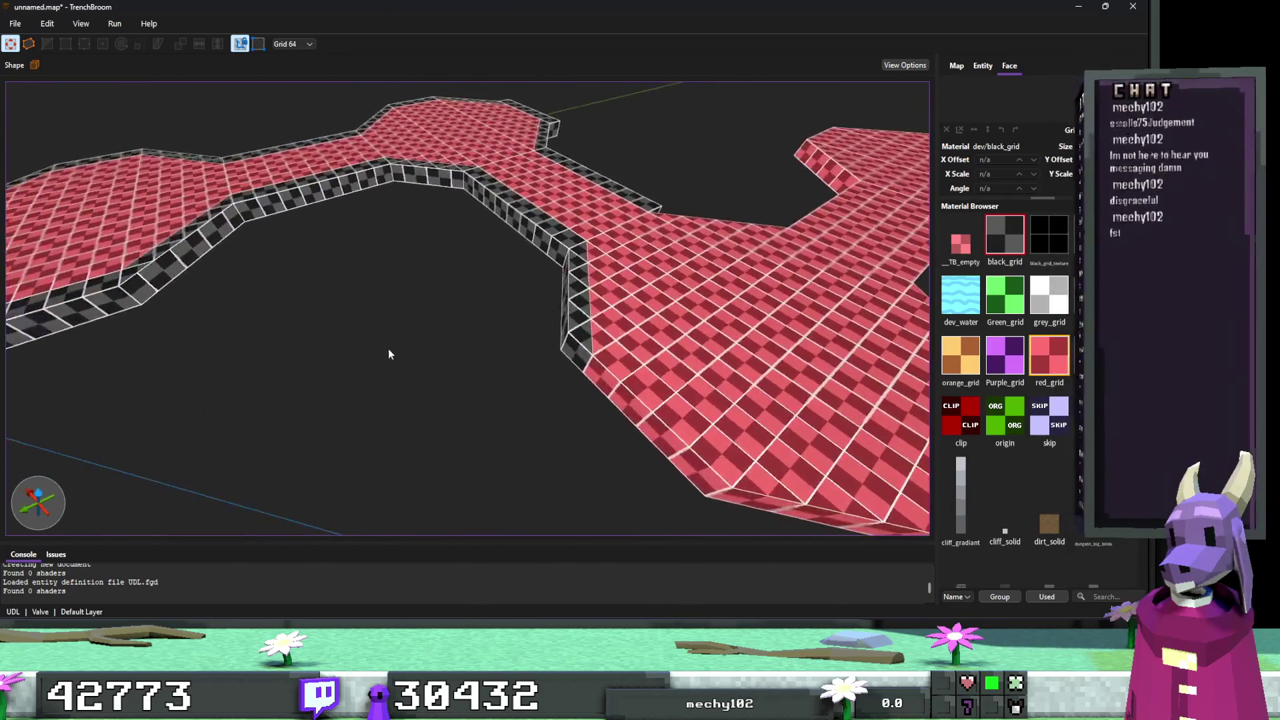
{"action": "left_click", "coordinate": [709, 232]}
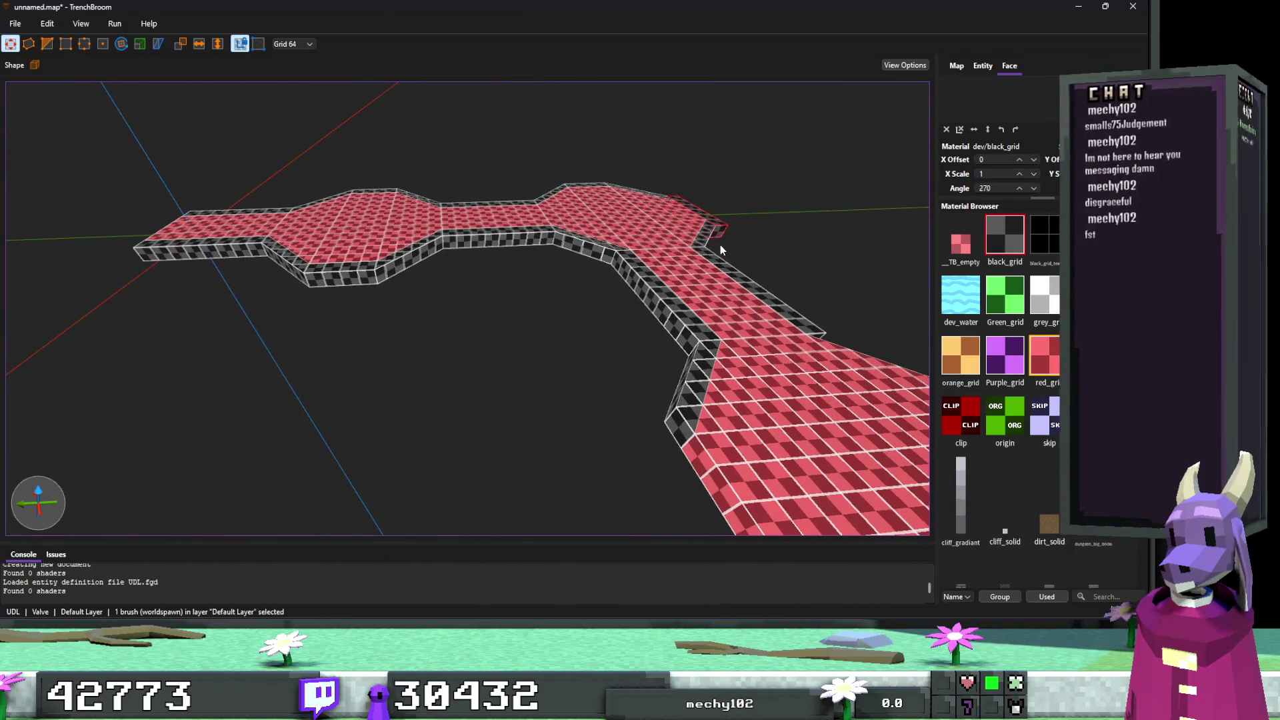
Move the bar brush down off the path and shorten it from both ends.
{"action": "left_click_drag", "start_coordinate": [718, 228], "coordinate": [580, 373]}
{"action": "scroll", "coordinate": [625, 388], "scroll_direction": "up", "scroll_amount": 3}
{"action": "scroll", "coordinate": [640, 380], "scroll_direction": "up", "scroll_amount": 5}
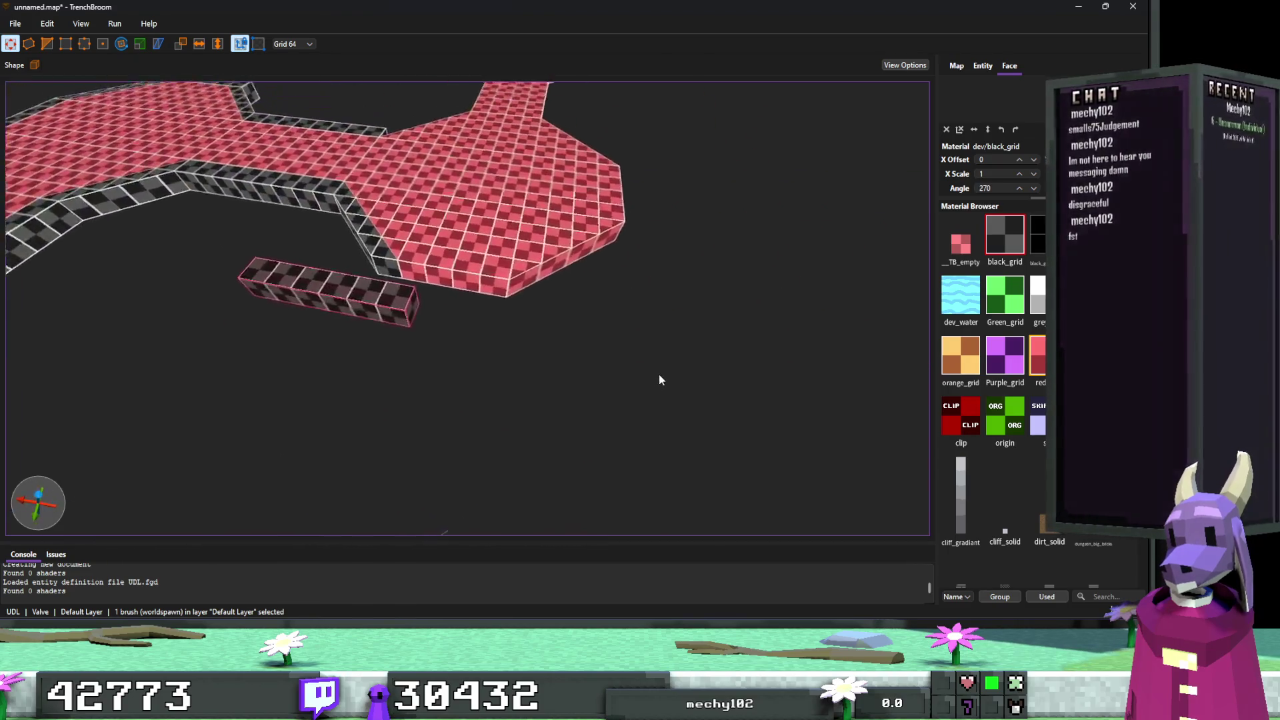
{"action": "scroll", "coordinate": [476, 314], "scroll_direction": "up", "scroll_amount": 5}
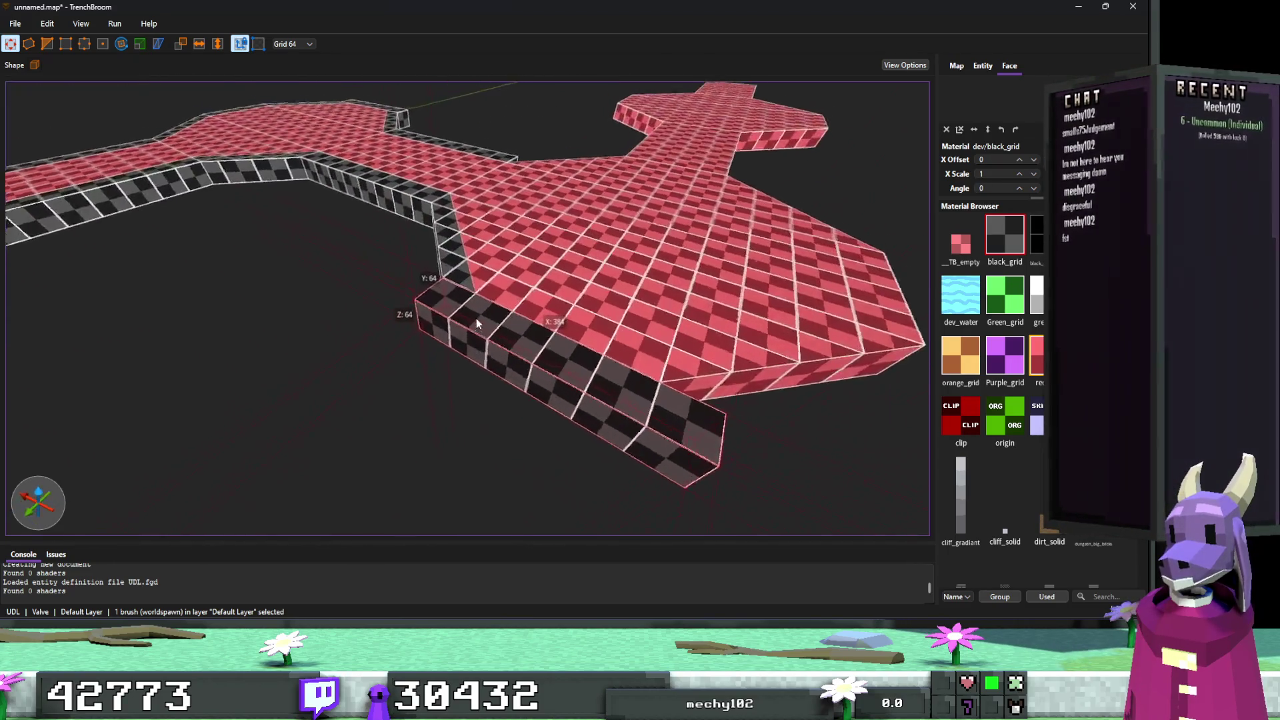
{"action": "left_click_drag", "start_coordinate": [428, 344], "coordinate": [474, 323]}
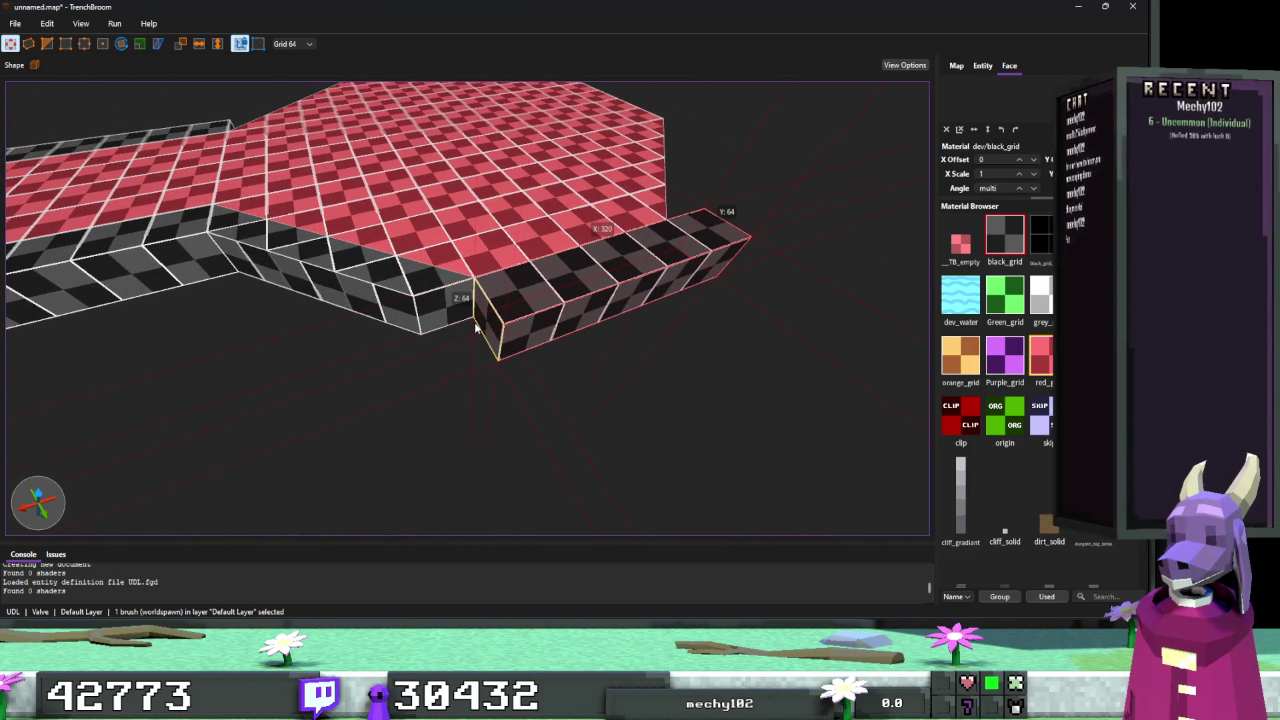
{"action": "mouse_move", "coordinate": [766, 263]}
{"action": "left_mouse_down"}
{"action": "mouse_move", "coordinate": [706, 275]}
{"action": "mouse_move", "coordinate": [731, 270]}
{"action": "left_mouse_up"}
Pull the middle wall brush's bottom corner down with the Vertex tool.
{"action": "left_click", "coordinate": [360, 280]}
{"action": "key", "text": "v"}
{"action": "left_click_drag", "start_coordinate": [420, 332], "coordinate": [432, 357]}
{"action": "key", "text": "Escape"}
{"action": "key", "text": "Escape"}
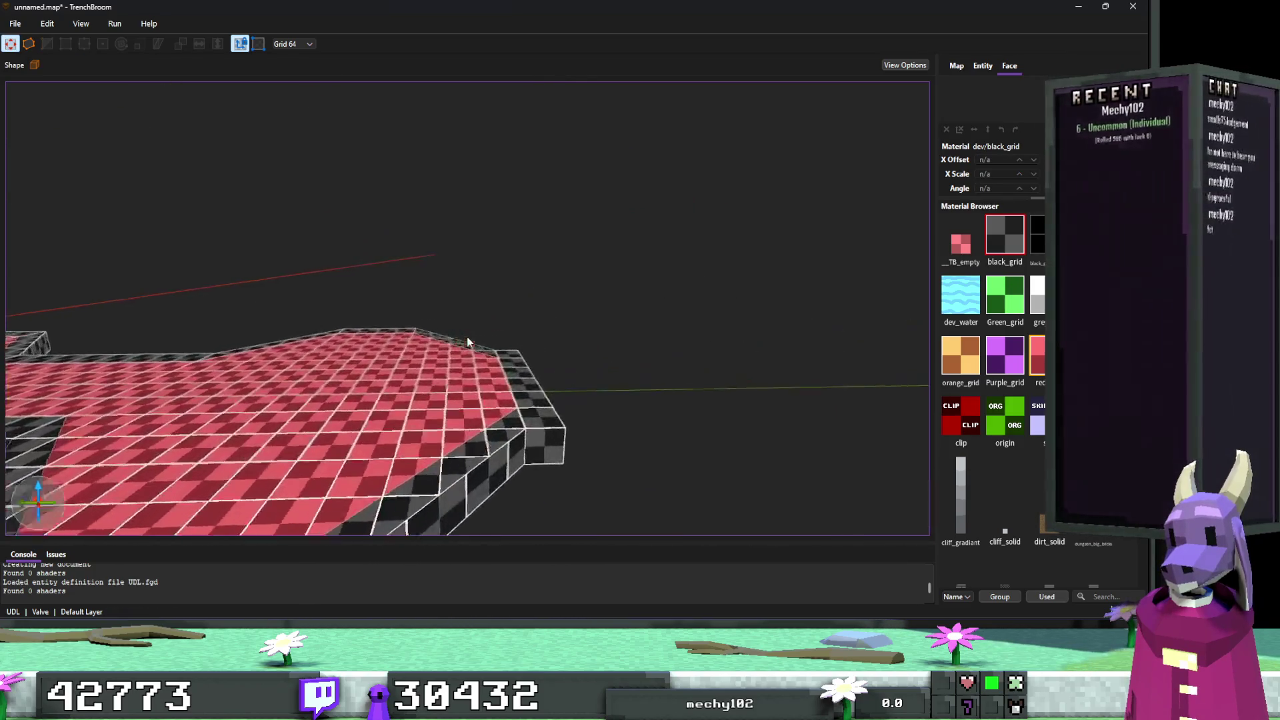
Shorten the bar brush to 320 units long and inspect its far end in Edge mode.
{"action": "left_click", "coordinate": [398, 378]}
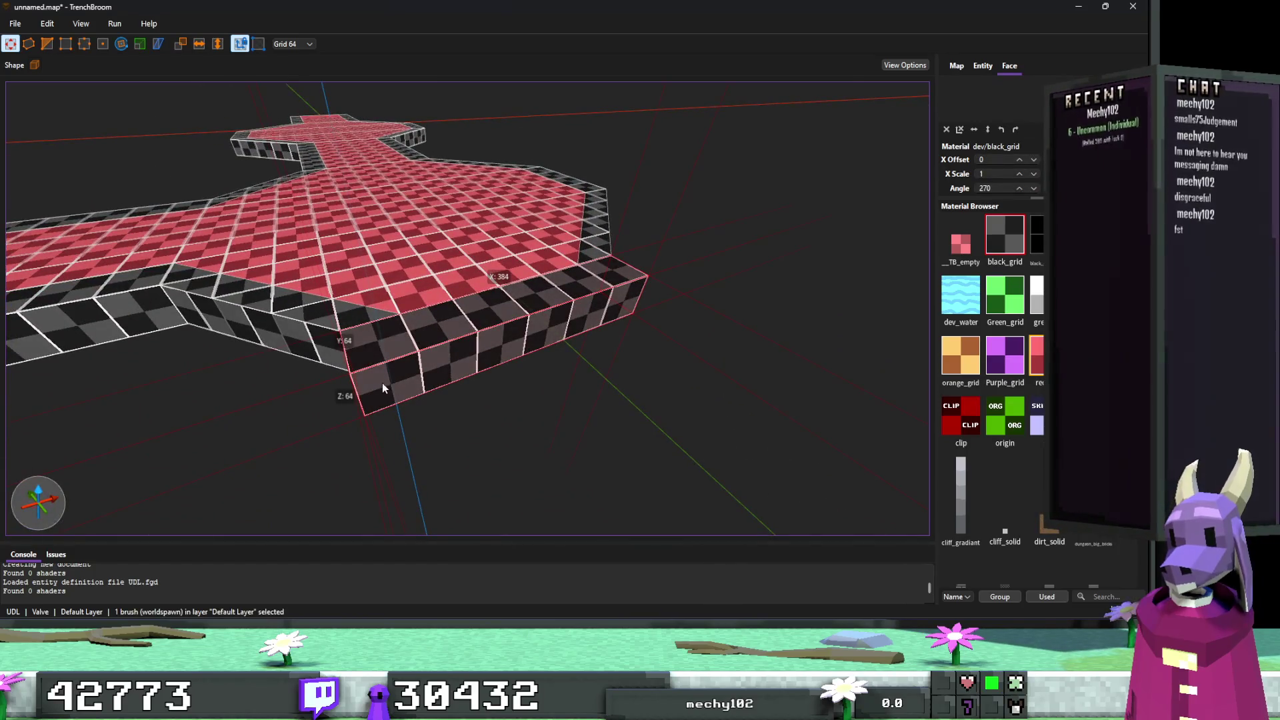
{"action": "left_click_drag", "start_coordinate": [427, 367], "coordinate": [333, 384]}
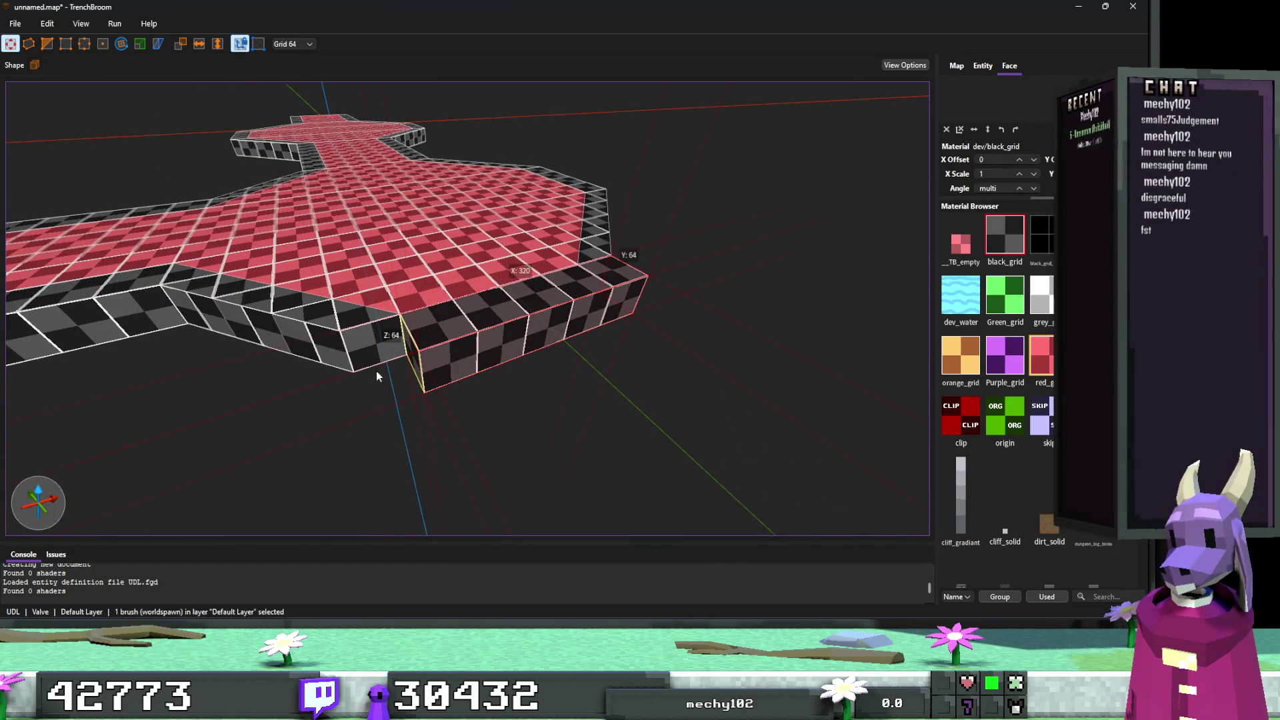
{"action": "key", "text": "ctrl+a"}
{"action": "left_click", "coordinate": [377, 336]}
{"action": "key", "text": "e"}
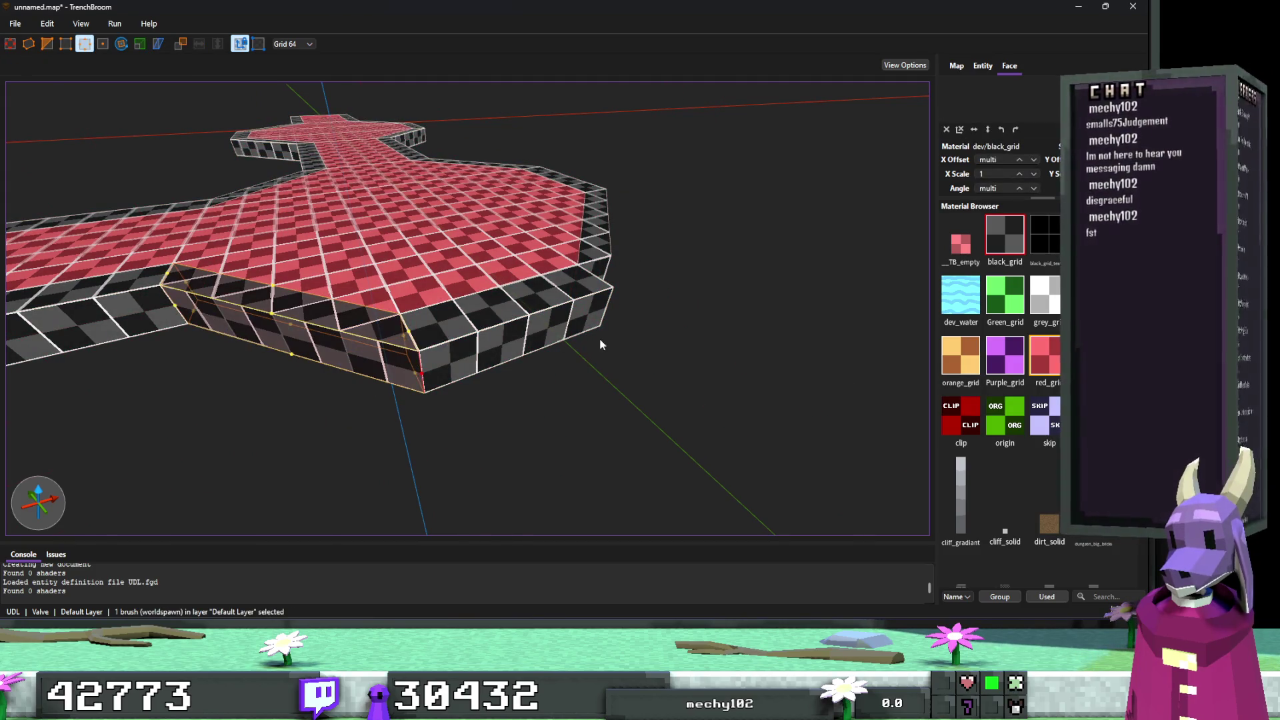
{"action": "left_click_drag", "start_coordinate": [638, 318], "coordinate": [610, 296]}
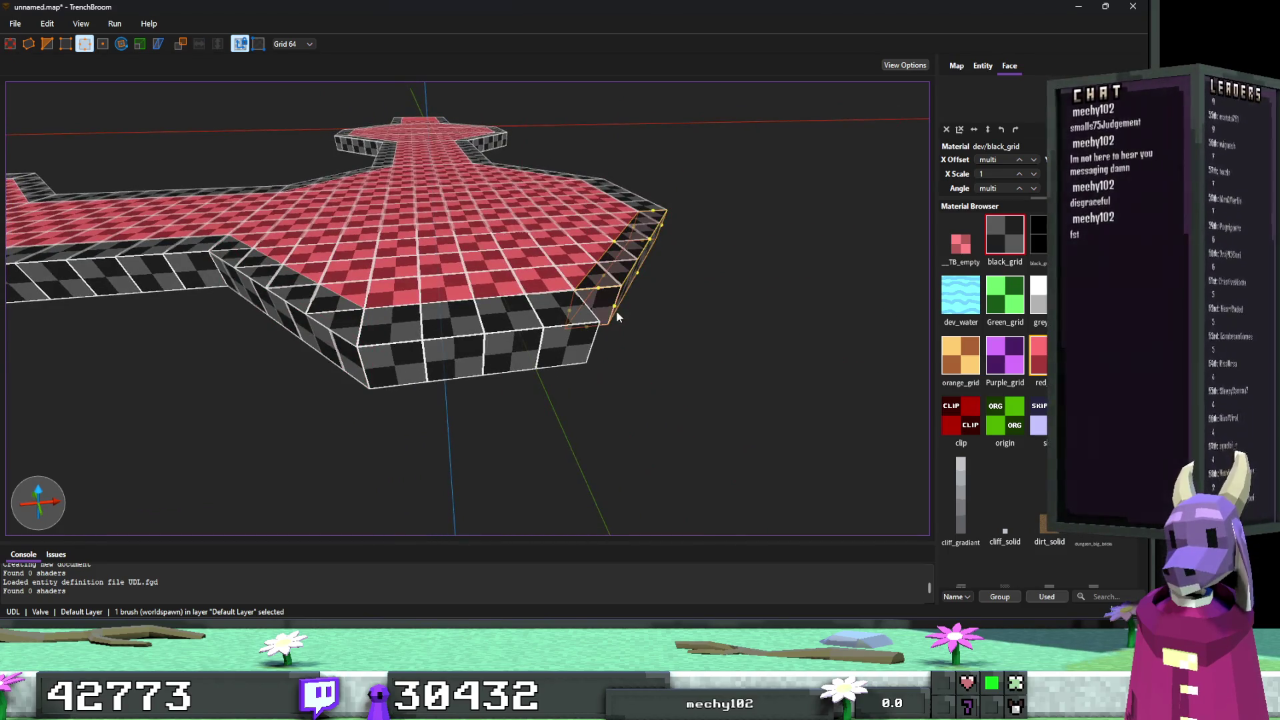
{"action": "key", "text": "Escape"}
{"action": "scroll", "coordinate": [497, 413], "scroll_direction": "up", "scroll_amount": 1}
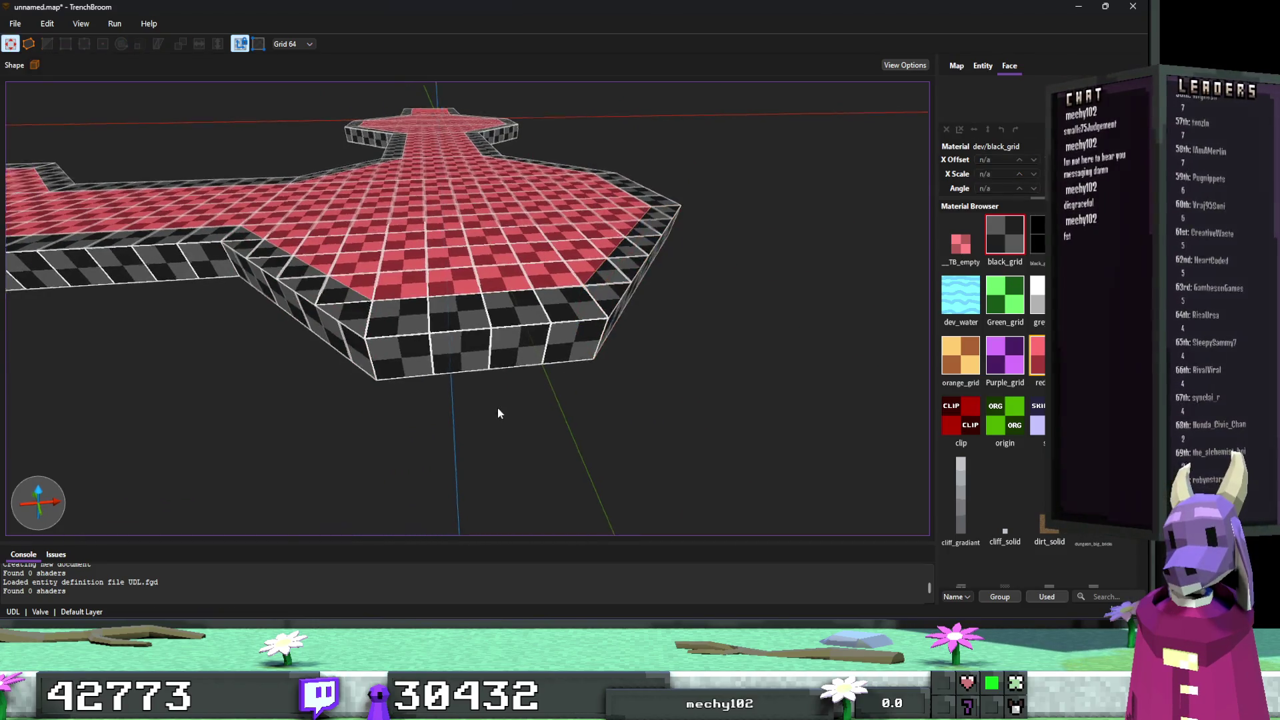
{"action": "scroll", "coordinate": [502, 426], "scroll_direction": "down", "scroll_amount": 6}
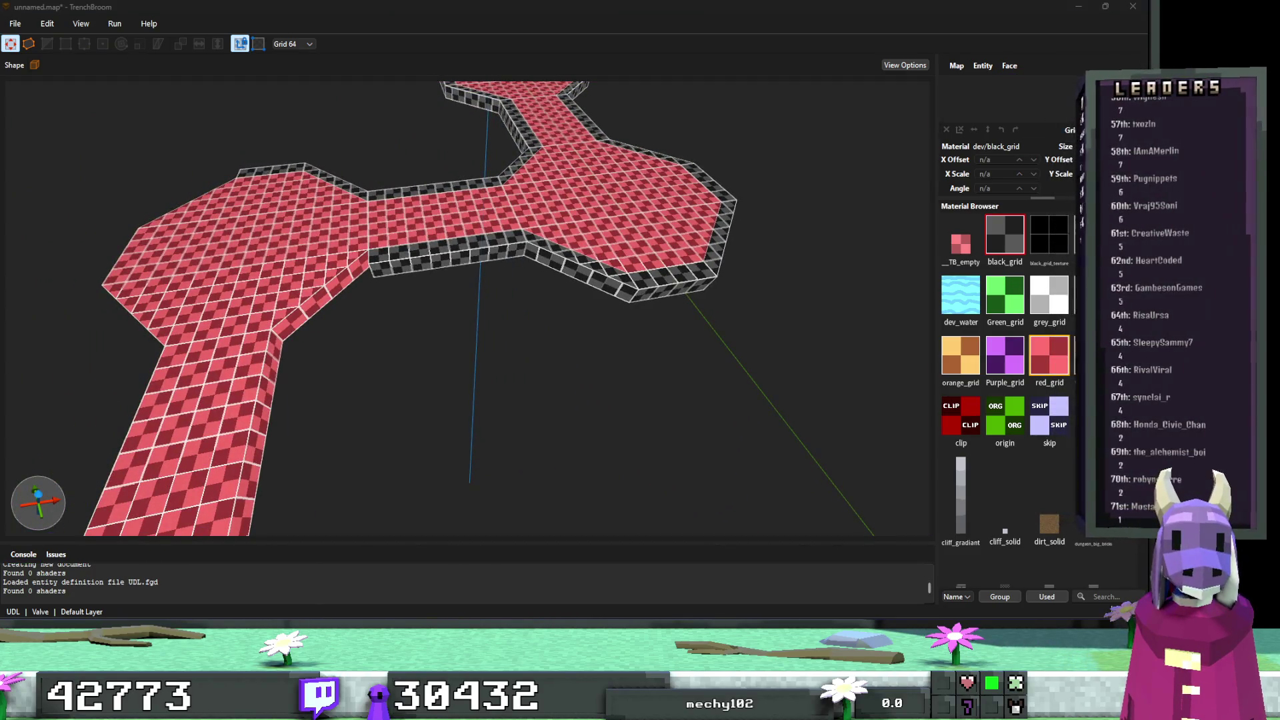
{"action": "left_click", "coordinate": [560, 231]}
{"action": "scroll", "coordinate": [560, 231], "scroll_direction": "up", "scroll_amount": 5}
Stretch the red octagon brush's end outward by 64 units with the Edge tool.
{"action": "scroll", "coordinate": [560, 231], "scroll_direction": "up", "scroll_amount": 5}
{"action": "left_click", "coordinate": [474, 272]}
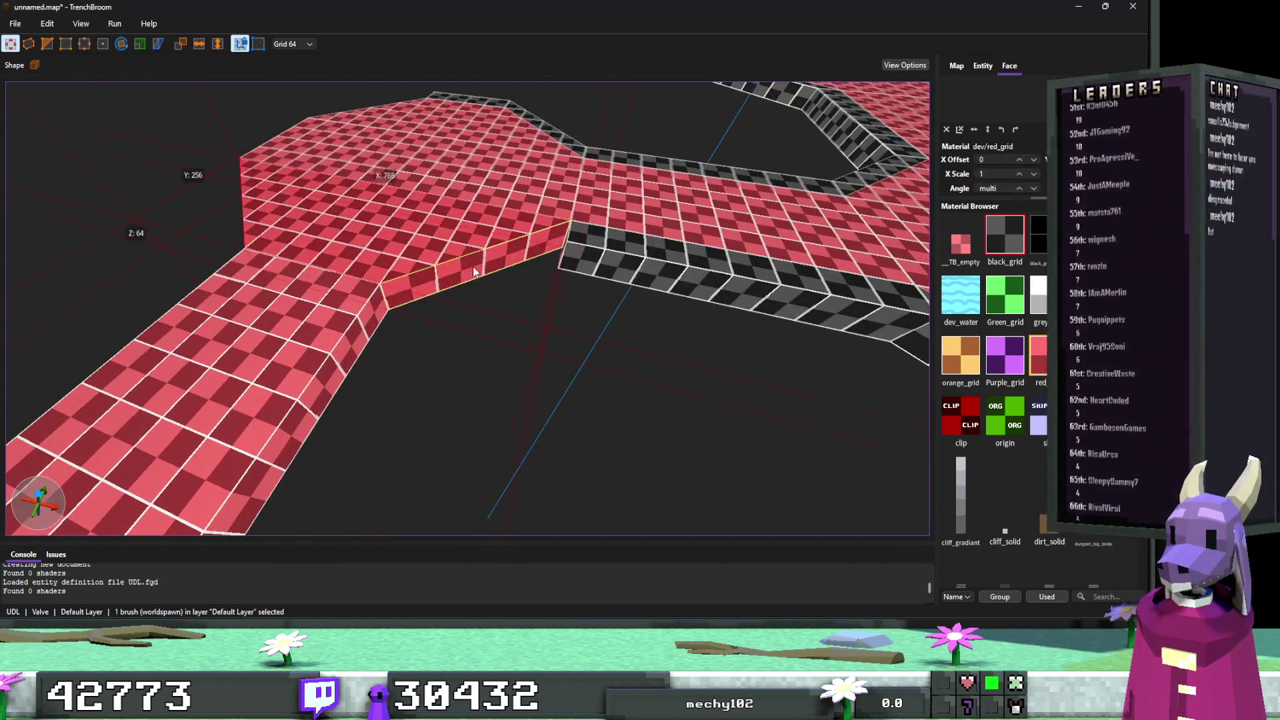
{"action": "key", "text": "ctrl+a"}
{"action": "key", "text": "e"}
{"action": "key", "text": "Escape"}
{"action": "left_click", "coordinate": [496, 264]}
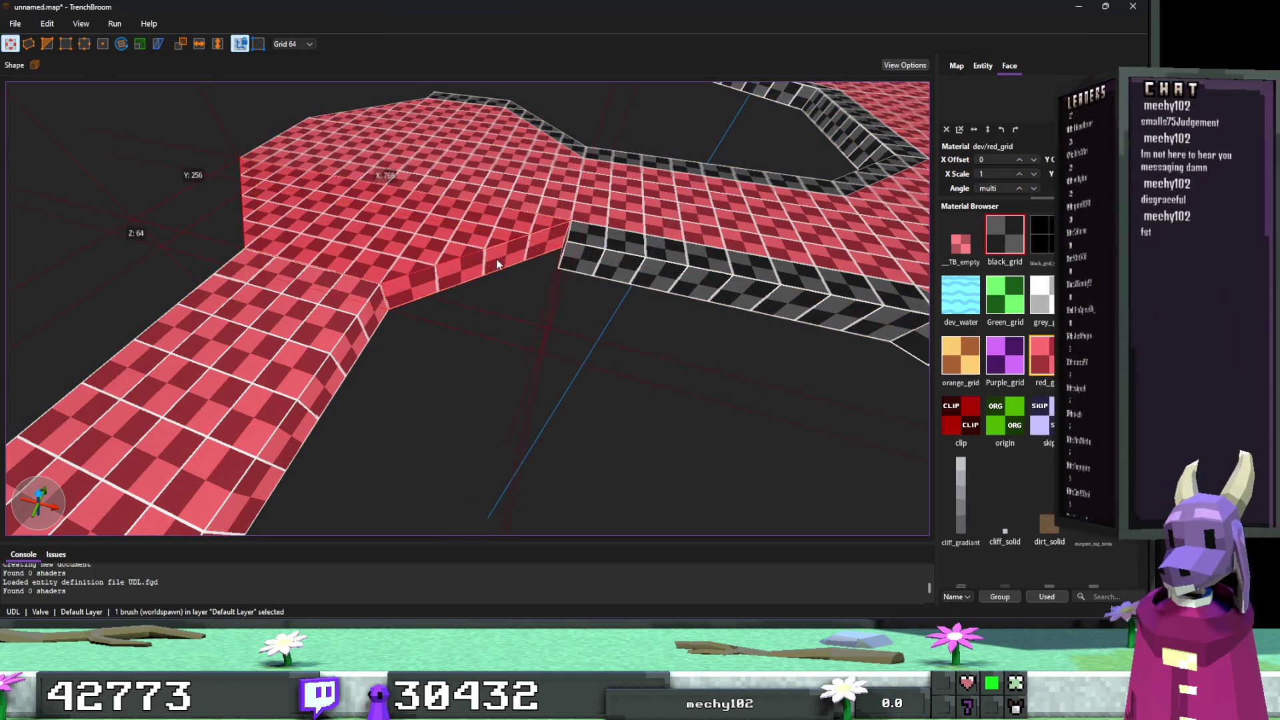
{"action": "key", "text": "e"}
{"action": "left_click_drag", "start_coordinate": [568, 247], "coordinate": [585, 268]}
{"action": "key", "text": "Escape"}
Apply black_grid to the wall brush and the middle red bar brush.
{"action": "left_click", "coordinate": [721, 334]}
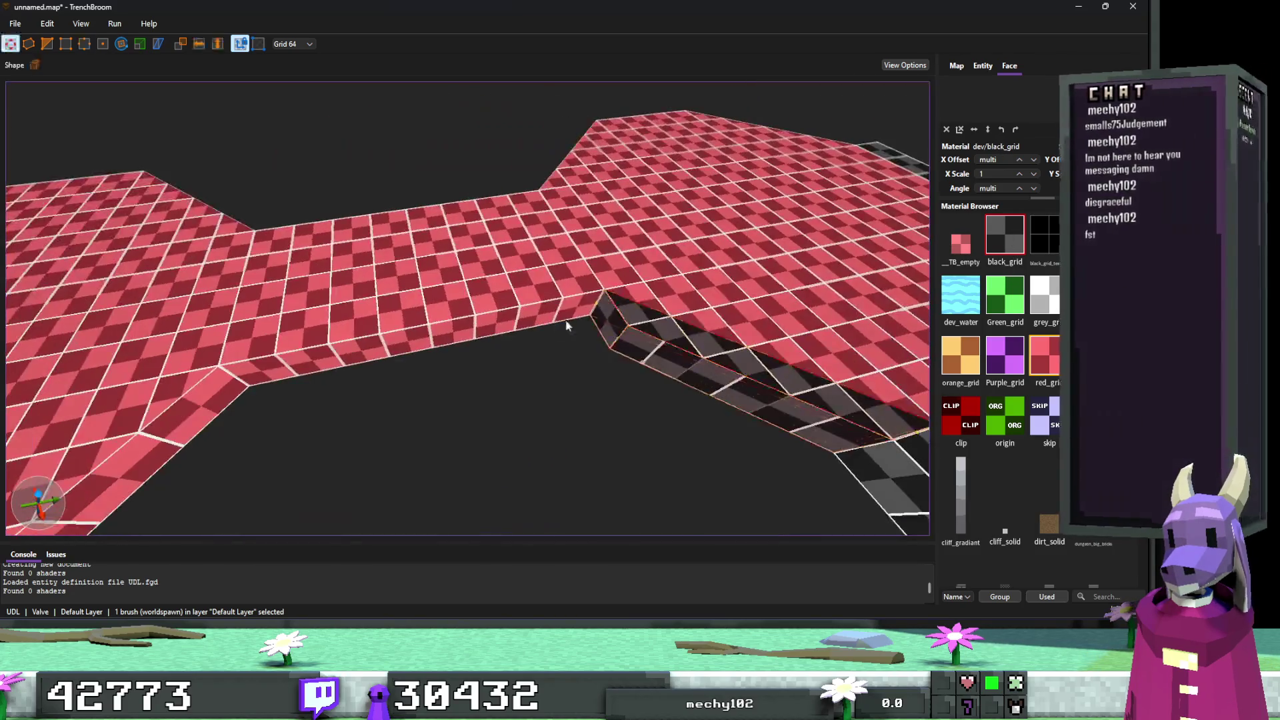
{"action": "left_click", "coordinate": [486, 322]}
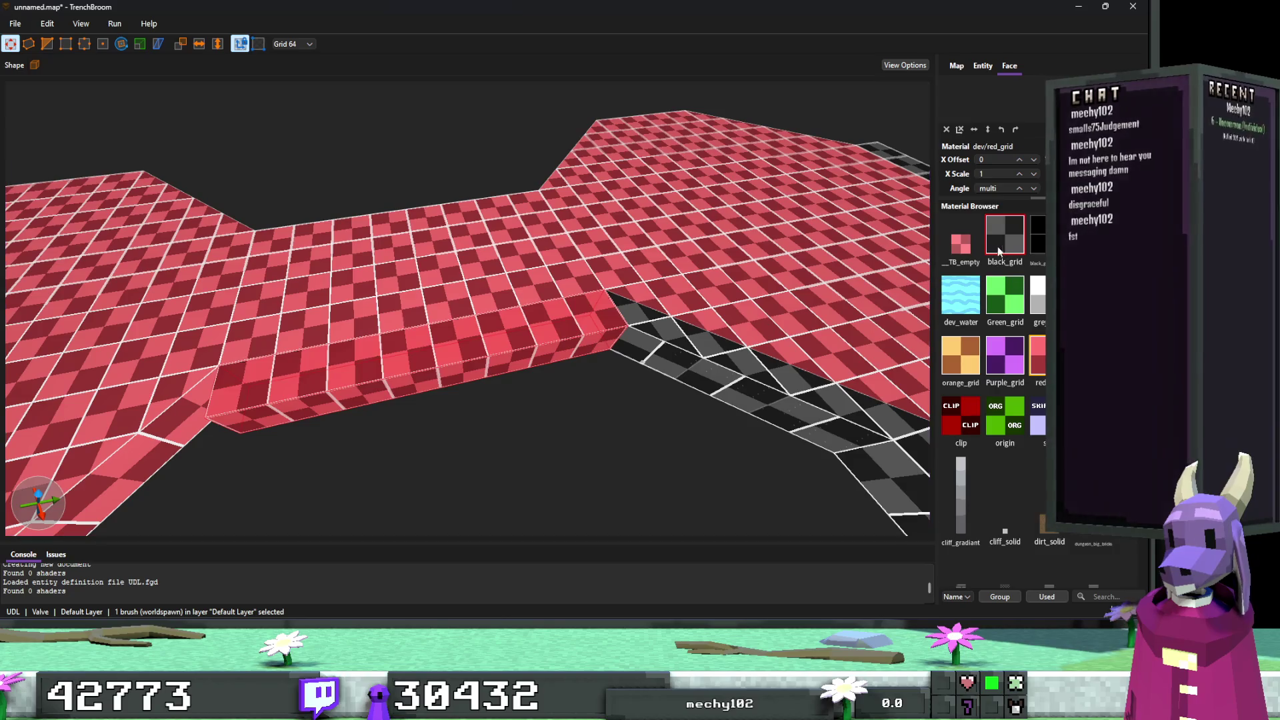
{"action": "left_click", "coordinate": [999, 251]}
{"action": "left_click", "coordinate": [480, 297]}
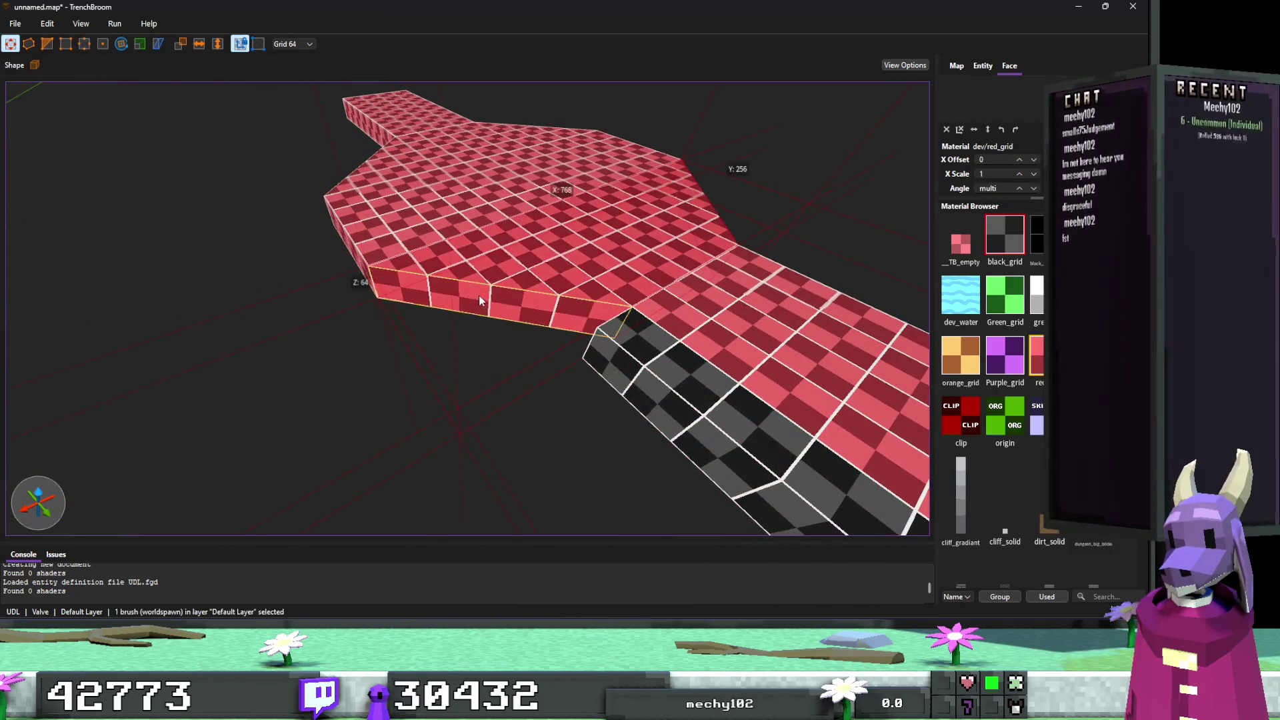
{"action": "left_click", "coordinate": [1016, 234]}
{"action": "key", "text": "Escape"}
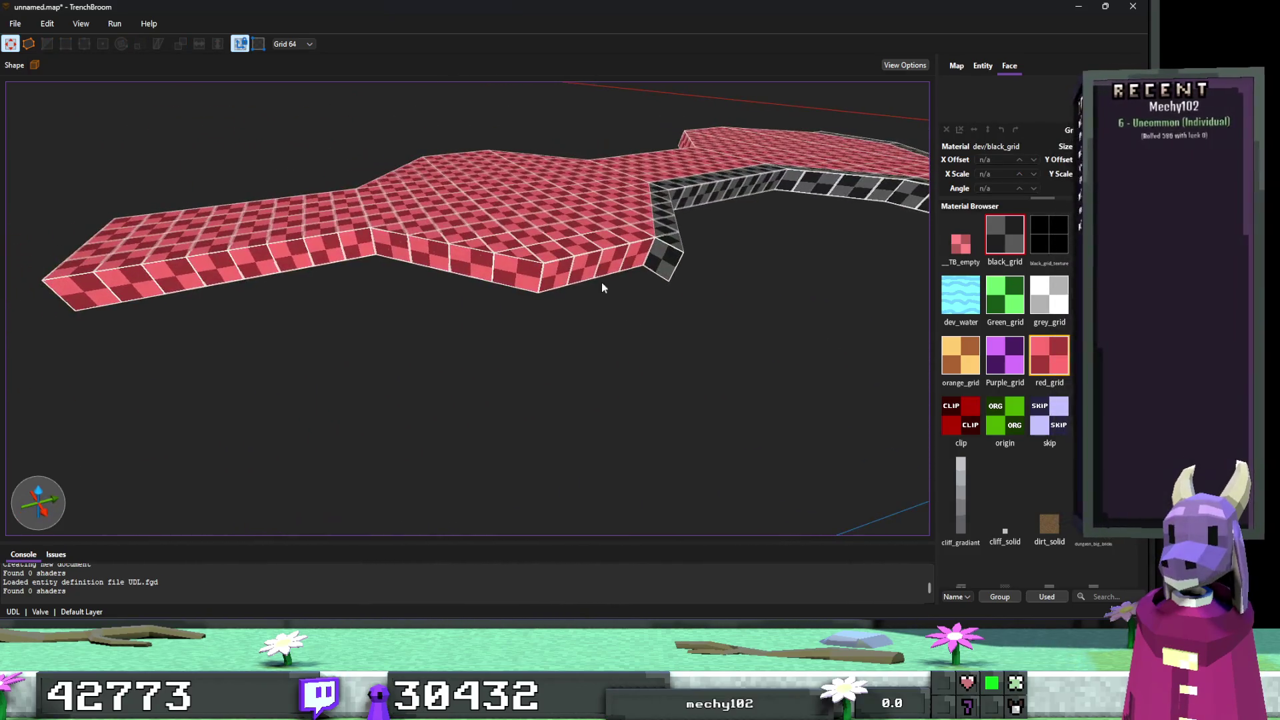
Texture the front red brush's side faces with black_grid, undoing one stray face change.
{"action": "left_click", "coordinate": [579, 264]}
{"action": "left_click_drag", "start_coordinate": [594, 283], "coordinate": [493, 270]}
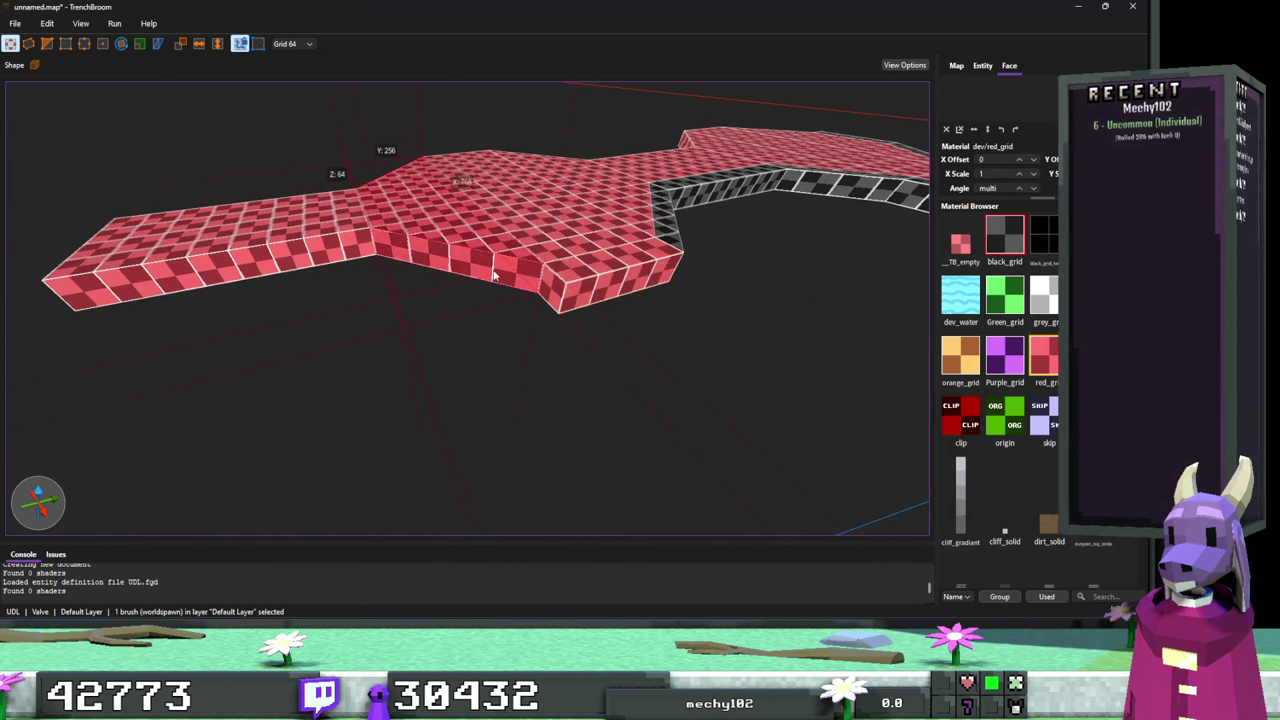
{"action": "left_click", "coordinate": [990, 243]}
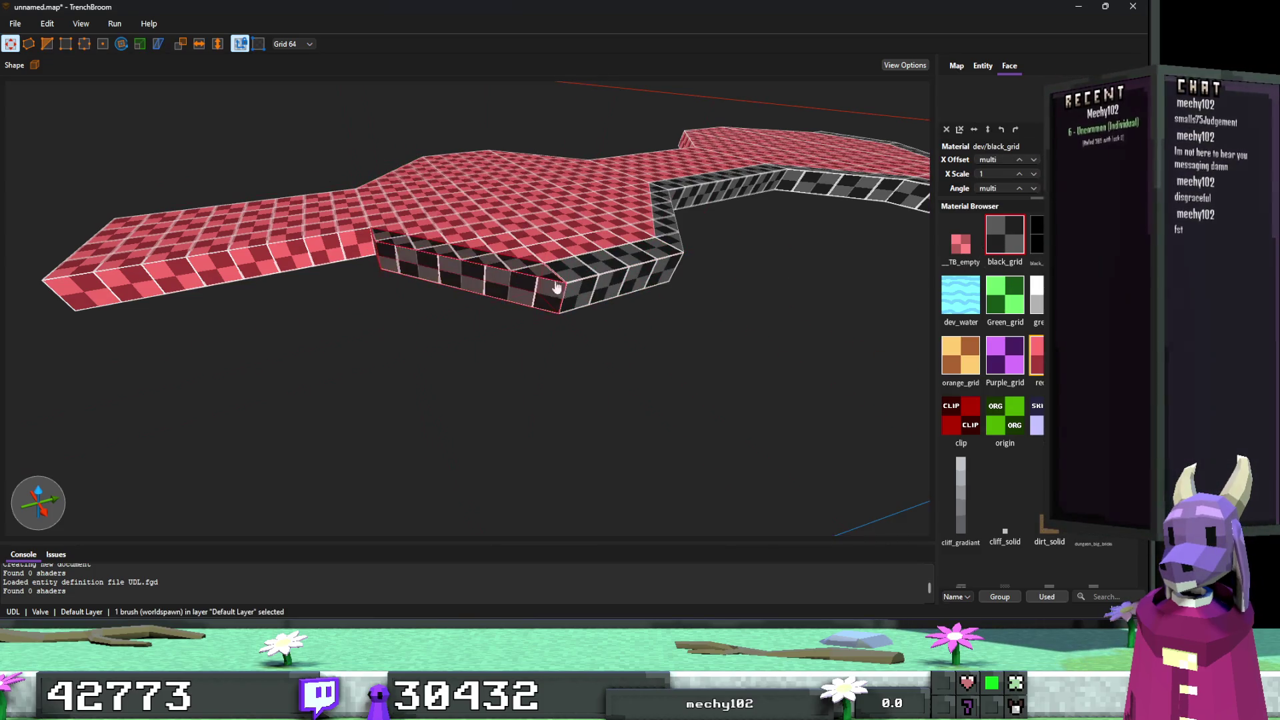
{"action": "left_click", "coordinate": [440, 262]}
{"action": "key", "text": "Escape"}
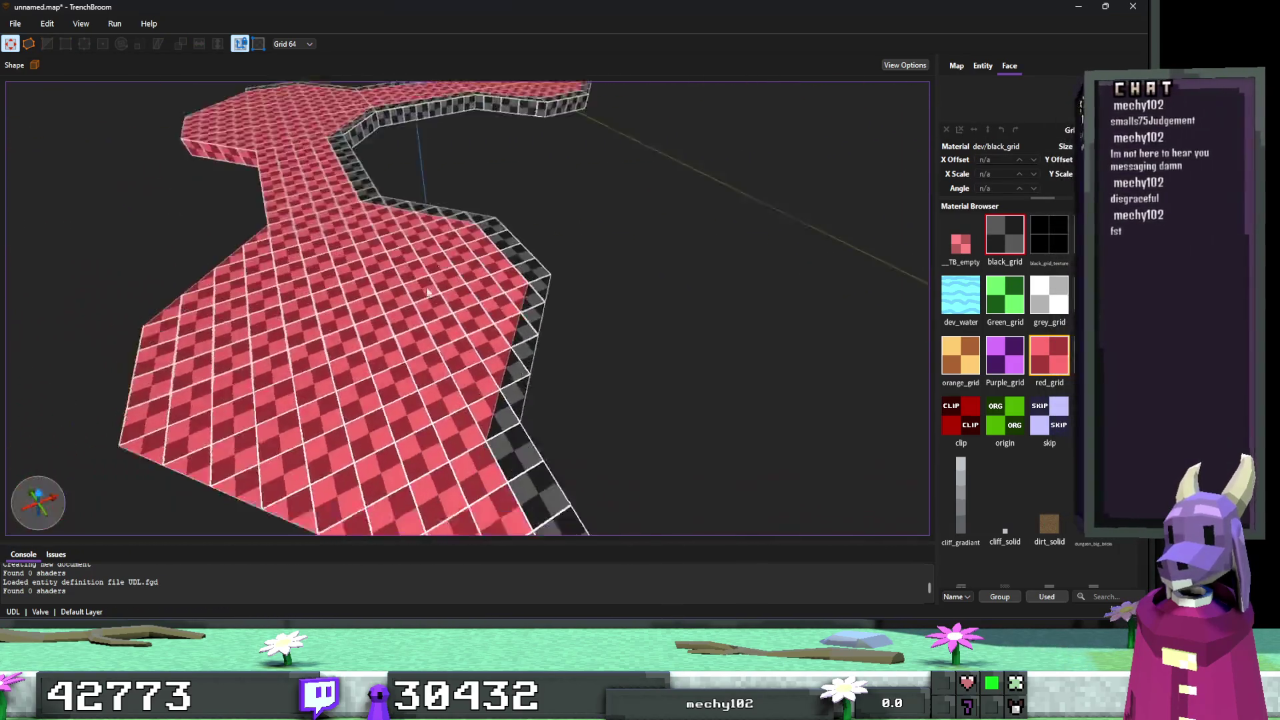
{"action": "left_click", "coordinate": [619, 268]}
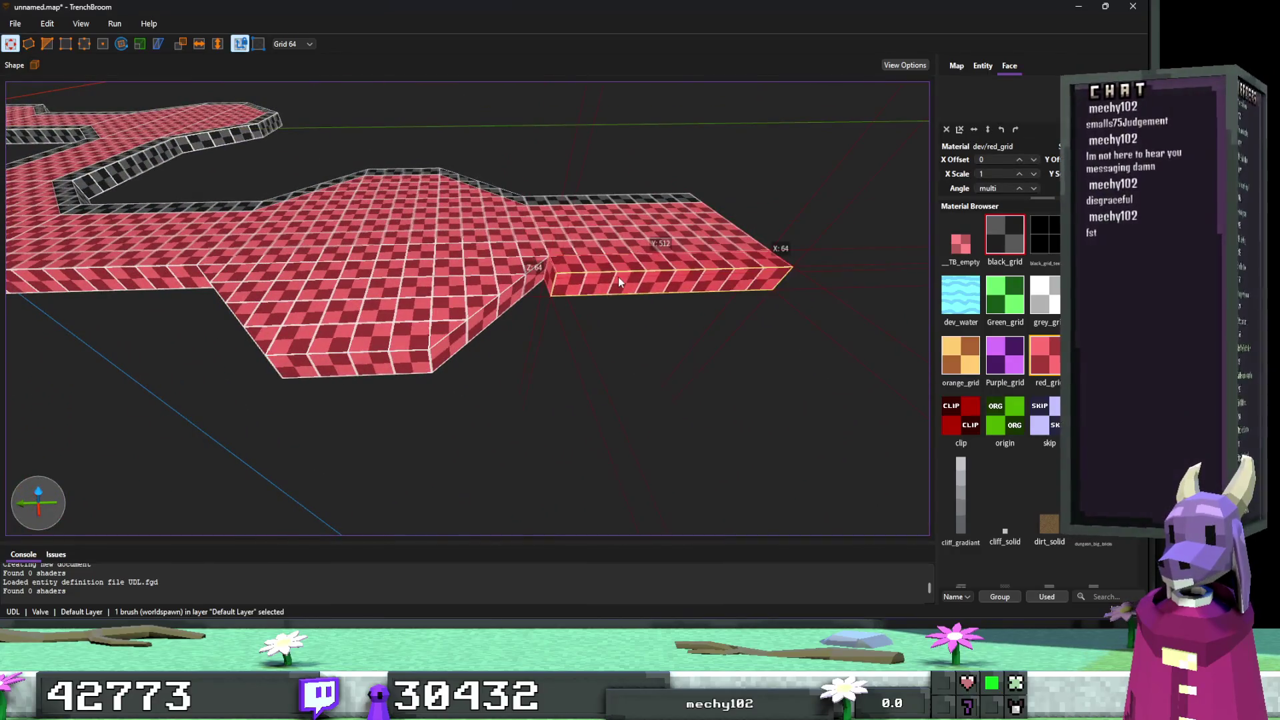
{"action": "key", "text": "ctrl+z"}
{"action": "key", "text": "ctrl+z"}
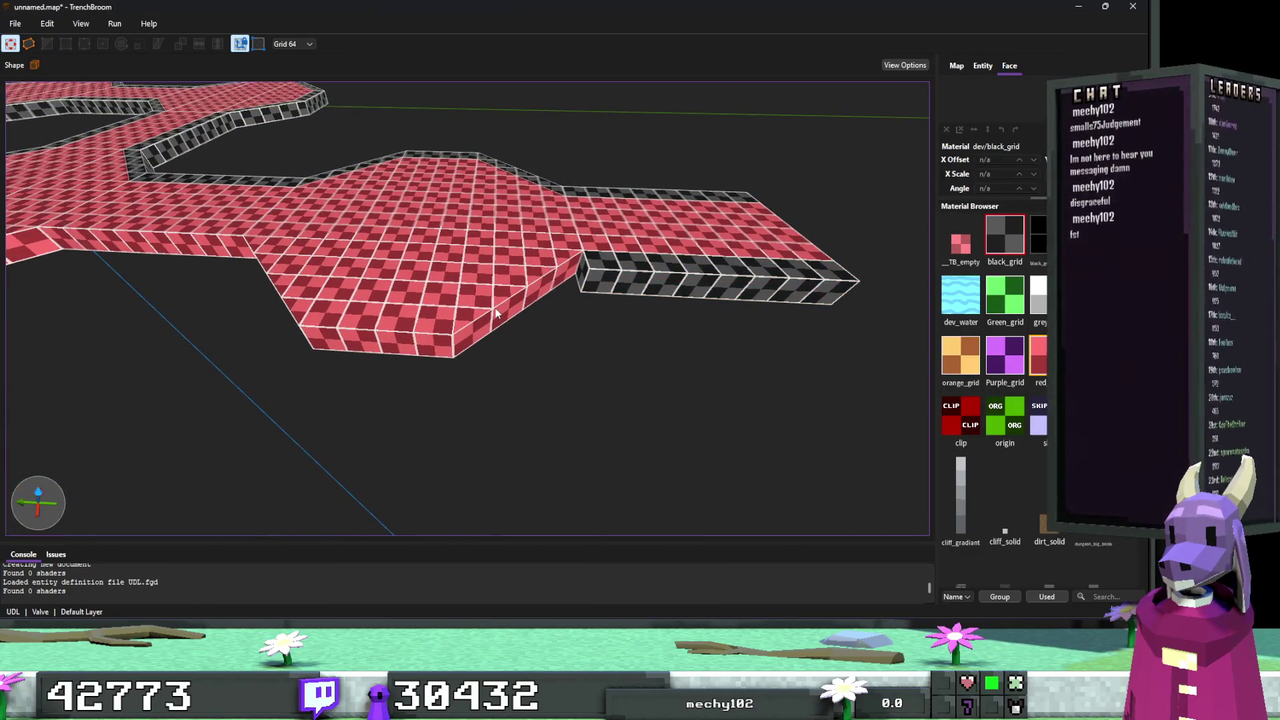
Extend the small brush at the platform front by dragging its front face.
{"action": "left_click", "coordinate": [498, 323]}
{"action": "key", "text": "Escape"}
{"action": "left_click", "coordinate": [492, 316]}
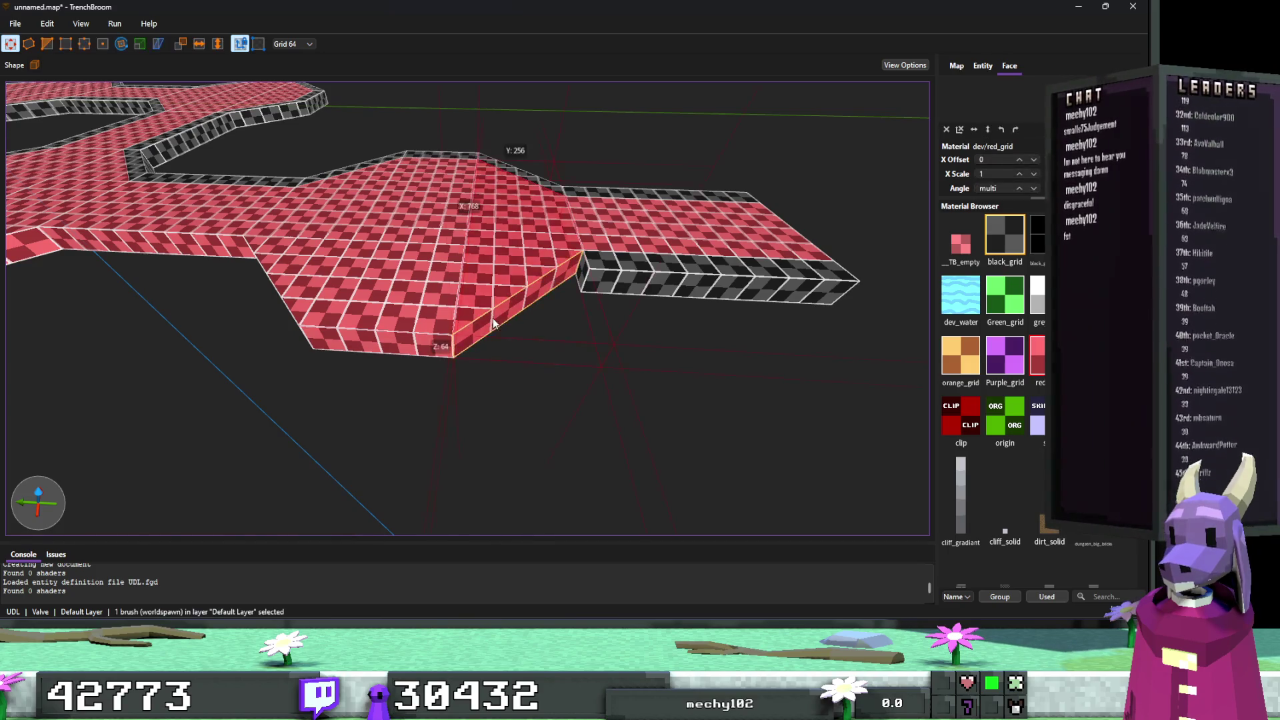
{"action": "left_click_drag", "start_coordinate": [494, 318], "coordinate": [603, 320]}
{"action": "scroll", "coordinate": [599, 314], "scroll_direction": "up", "scroll_amount": 5}
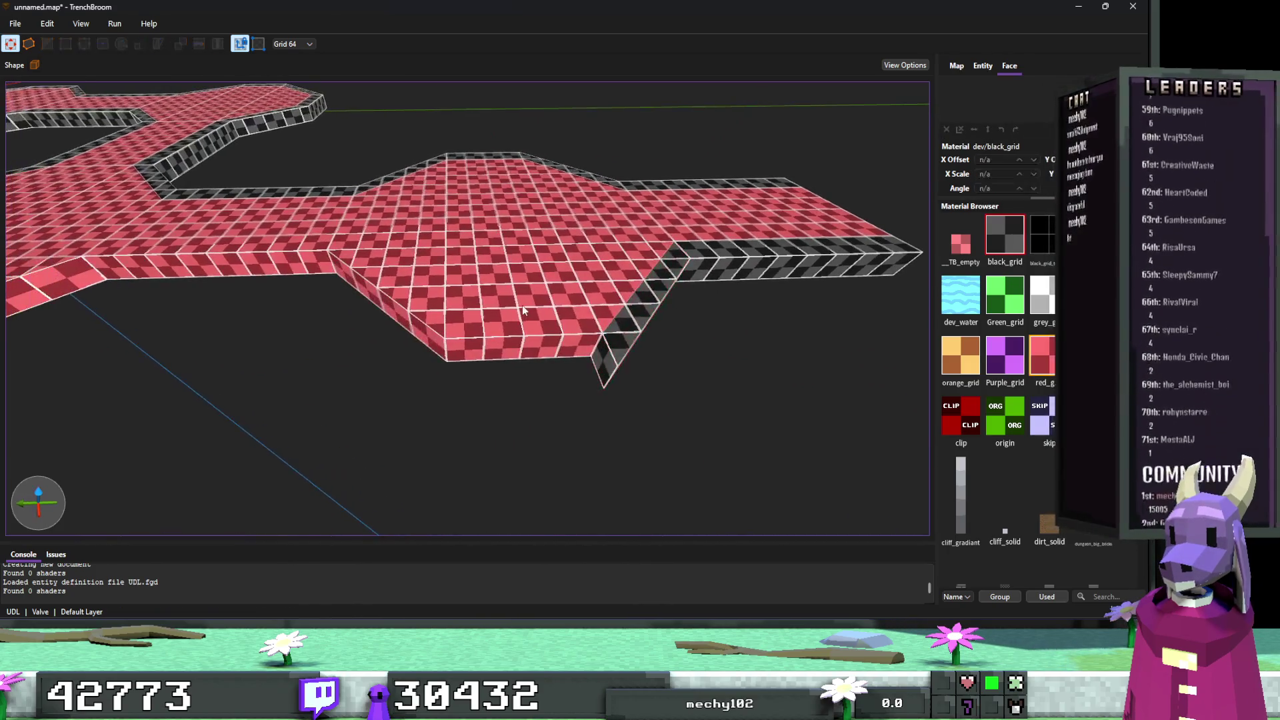
{"action": "left_click", "coordinate": [673, 295]}
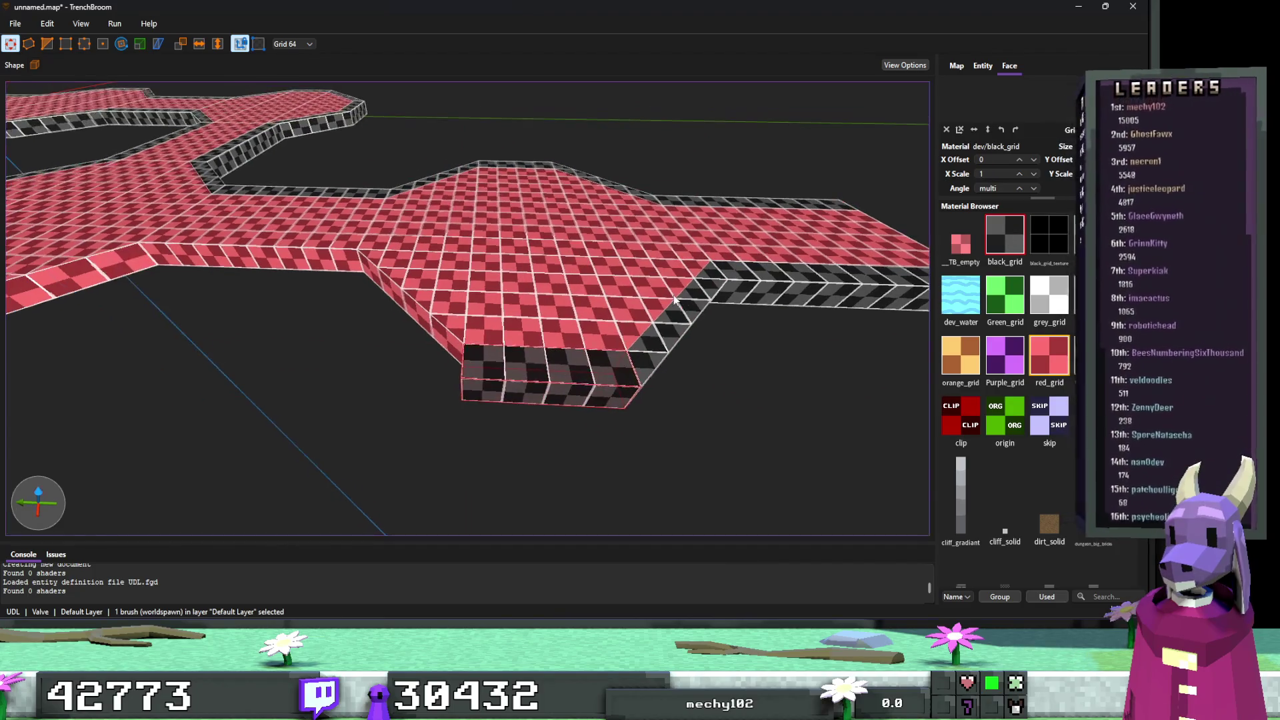
{"action": "mouse_move", "coordinate": [407, 325]}
{"action": "left_mouse_down"}
{"action": "mouse_move", "coordinate": [518, 244]}
{"action": "mouse_move", "coordinate": [496, 260]}
{"action": "left_mouse_up"}
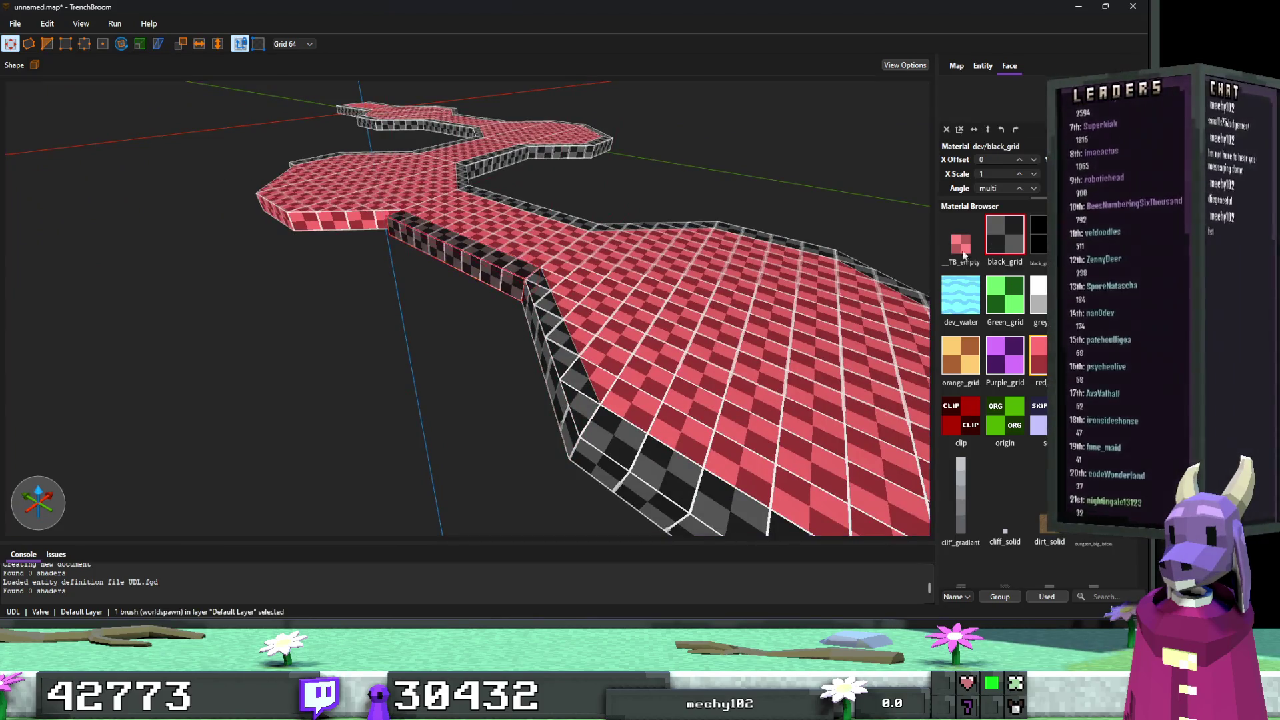
Draw a new brush beside the red platform's corner.
{"action": "key", "text": "Escape"}
{"action": "scroll", "coordinate": [593, 249], "scroll_direction": "down", "scroll_amount": 5}
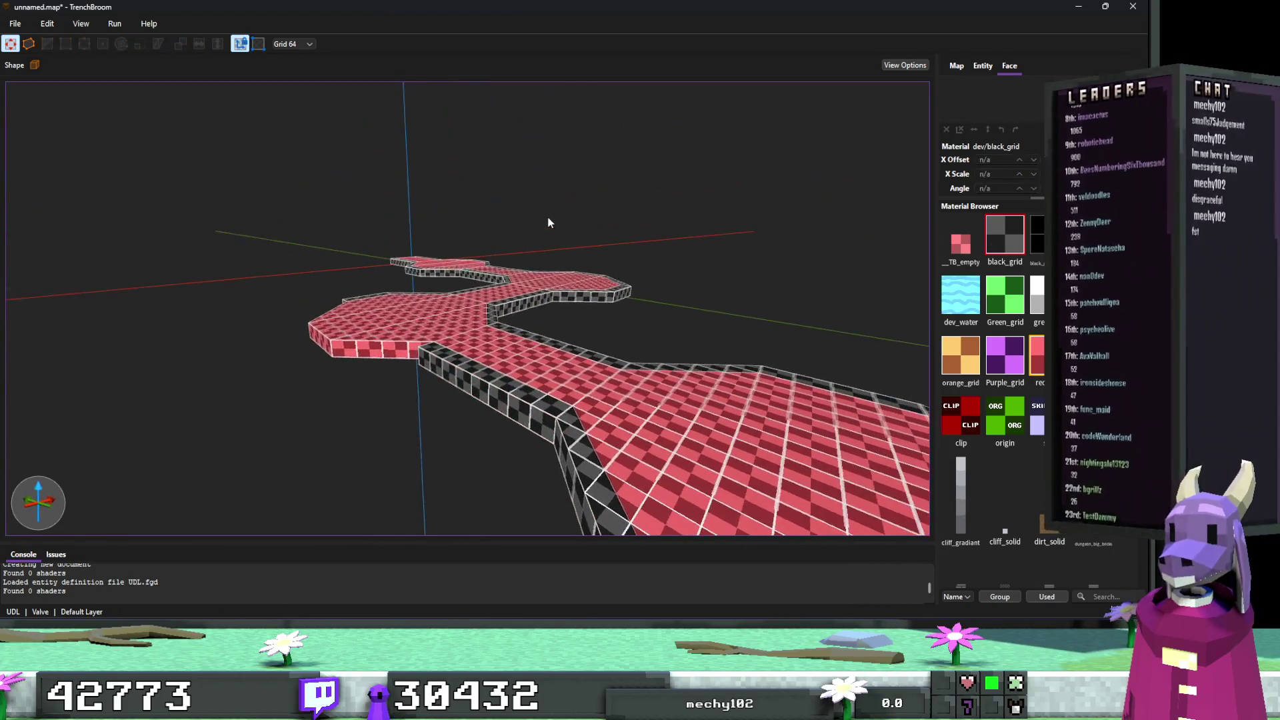
{"action": "scroll", "coordinate": [548, 222], "scroll_direction": "up", "scroll_amount": 8}
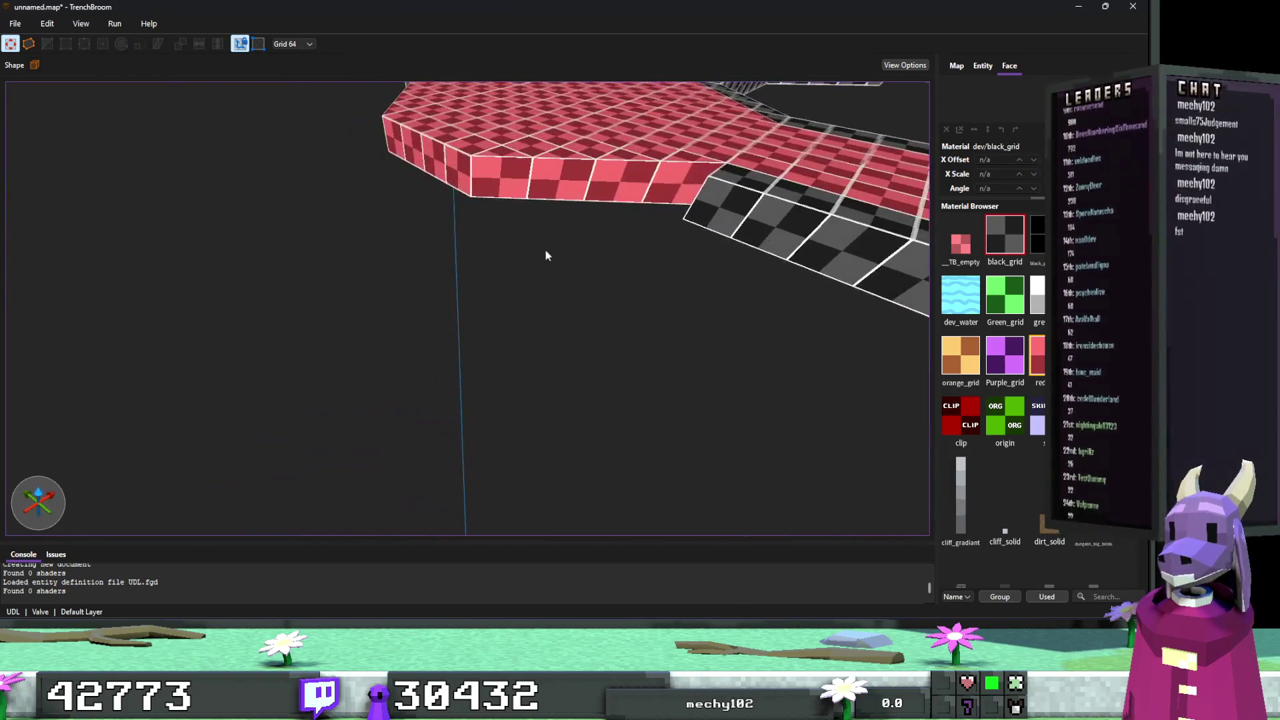
{"action": "scroll", "coordinate": [567, 195], "scroll_direction": "up", "scroll_amount": 2}
{"action": "scroll", "coordinate": [535, 204], "scroll_direction": "up", "scroll_amount": 3}
{"action": "left_click", "coordinate": [569, 229]}
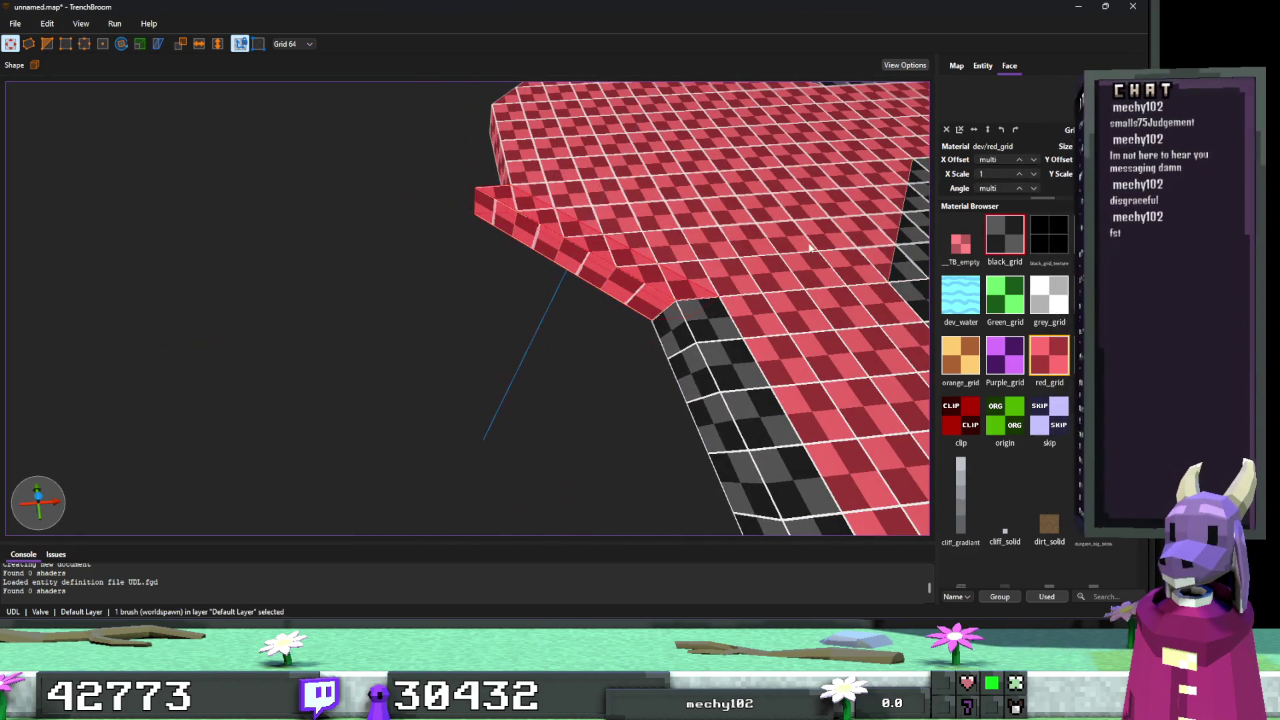
{"action": "key", "text": "Escape"}
{"action": "scroll", "coordinate": [583, 252], "scroll_direction": "down", "scroll_amount": 3}
{"action": "scroll", "coordinate": [618, 230], "scroll_direction": "down", "scroll_amount": 10}
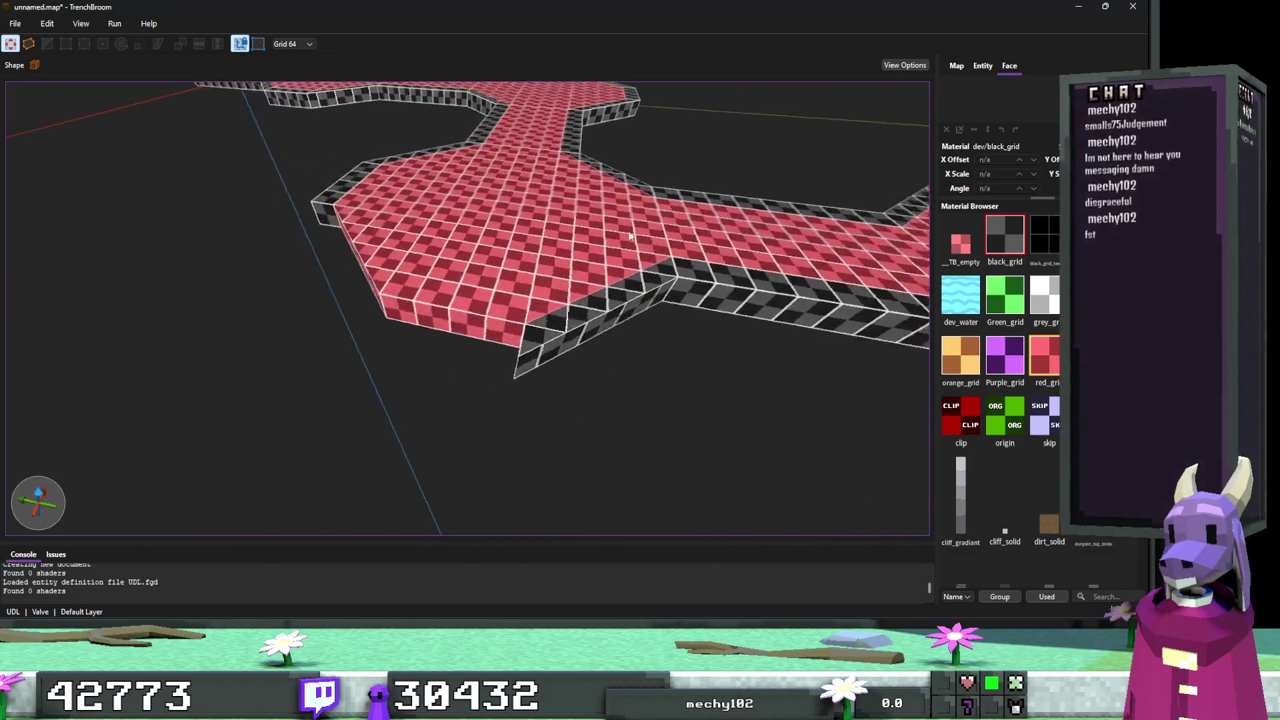
{"action": "mouse_move", "coordinate": [458, 273]}
{"action": "left_mouse_down"}
{"action": "mouse_move", "coordinate": [485, 304]}
{"action": "mouse_move", "coordinate": [521, 309]}
{"action": "mouse_move", "coordinate": [400, 334]}
{"action": "mouse_move", "coordinate": [371, 366]}
{"action": "mouse_move", "coordinate": [432, 314]}
{"action": "mouse_move", "coordinate": [462, 321]}
{"action": "left_mouse_up"}
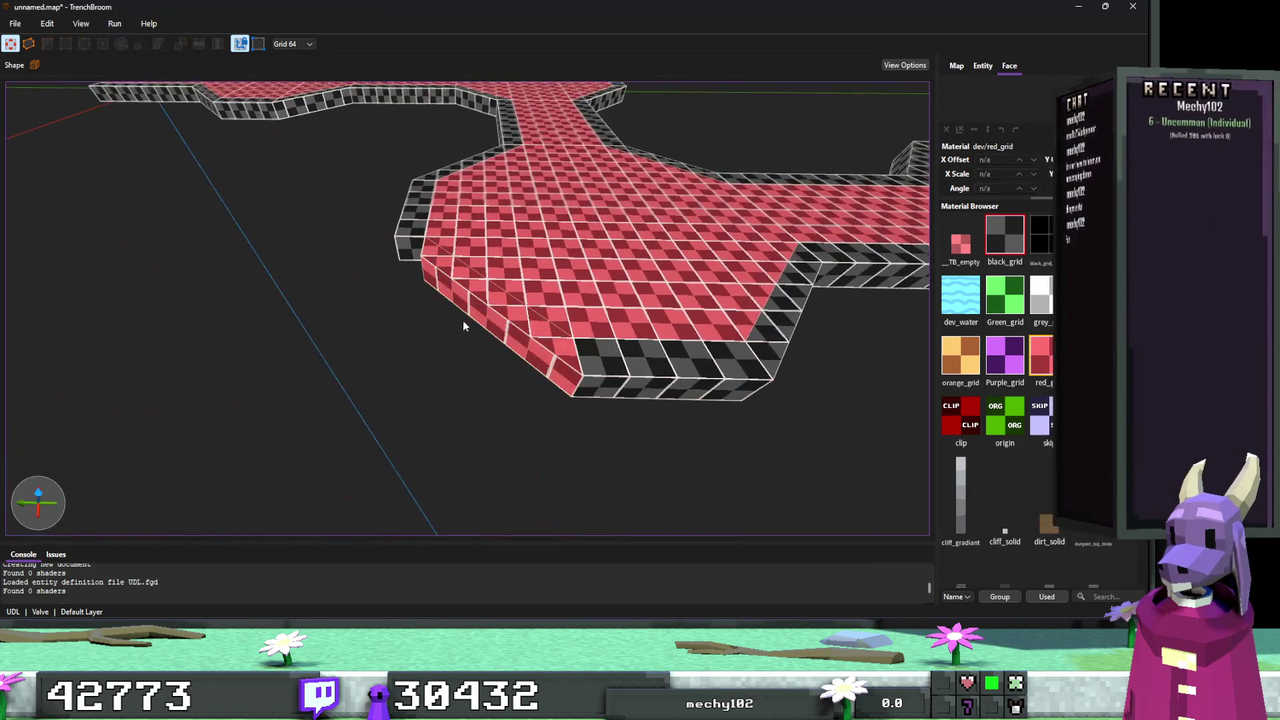
Review the new brush in Edge mode, deselect it and orbit around the winding path.
{"action": "scroll", "coordinate": [468, 302], "scroll_direction": "up", "scroll_amount": 5}
{"action": "key", "text": "e"}
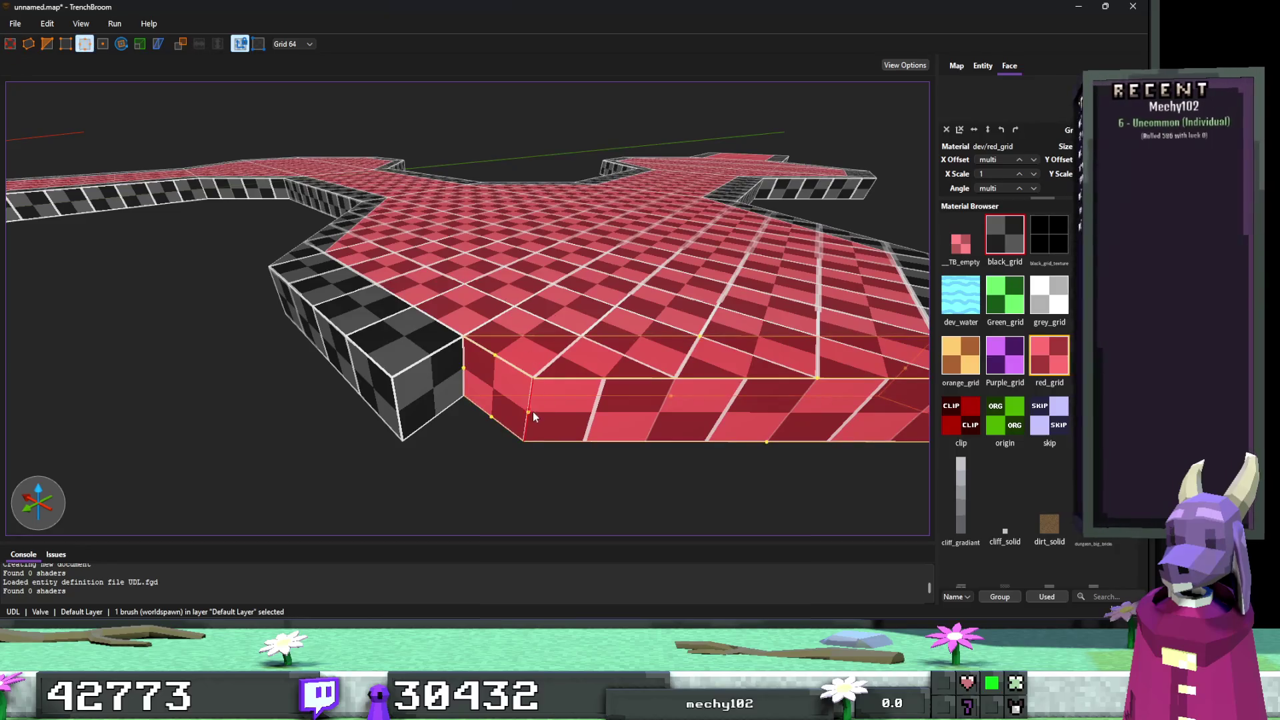
{"action": "key", "text": "Escape"}
{"action": "key", "text": "Escape"}
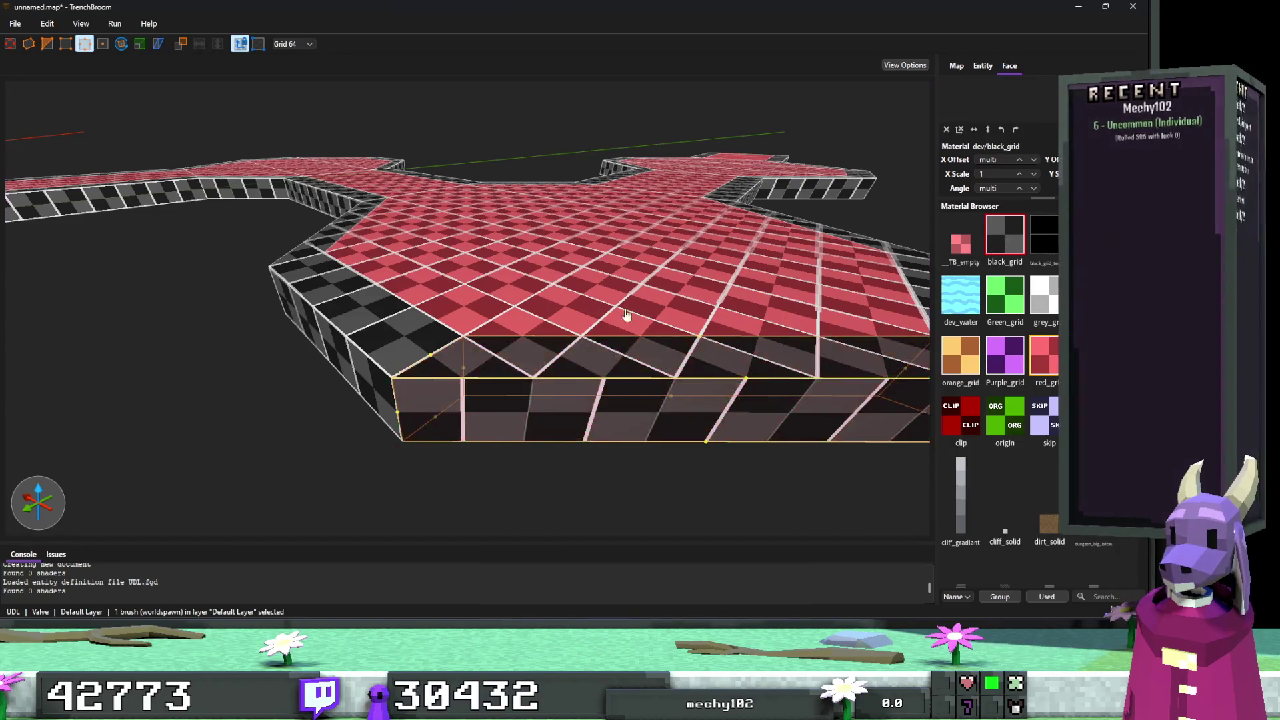
{"action": "scroll", "coordinate": [623, 315], "scroll_direction": "up", "scroll_amount": 10}
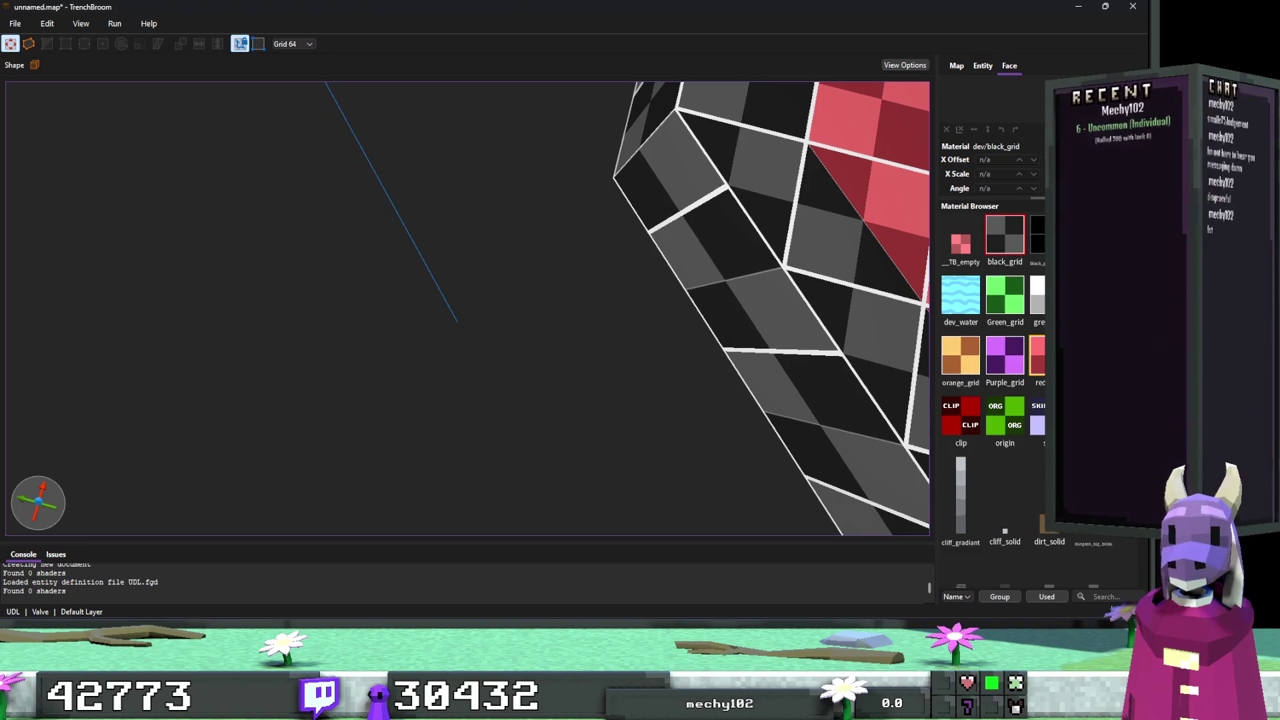
{"action": "scroll", "coordinate": [733, 310], "scroll_direction": "down", "scroll_amount": 10}
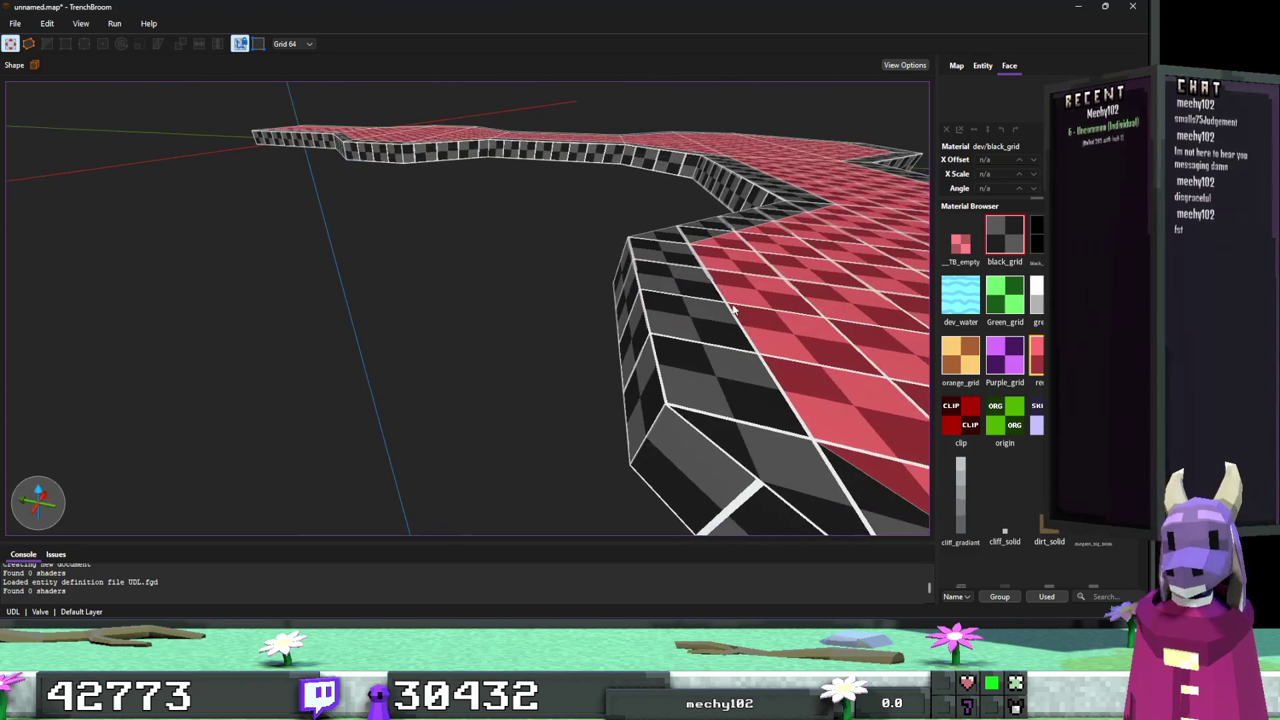
{"action": "scroll", "coordinate": [730, 299], "scroll_direction": "down", "scroll_amount": 15}
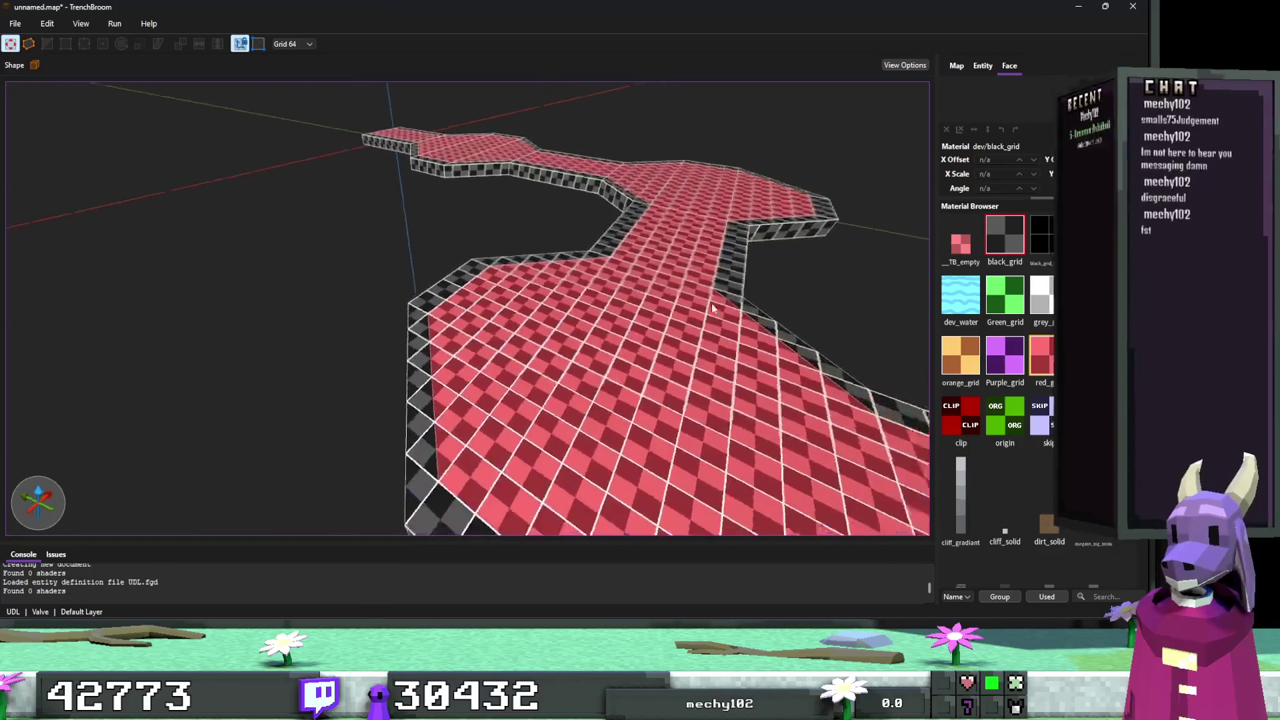
{"action": "left_click_drag", "start_coordinate": [709, 317], "coordinate": [604, 316]}
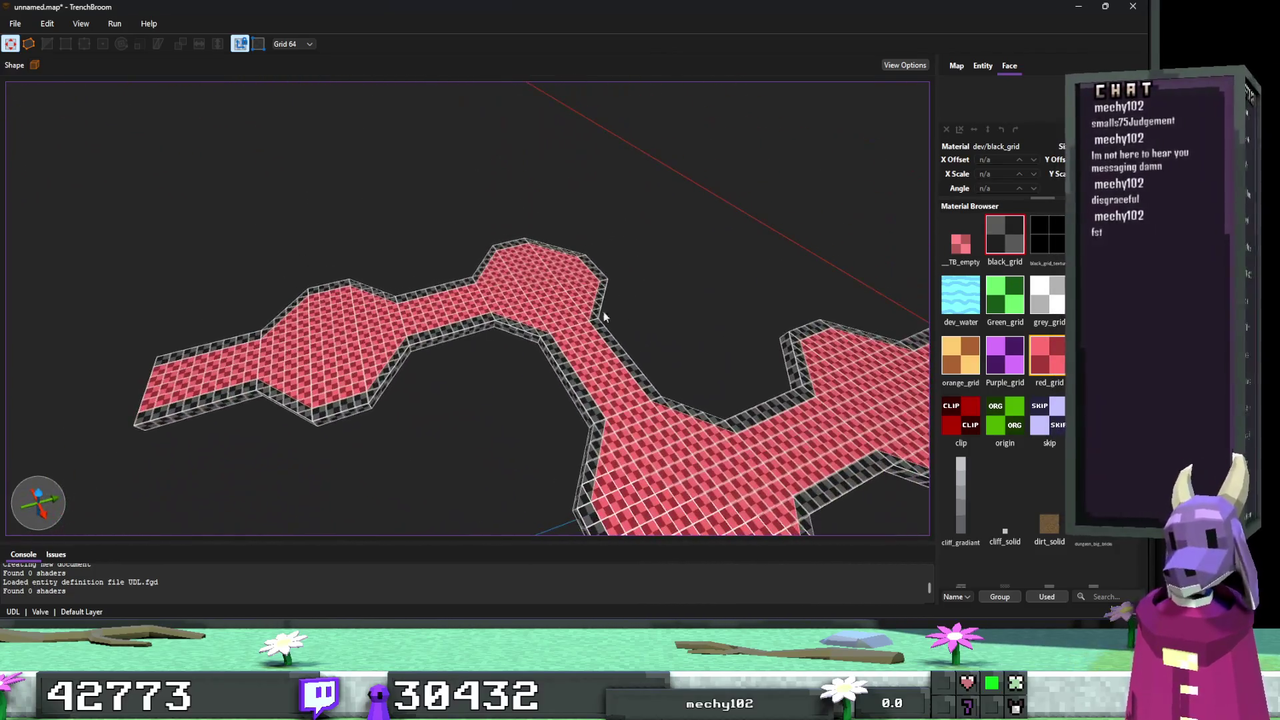
Select the black_grid brushes, then delete the path's corner cube to leave a notch.
{"action": "right_click", "coordinate": [1006, 247]}
{"action": "left_click", "coordinate": [1040, 264]}
{"action": "mouse_move", "coordinate": [786, 343]}
{"action": "left_mouse_down"}
{"action": "mouse_move", "coordinate": [723, 356]}
{"action": "mouse_move", "coordinate": [682, 306]}
{"action": "mouse_move", "coordinate": [487, 359]}
{"action": "mouse_move", "coordinate": [510, 349]}
{"action": "mouse_move", "coordinate": [466, 343]}
{"action": "mouse_move", "coordinate": [517, 363]}
{"action": "left_mouse_up"}
{"action": "left_click", "coordinate": [519, 367]}
{"action": "left_click", "coordinate": [519, 367], "text": "ctrl"}
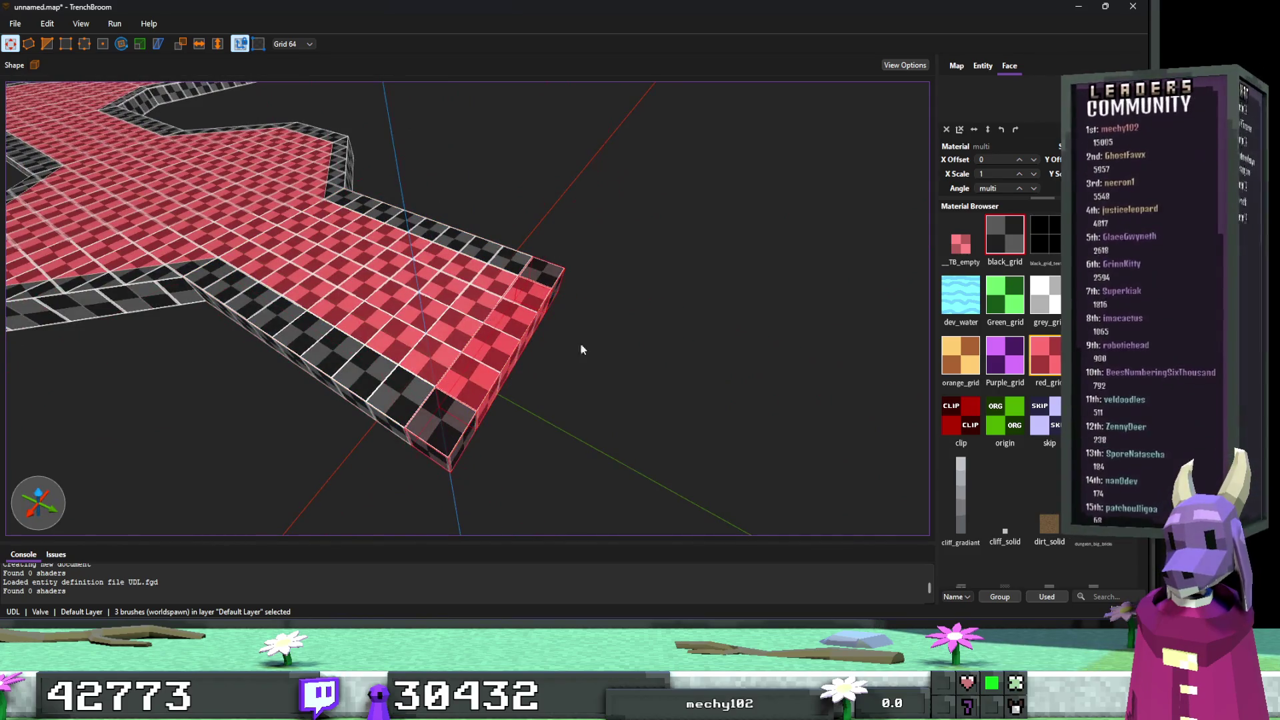
{"action": "left_click", "coordinate": [482, 350]}
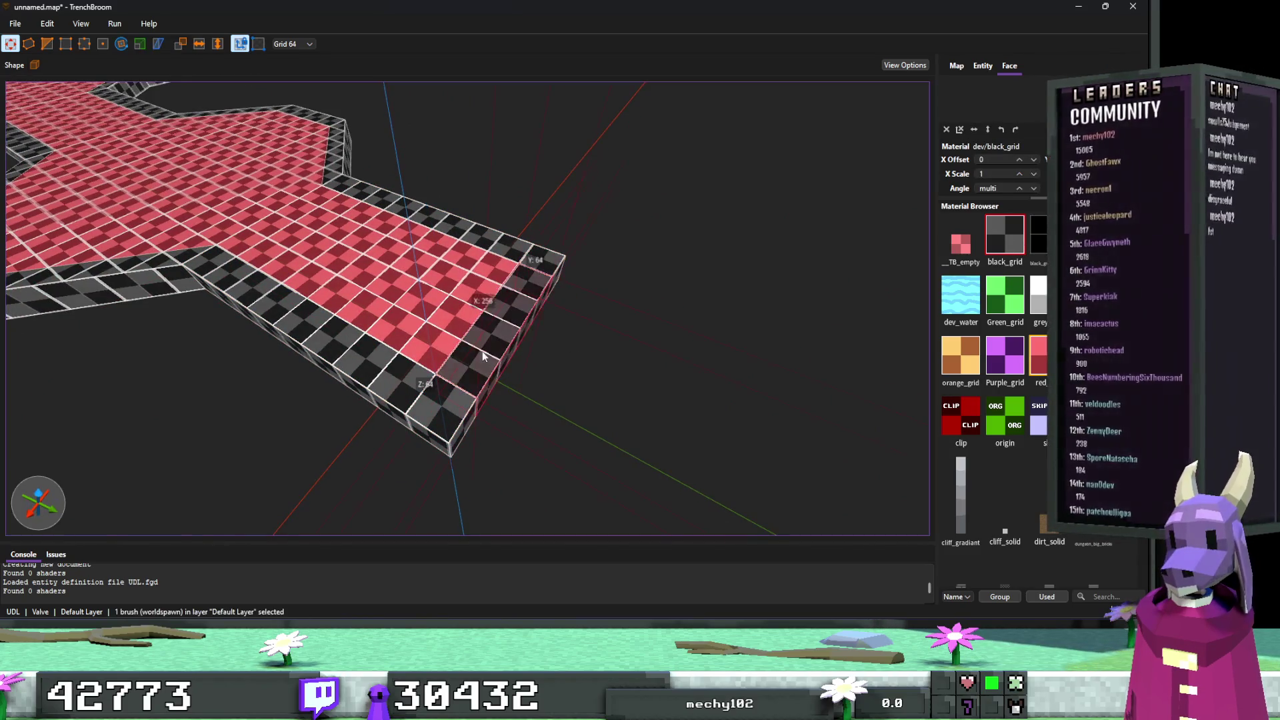
{"action": "left_click", "coordinate": [442, 397]}
{"action": "scroll", "coordinate": [570, 297], "scroll_direction": "down", "scroll_amount": 5}
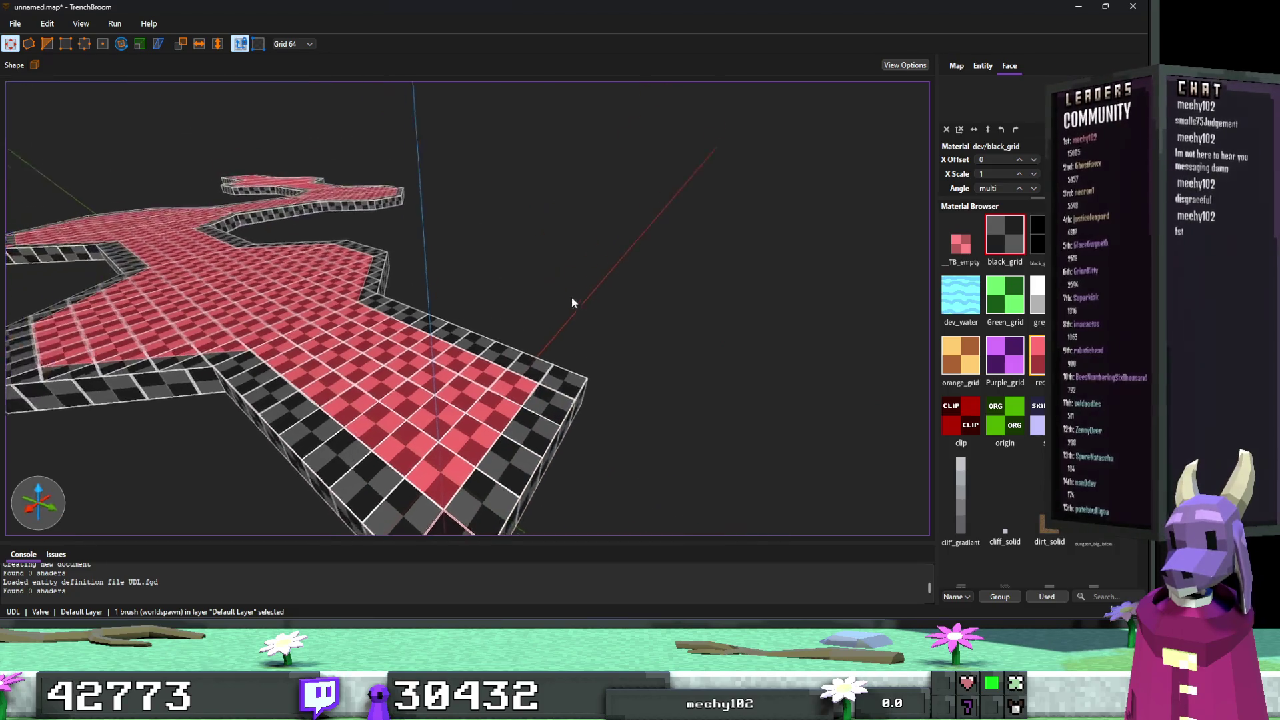
{"action": "scroll", "coordinate": [584, 355], "scroll_direction": "up", "scroll_amount": 2}
{"action": "scroll", "coordinate": [584, 355], "scroll_direction": "down", "scroll_amount": 1}
{"action": "key", "text": "Delete"}
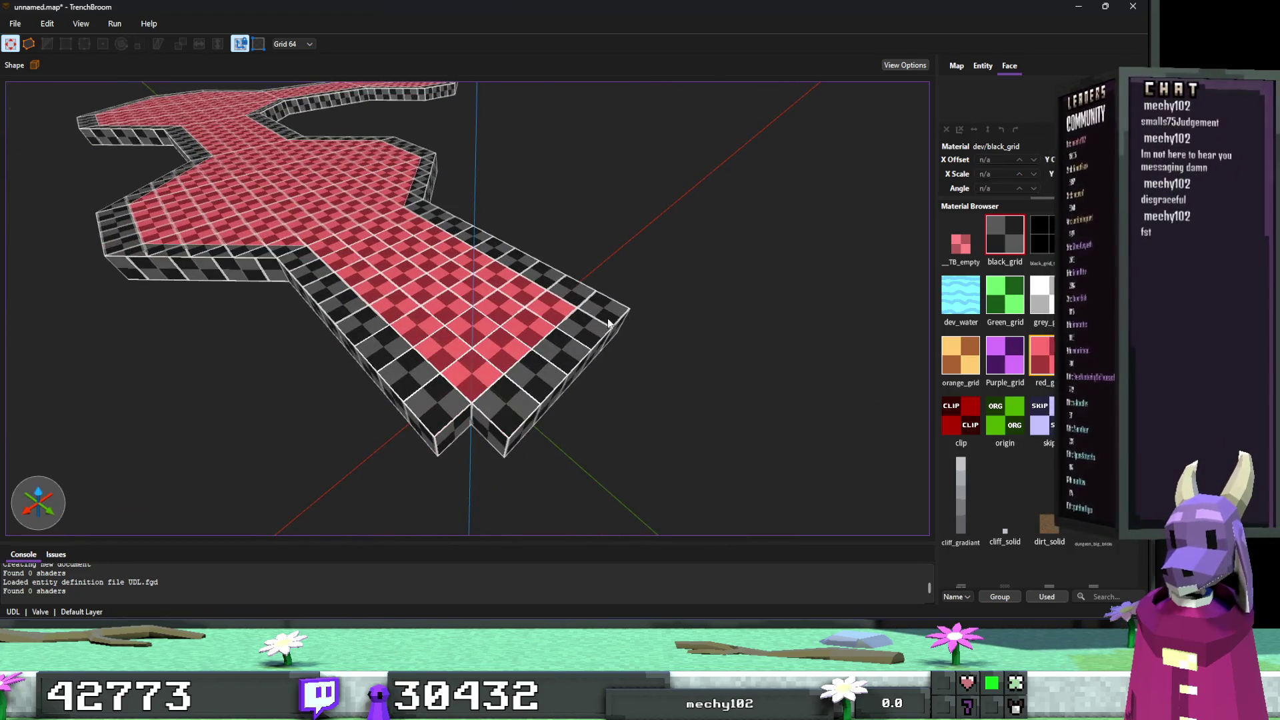
Drag the narrow end floor block's face until its X size reads 384.
{"action": "left_click", "coordinate": [474, 426]}
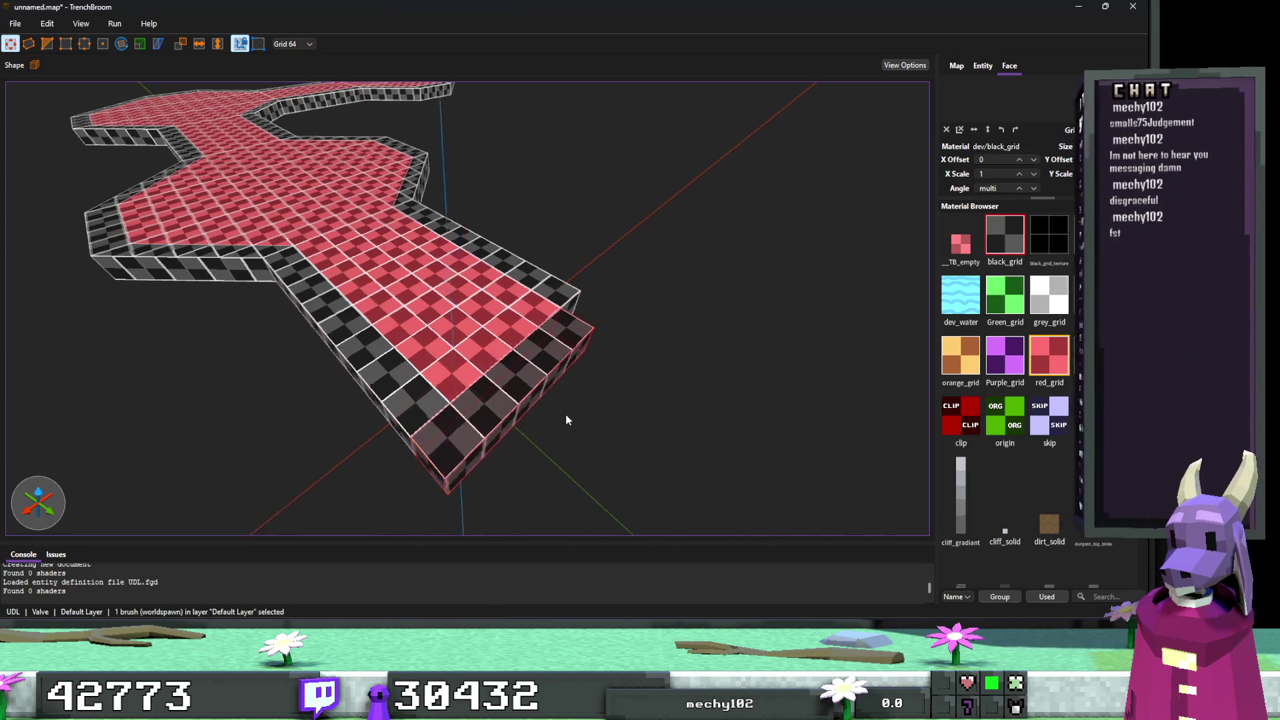
{"action": "left_click_drag", "start_coordinate": [510, 418], "coordinate": [452, 431]}
{"action": "key", "text": "Escape"}
{"action": "mouse_move", "coordinate": [594, 445]}
{"action": "left_mouse_down"}
{"action": "mouse_move", "coordinate": [618, 360]}
{"action": "mouse_move", "coordinate": [603, 358]}
{"action": "mouse_move", "coordinate": [610, 340]}
{"action": "mouse_move", "coordinate": [564, 353]}
{"action": "mouse_move", "coordinate": [553, 376]}
{"action": "mouse_move", "coordinate": [448, 392]}
{"action": "mouse_move", "coordinate": [427, 383]}
{"action": "mouse_move", "coordinate": [447, 402]}
{"action": "mouse_move", "coordinate": [466, 371]}
{"action": "left_mouse_up"}
{"action": "left_click", "coordinate": [422, 375]}
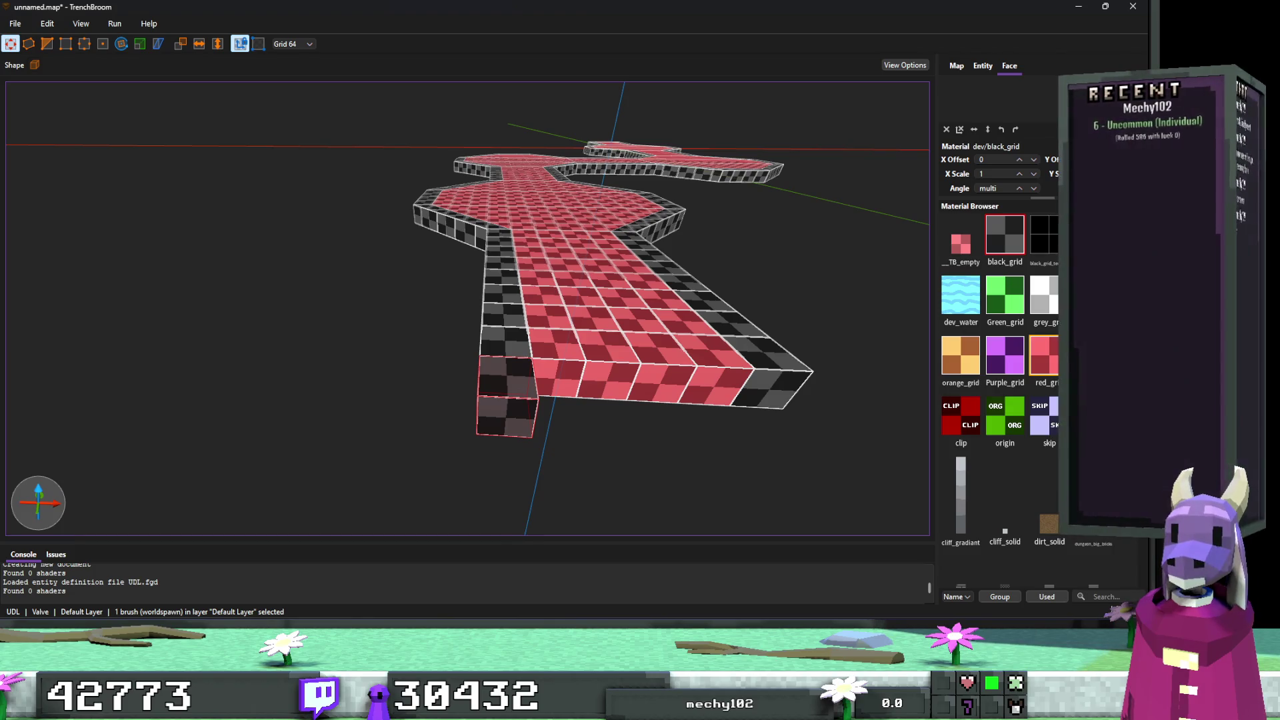
{"action": "left_click_drag", "start_coordinate": [760, 308], "coordinate": [438, 298]}
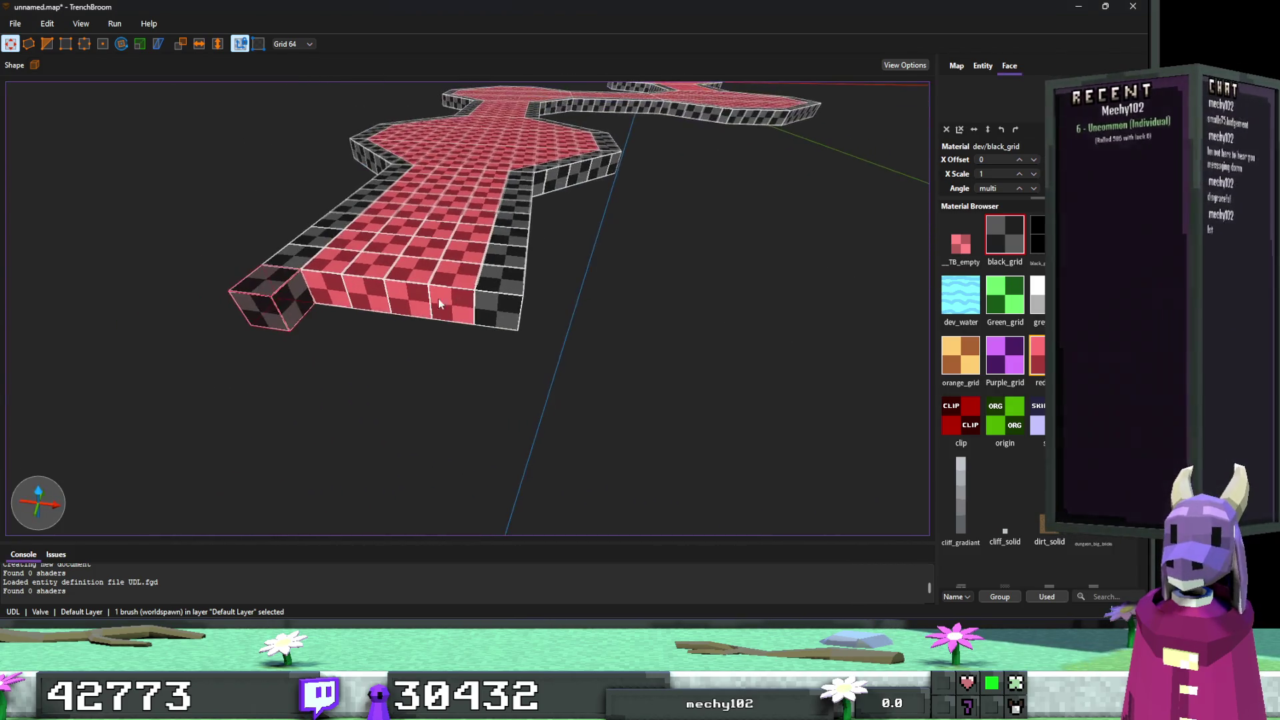
{"action": "left_click_drag", "start_coordinate": [284, 305], "coordinate": [497, 339]}
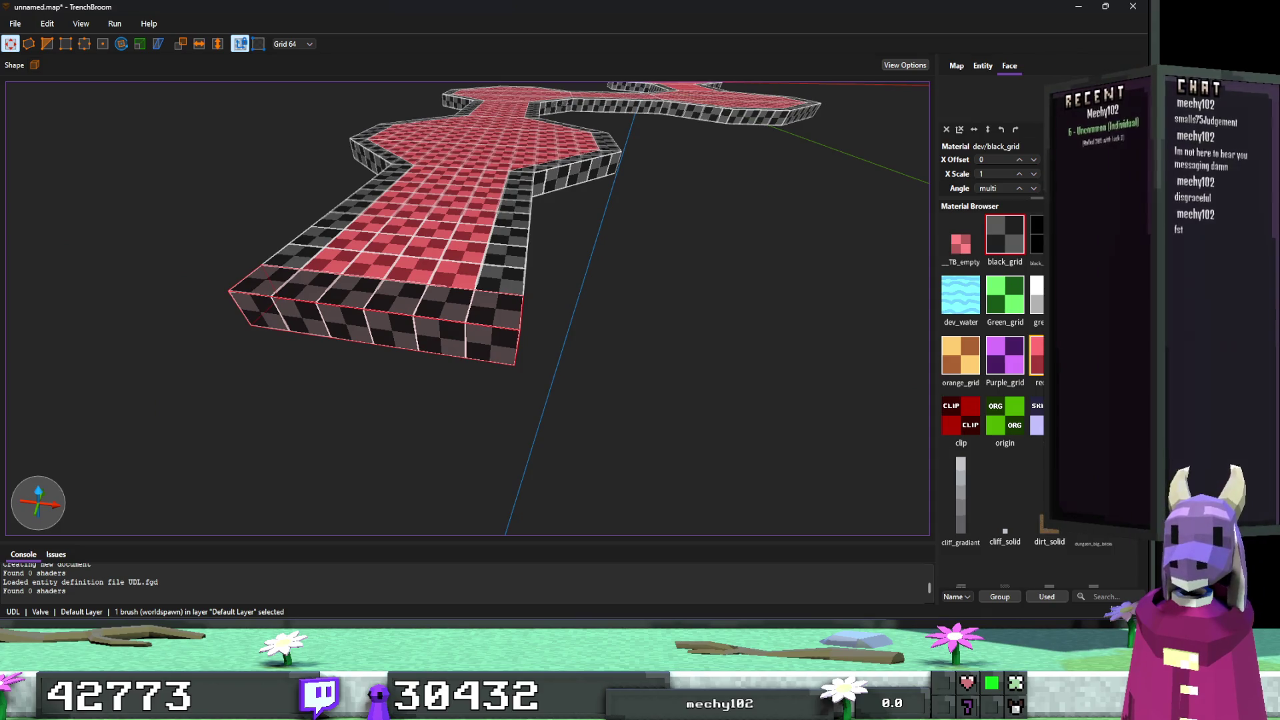
{"action": "key", "text": "alt+Tab"}
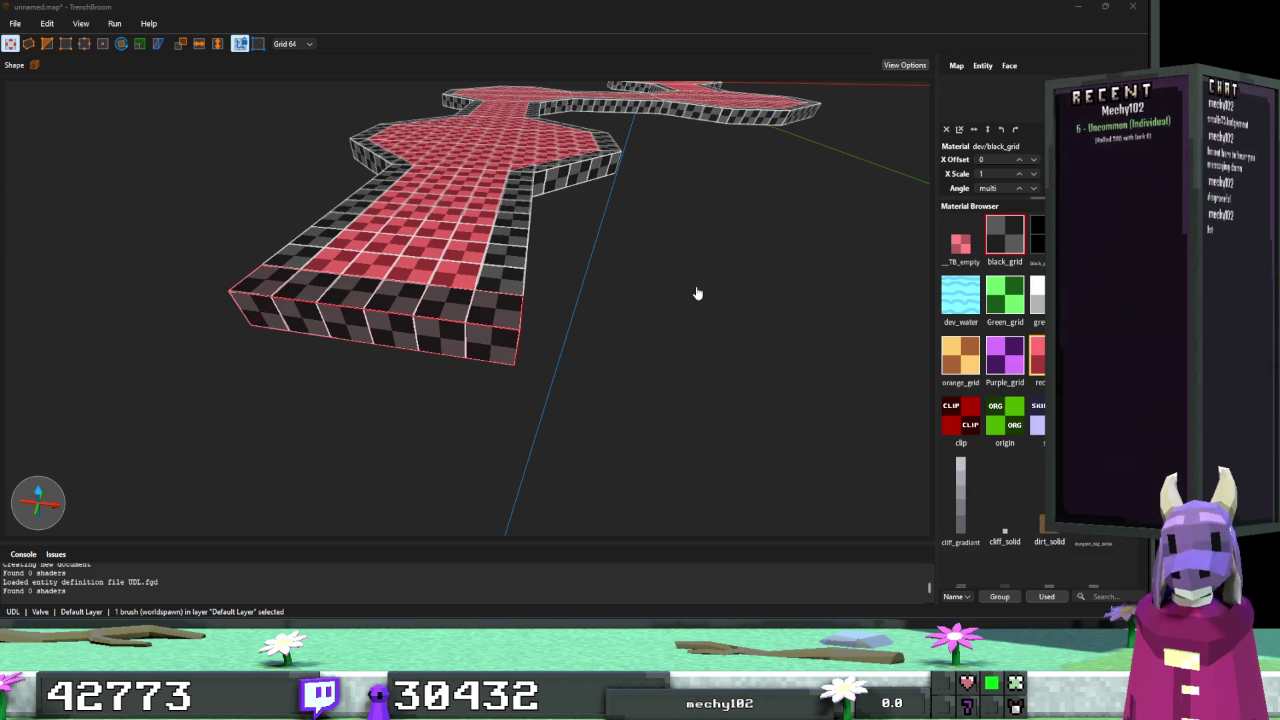
{"action": "left_click", "coordinate": [654, 273]}
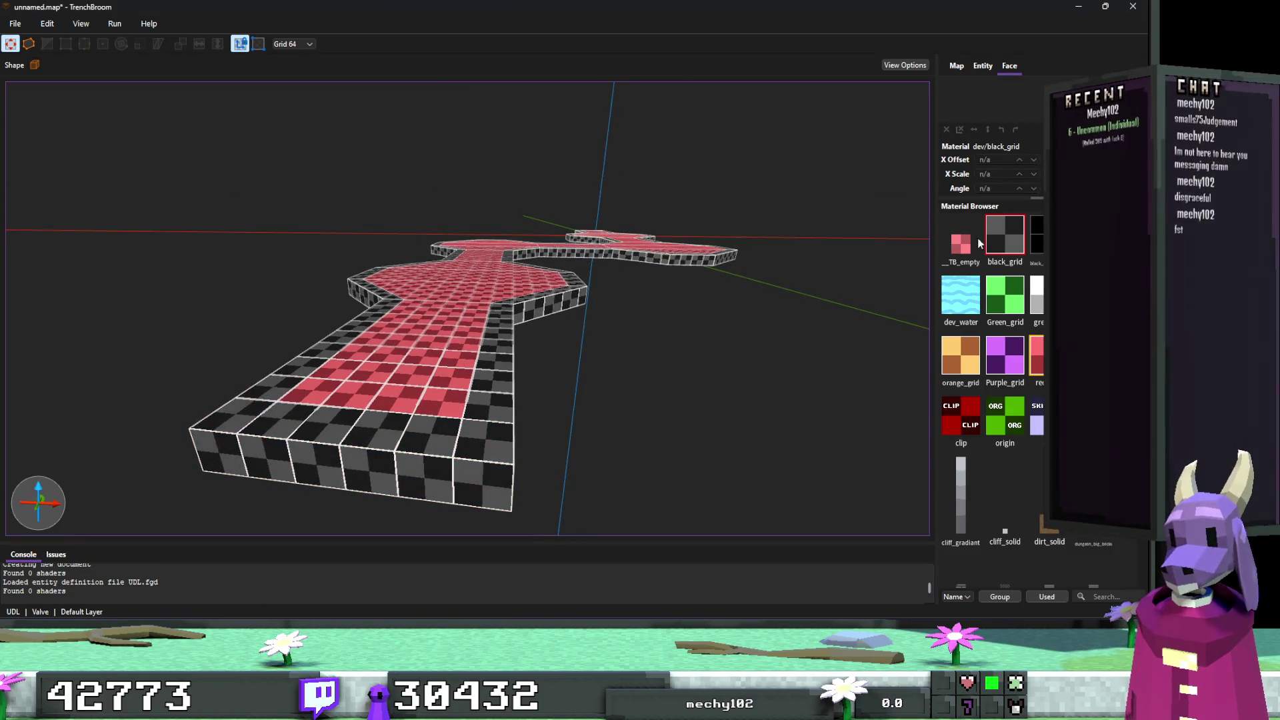
Select all black_grid faces from the material's menu and fly the camera over the zigzag floor.
{"action": "right_click", "coordinate": [995, 242]}
{"action": "left_click", "coordinate": [1023, 245]}
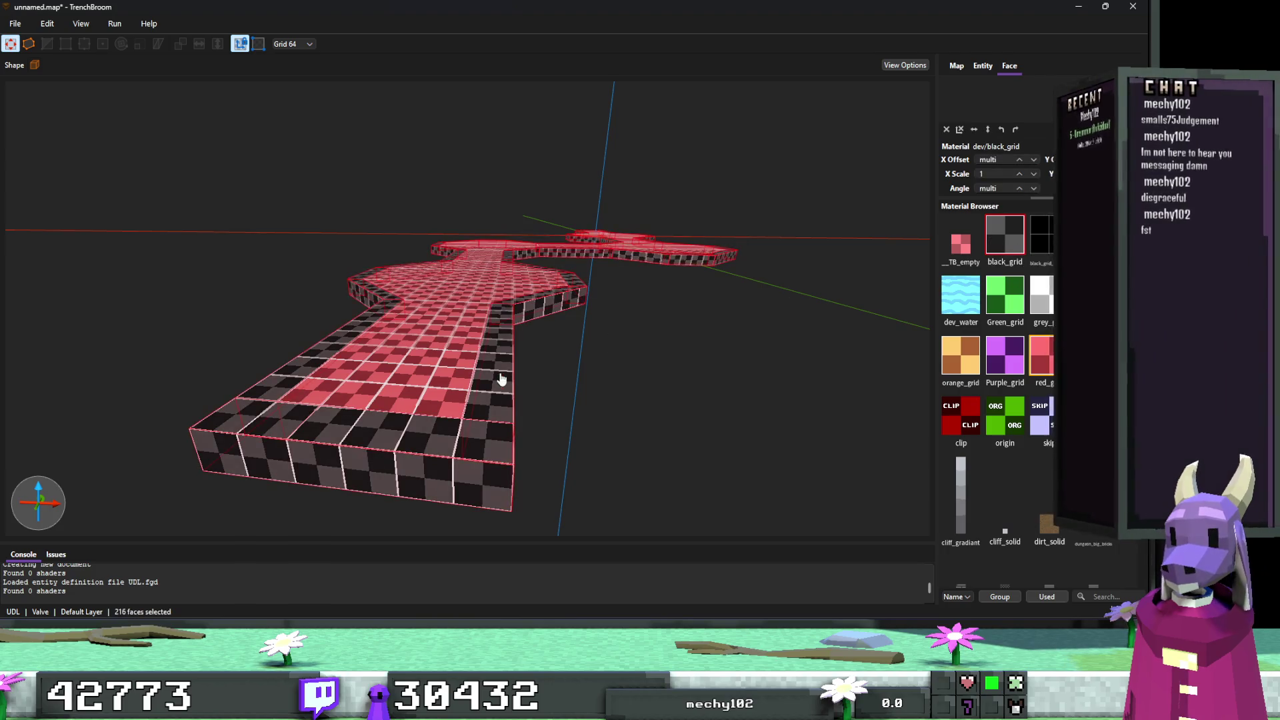
{"action": "left_click_drag", "start_coordinate": [504, 379], "coordinate": [550, 385]}
{"action": "left_click_drag", "start_coordinate": [419, 393], "coordinate": [501, 358]}
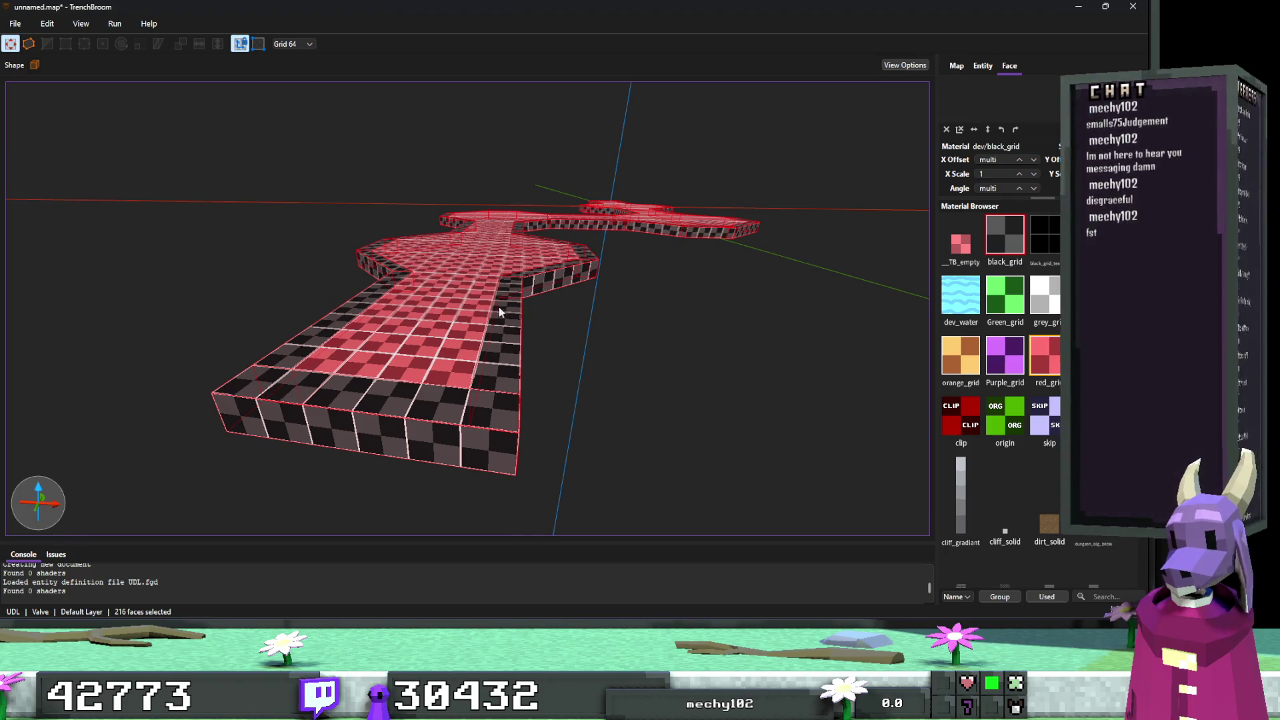
{"action": "left_click_drag", "start_coordinate": [499, 306], "coordinate": [591, 262]}
{"action": "key", "text": "w"}
{"action": "key", "text": "w"}
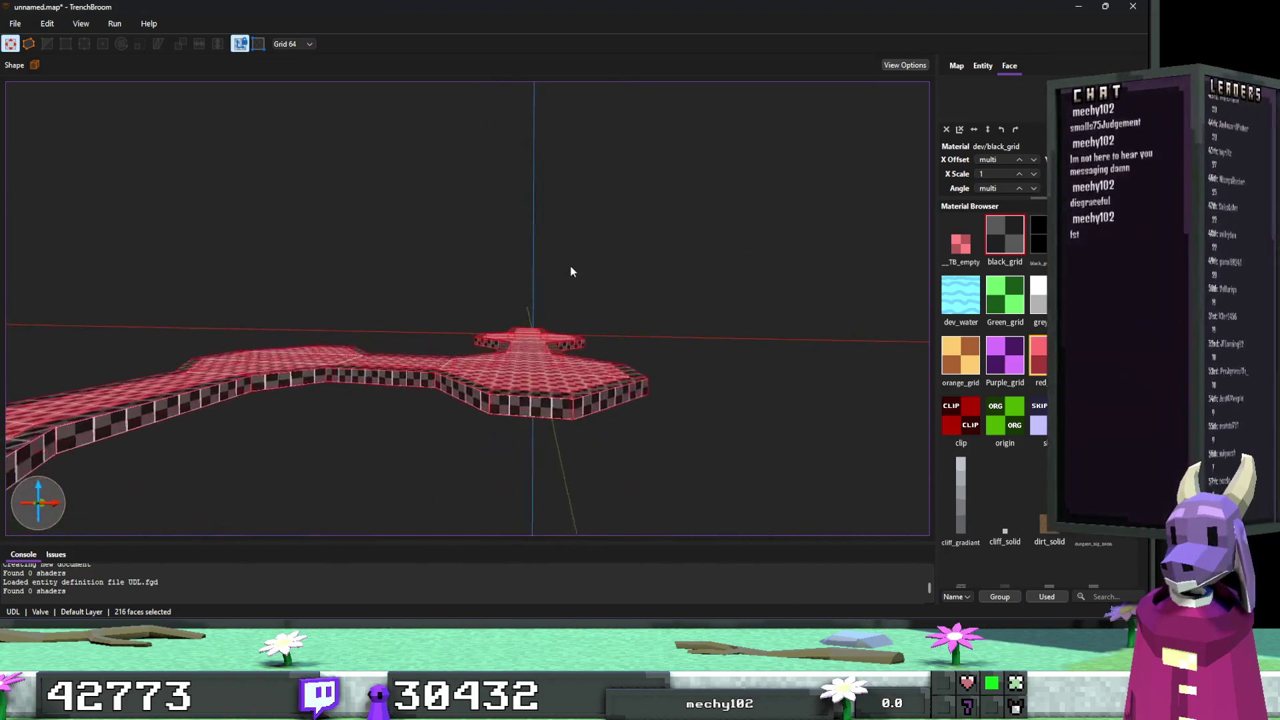
{"action": "key", "text": "s"}
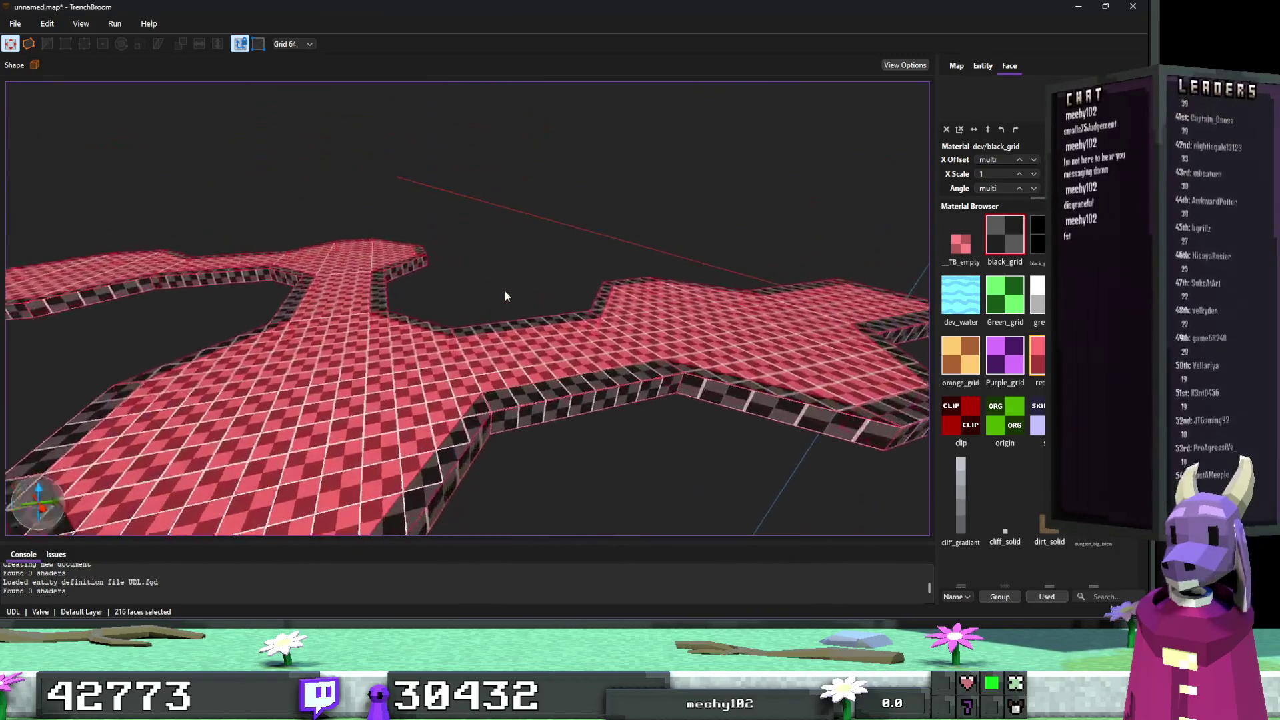
{"action": "left_click", "coordinate": [693, 401]}
Add the near, far-end and lower-left black-grid edge brushes of the floor to the selection.
{"action": "key", "text": "s"}
{"action": "left_click", "coordinate": [693, 420], "text": "ctrl"}
{"action": "left_click", "coordinate": [813, 351], "text": "ctrl"}
{"action": "left_click", "coordinate": [693, 307], "text": "ctrl"}
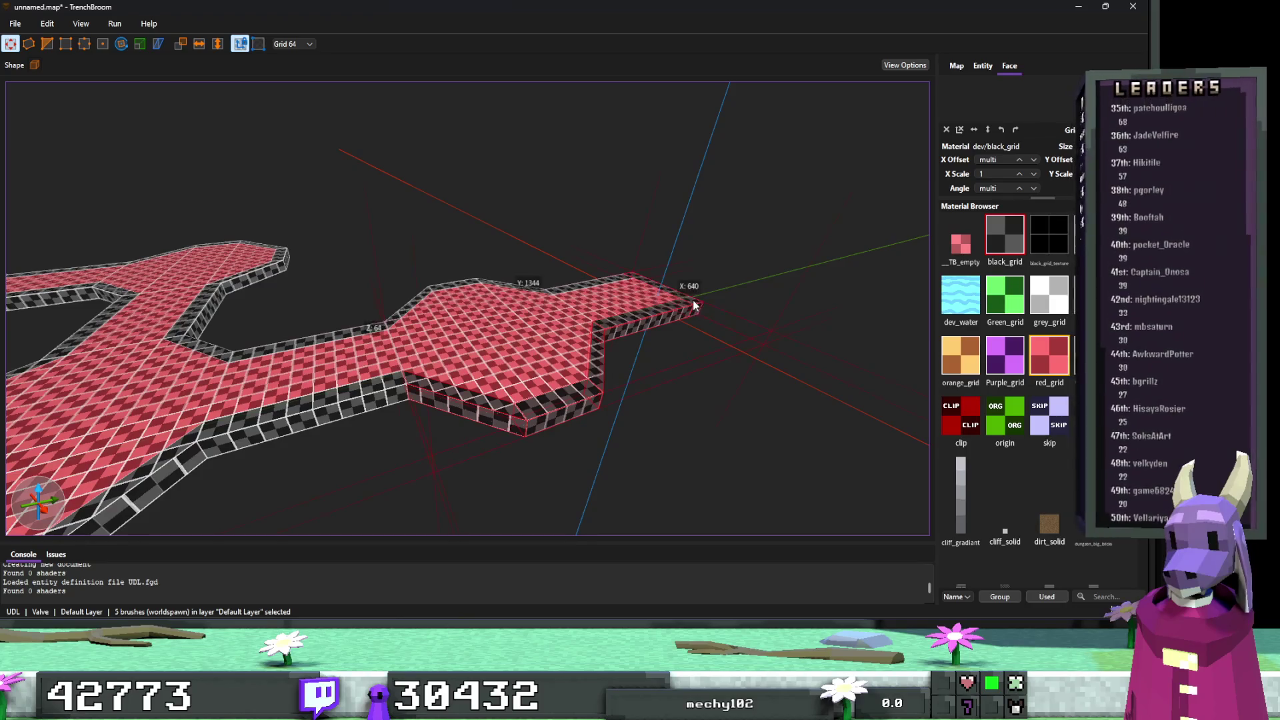
{"action": "left_click", "coordinate": [519, 287], "text": "ctrl"}
{"action": "left_click", "coordinate": [458, 286], "text": "ctrl"}
{"action": "left_click", "coordinate": [363, 300], "text": "ctrl"}
{"action": "left_click", "coordinate": [500, 263], "text": "ctrl"}
{"action": "key", "text": "ctrl+u"}
{"action": "left_click", "coordinate": [450, 363], "text": "ctrl"}
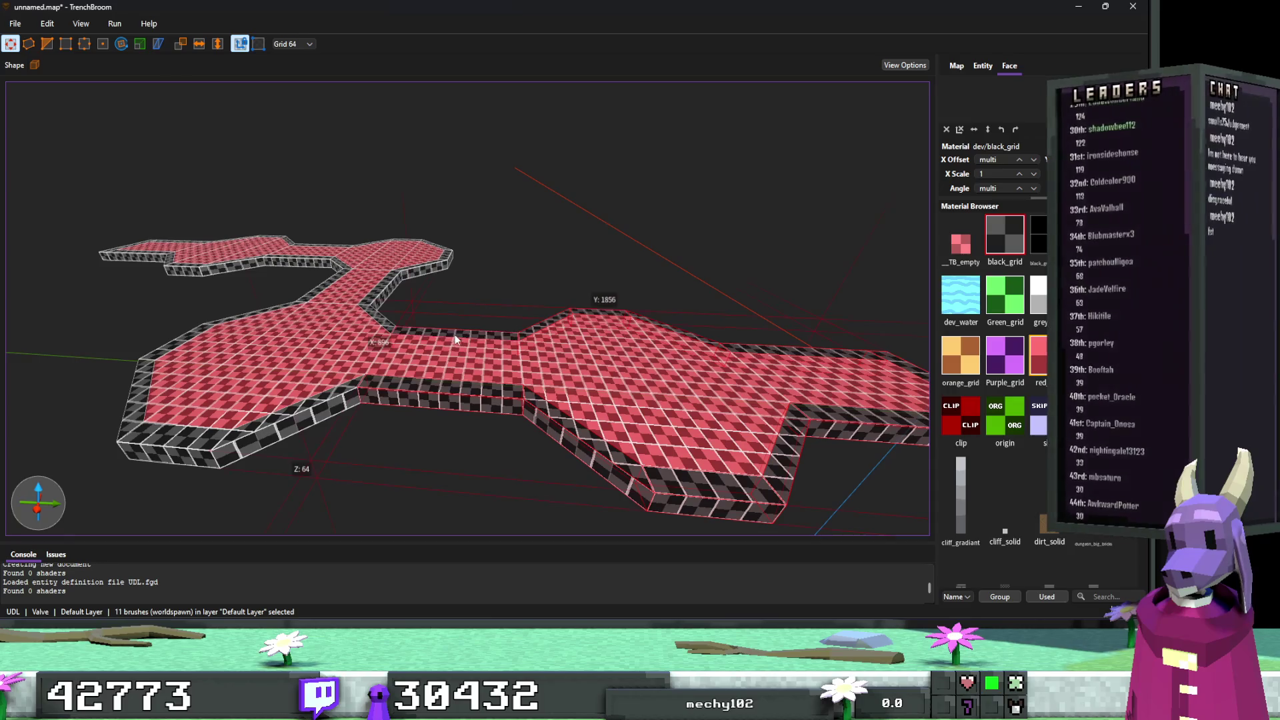
{"action": "left_click", "coordinate": [304, 414], "text": "ctrl"}
{"action": "left_click", "coordinate": [169, 432], "text": "ctrl"}
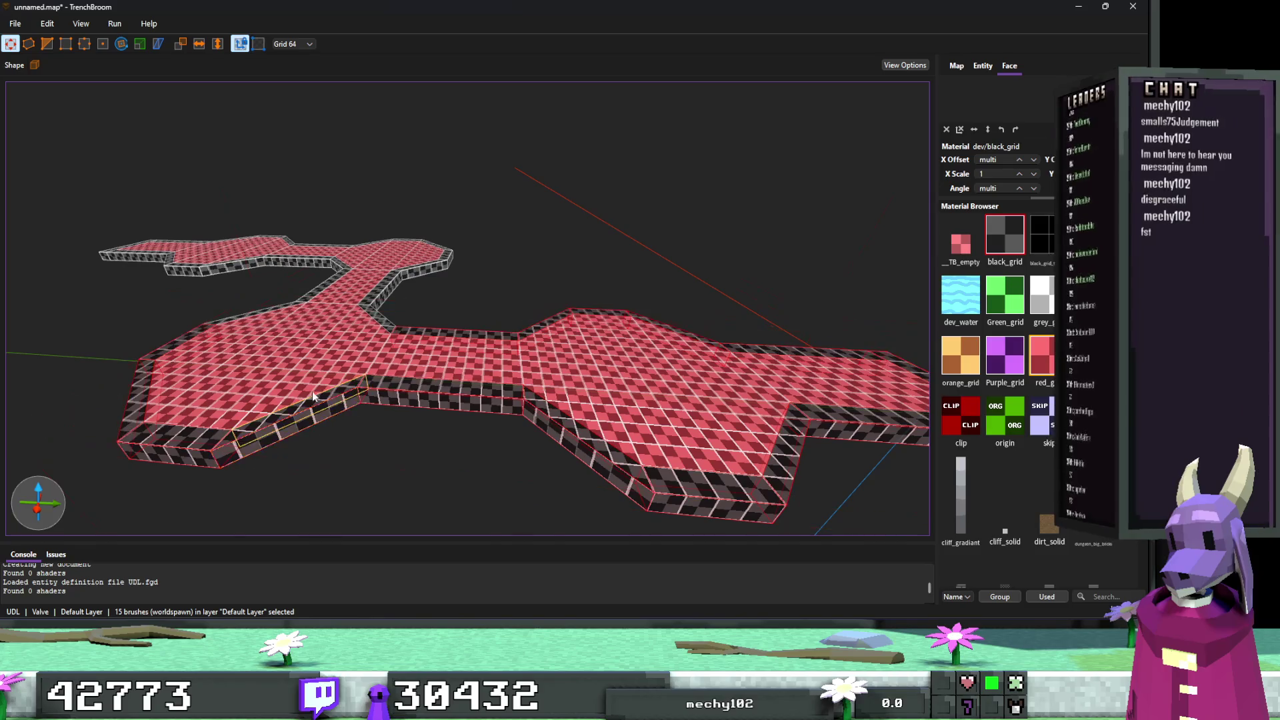
Restore the border-brush selection and add the right-side edge brushes, viewed from above.
{"action": "key", "text": "Escape"}
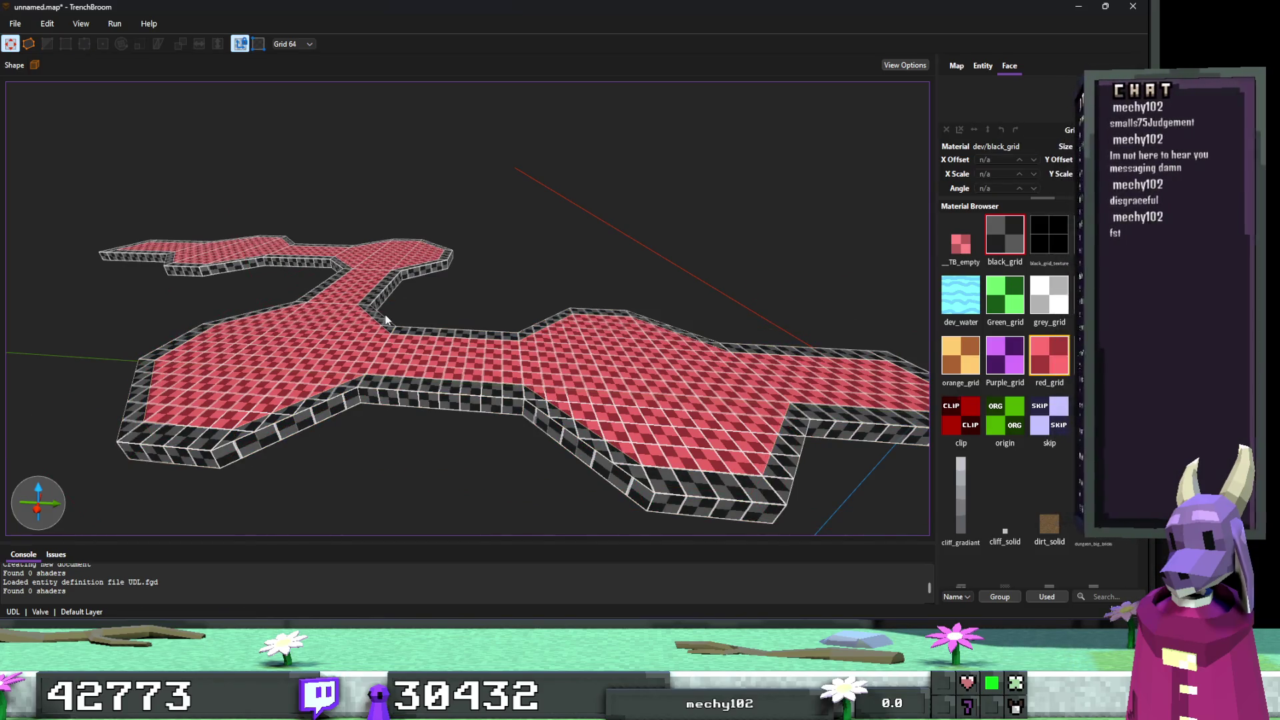
{"action": "key", "text": "ctrl+a"}
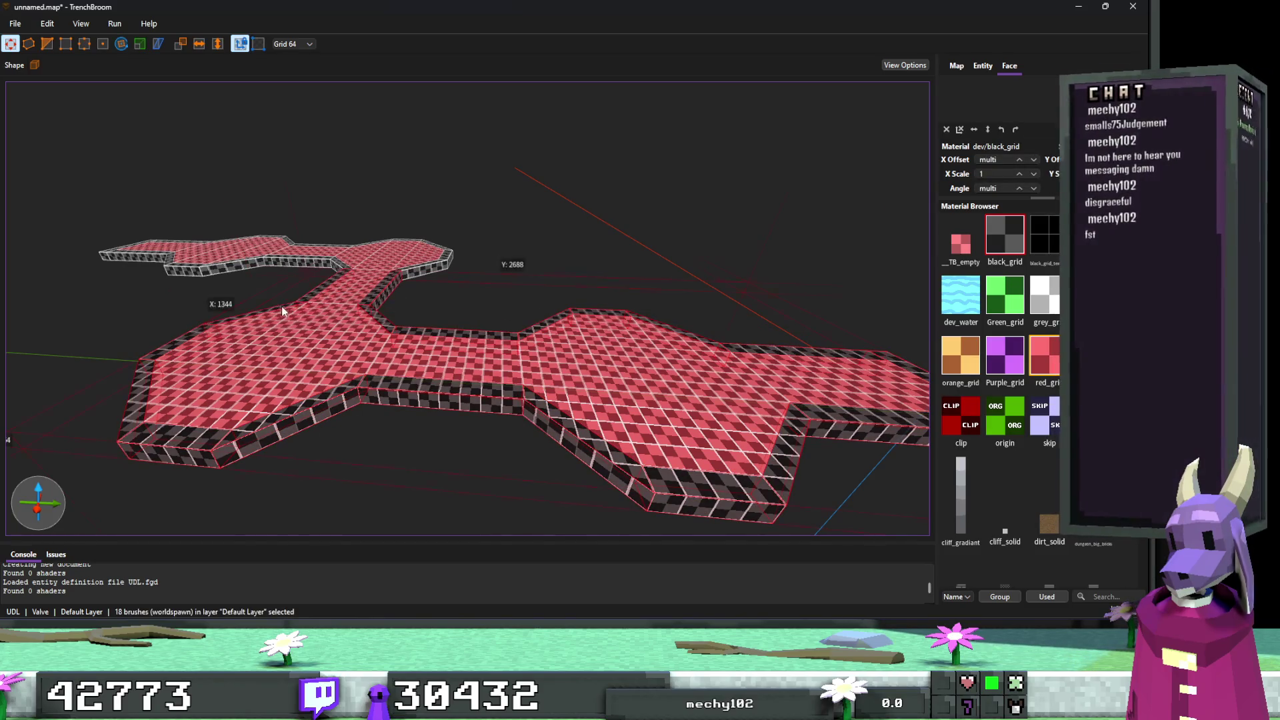
{"action": "key", "text": "ctrl+a"}
{"action": "scroll", "coordinate": [407, 301], "scroll_direction": "up", "scroll_amount": 3}
{"action": "mouse_move", "coordinate": [407, 296]}
{"action": "left_mouse_down"}
{"action": "mouse_move", "coordinate": [295, 344]}
{"action": "mouse_move", "coordinate": [330, 323]}
{"action": "mouse_move", "coordinate": [478, 386]}
{"action": "left_mouse_up"}
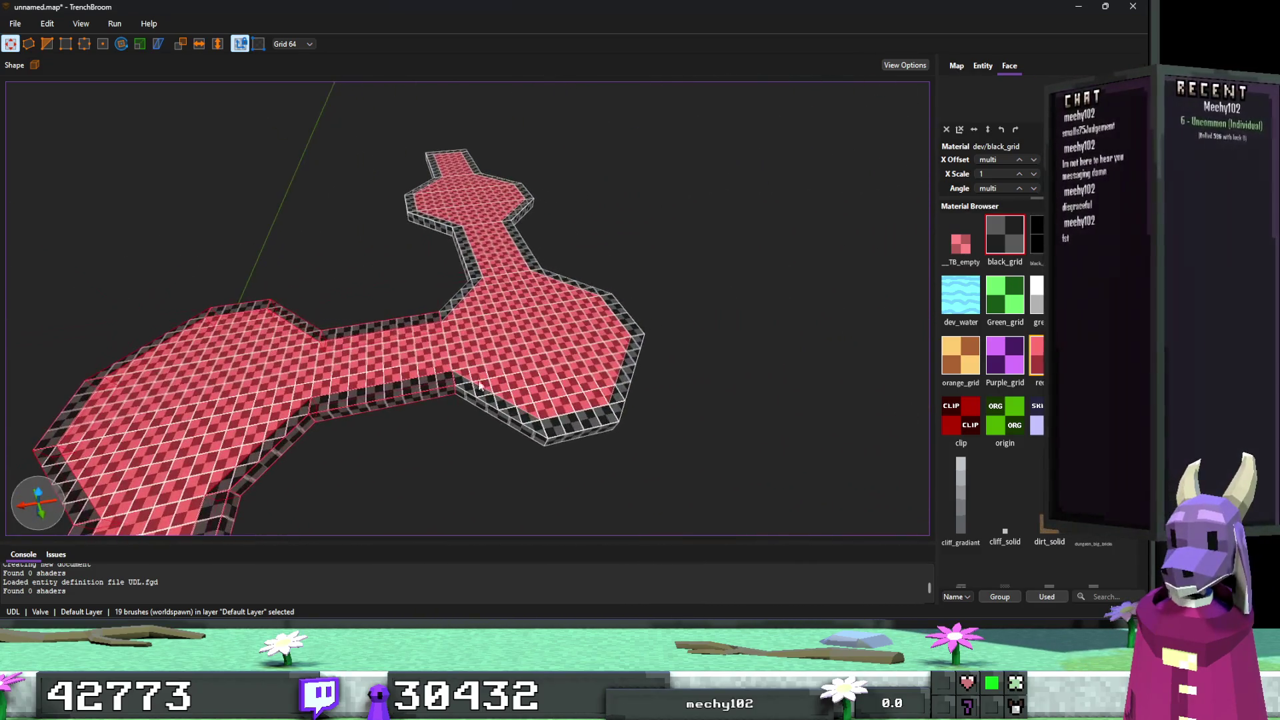
{"action": "left_click", "coordinate": [584, 425], "text": "ctrl"}
{"action": "left_click", "coordinate": [629, 372], "text": "ctrl"}
{"action": "left_click", "coordinate": [574, 286], "text": "ctrl"}
Add the corridor, side, bottom hex and lower-left diagonal wall brushes, completing 36.
{"action": "key", "text": "Escape"}
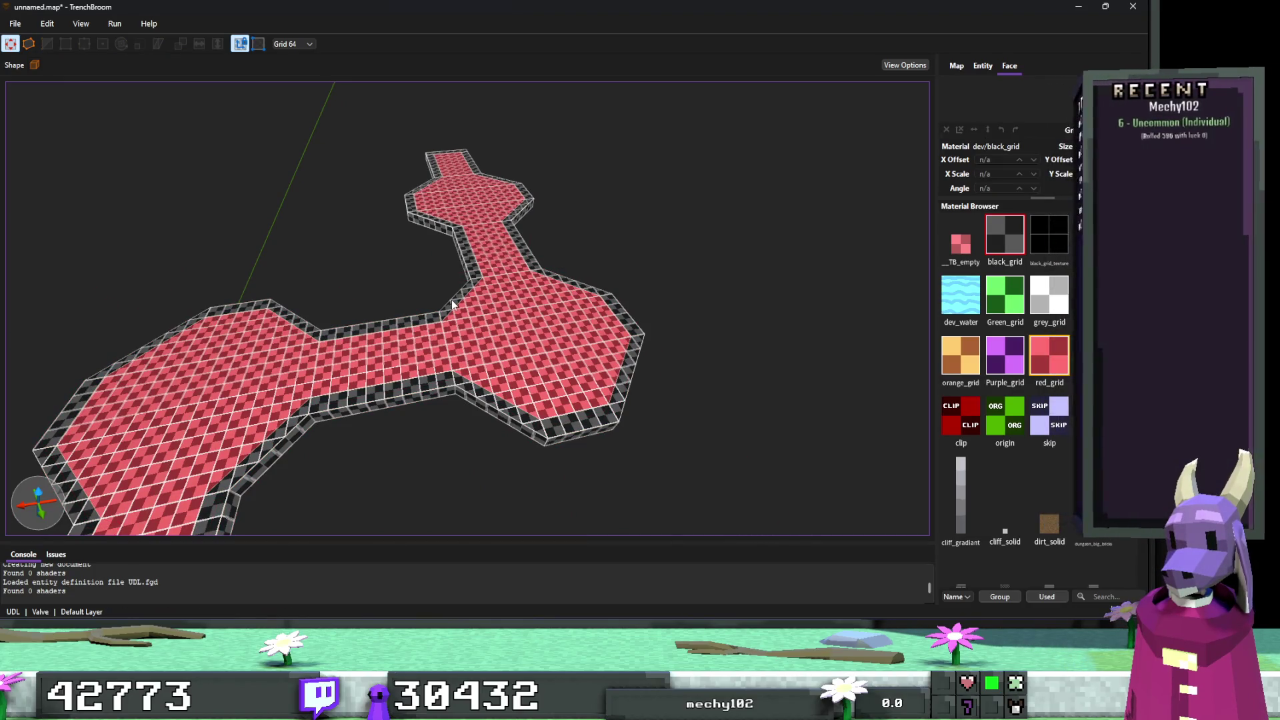
{"action": "key", "text": "ctrl+a"}
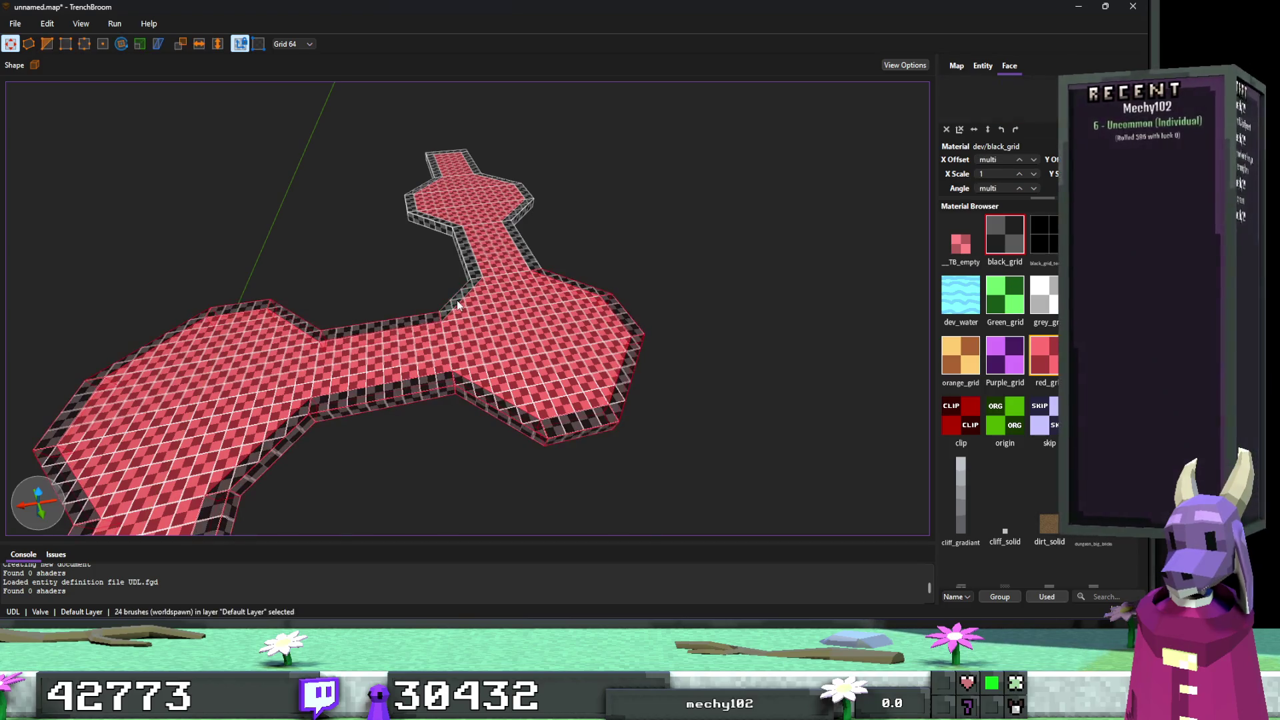
{"action": "scroll", "coordinate": [586, 282], "scroll_direction": "down", "scroll_amount": 5}
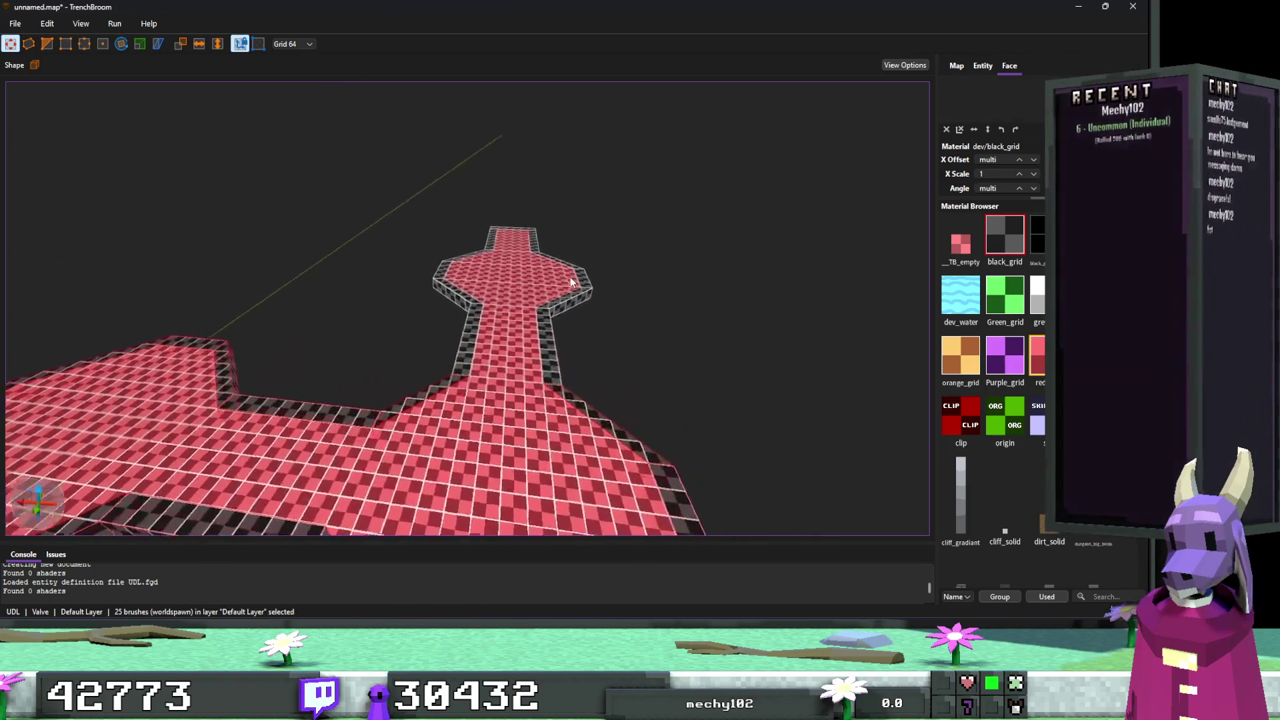
{"action": "left_click_drag", "start_coordinate": [555, 283], "coordinate": [366, 337]}
{"action": "left_click", "coordinate": [366, 337], "text": "ctrl"}
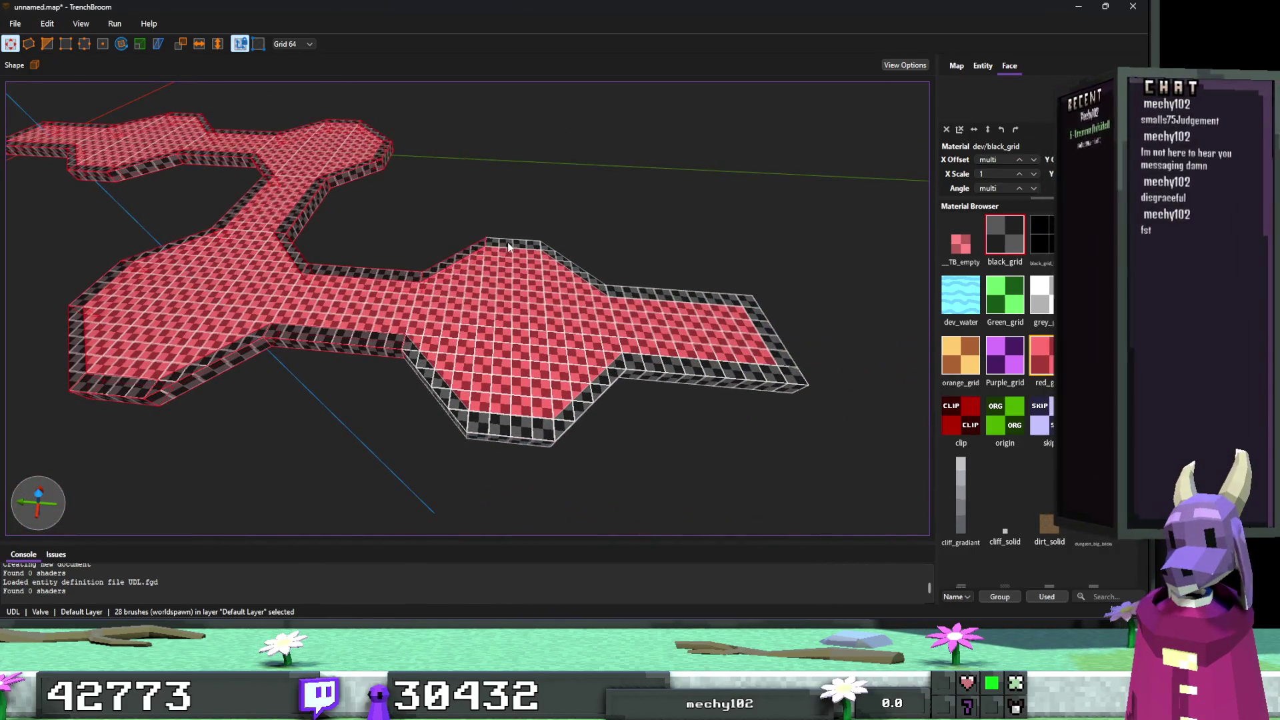
{"action": "left_click", "coordinate": [672, 368], "text": "ctrl"}
{"action": "left_click", "coordinate": [548, 432], "text": "ctrl"}
{"action": "left_click", "coordinate": [449, 403], "text": "ctrl"}
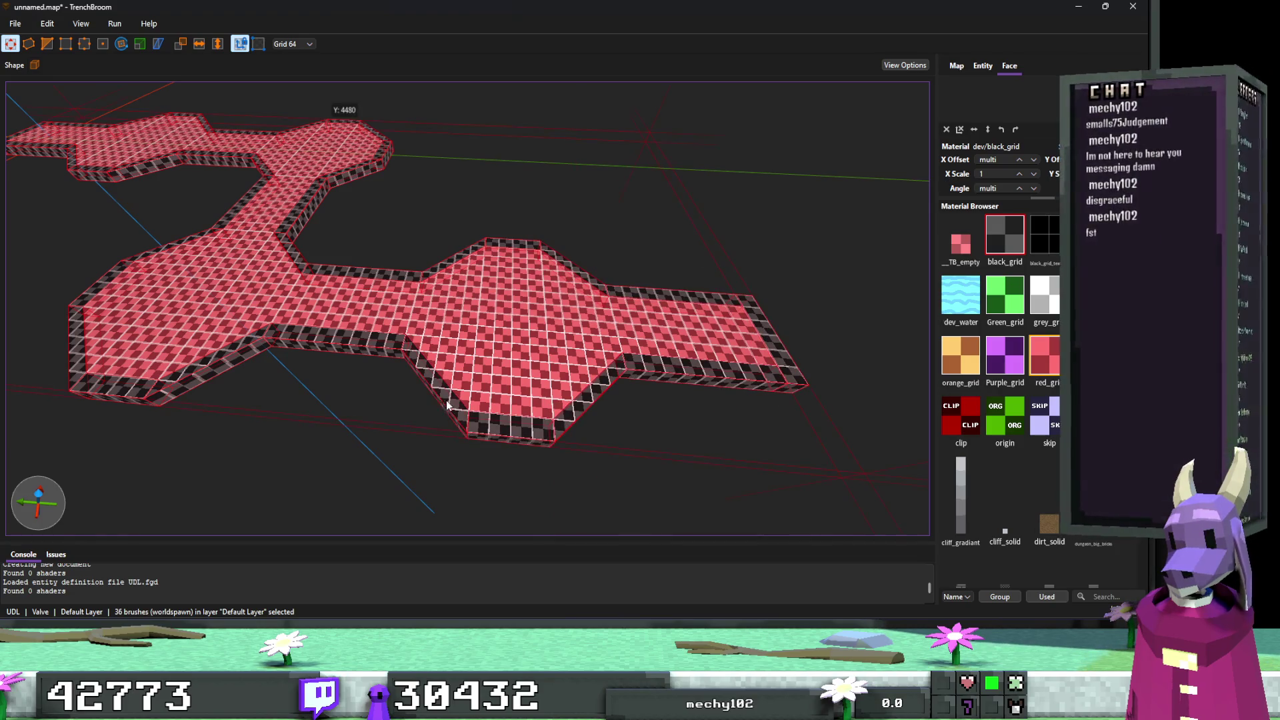
Drag the selected black-grid border brushes' top faces upward into tall walls, then deselect.
{"action": "left_click_drag", "start_coordinate": [451, 398], "coordinate": [456, 360]}
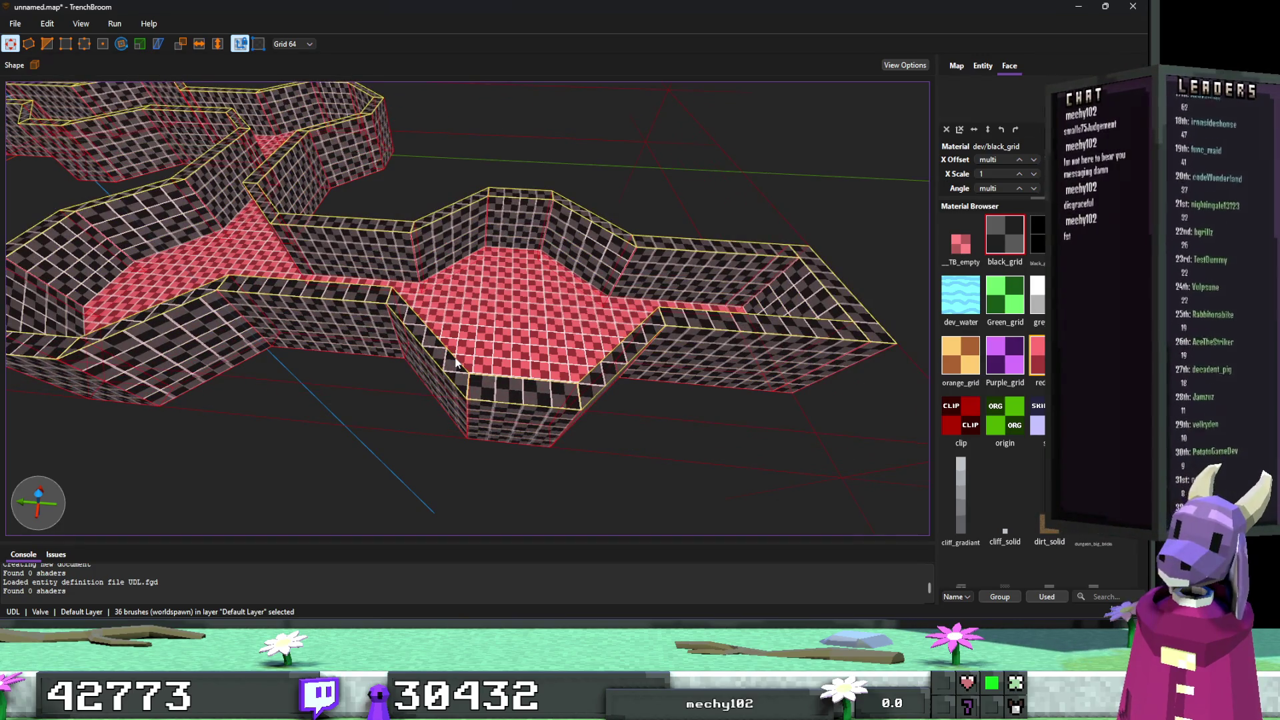
{"action": "scroll", "coordinate": [458, 360], "scroll_direction": "up", "scroll_amount": 10}
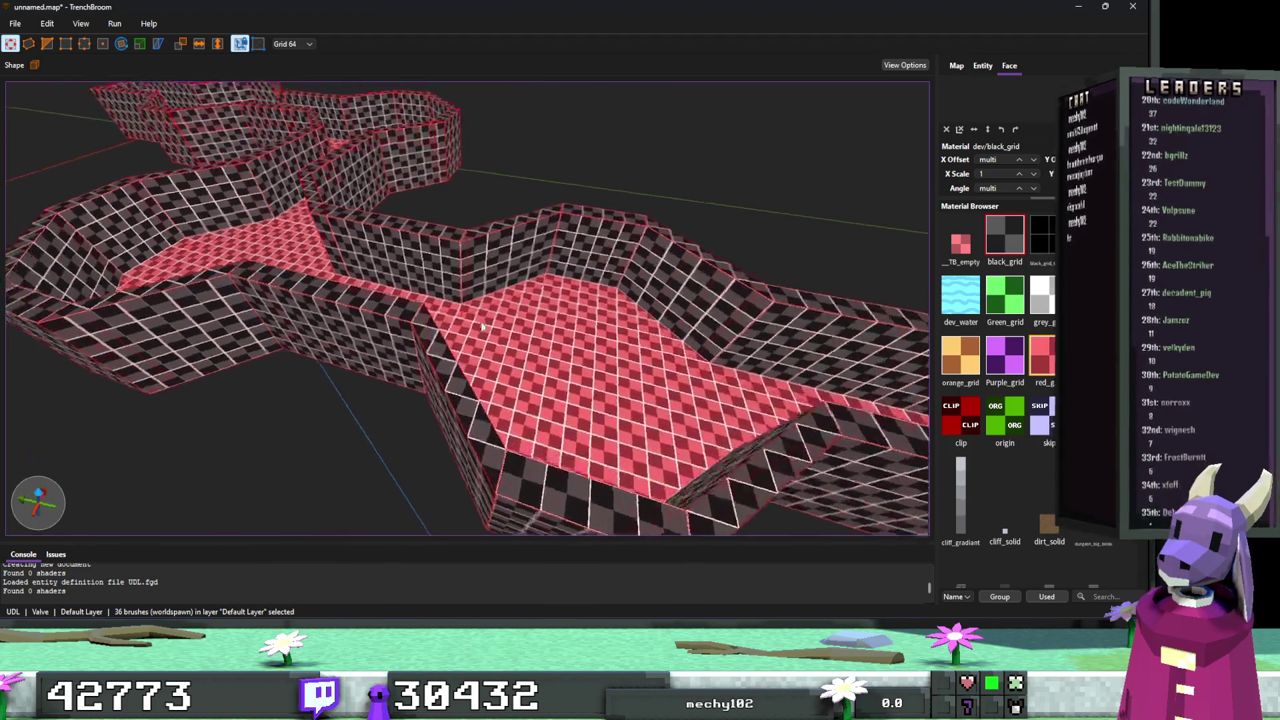
{"action": "scroll", "coordinate": [416, 318], "scroll_direction": "up", "scroll_amount": 5}
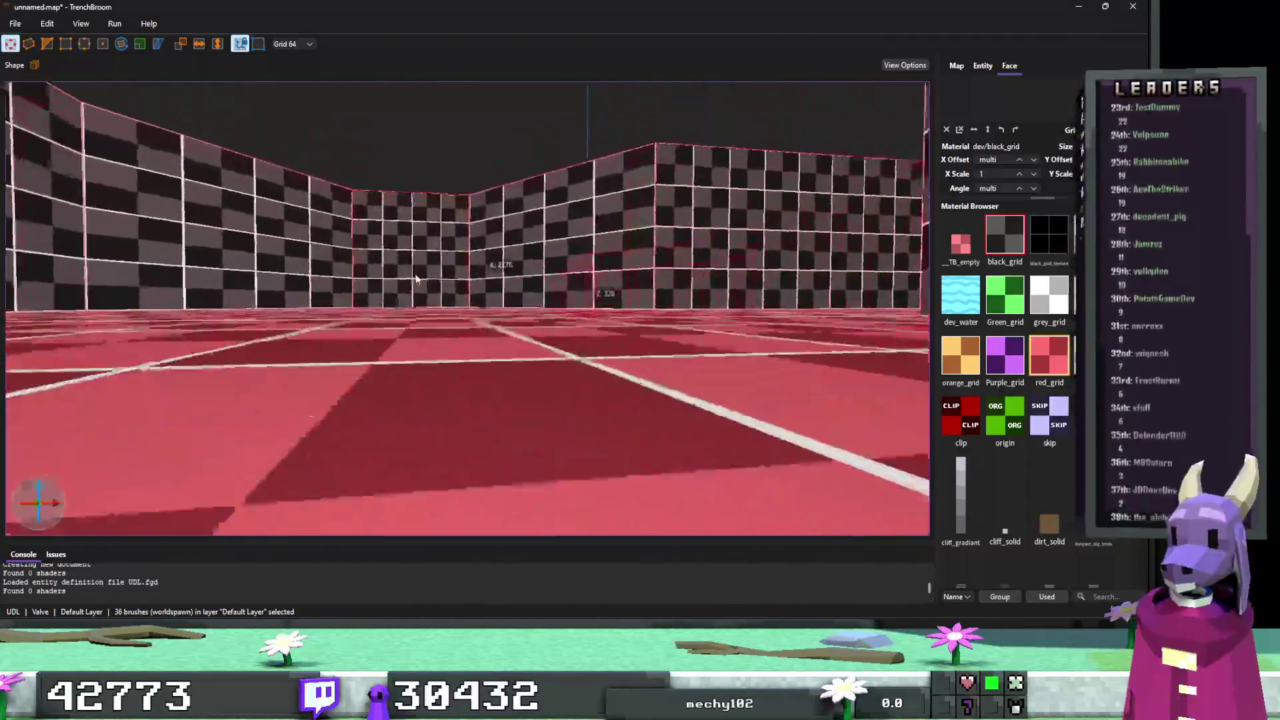
{"action": "scroll", "coordinate": [427, 356], "scroll_direction": "down", "scroll_amount": 10}
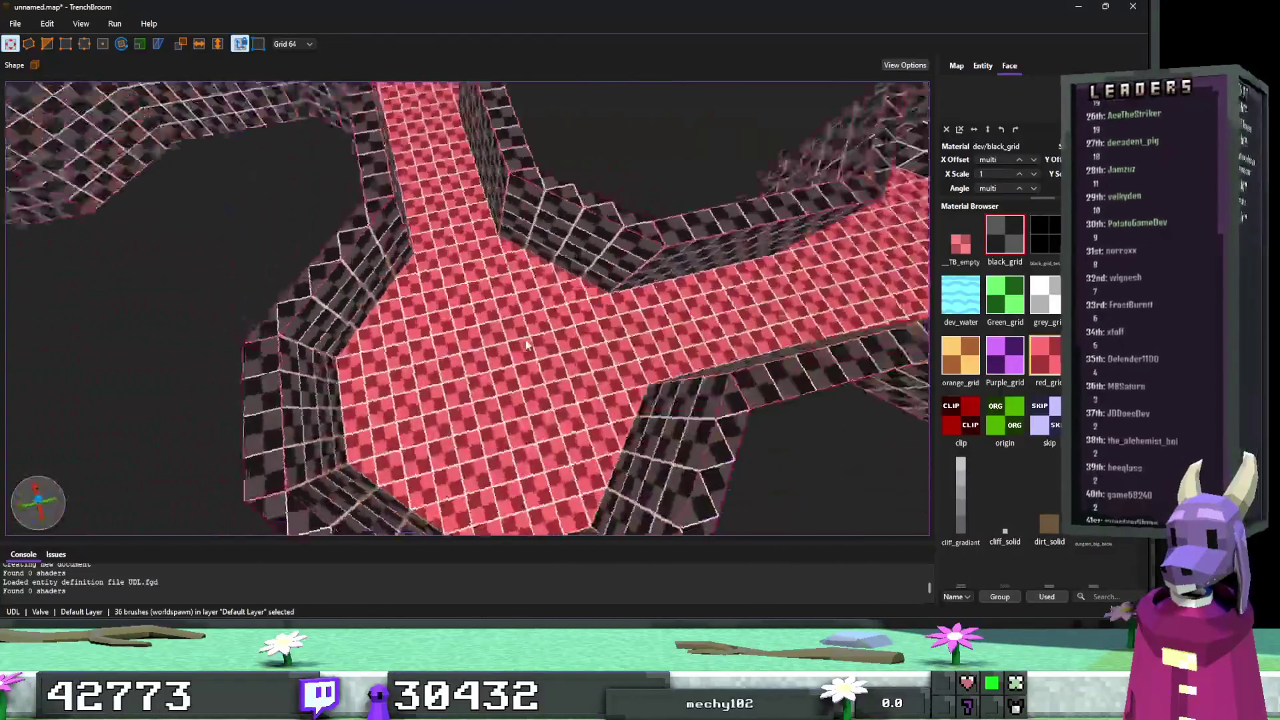
{"action": "key", "text": "Escape"}
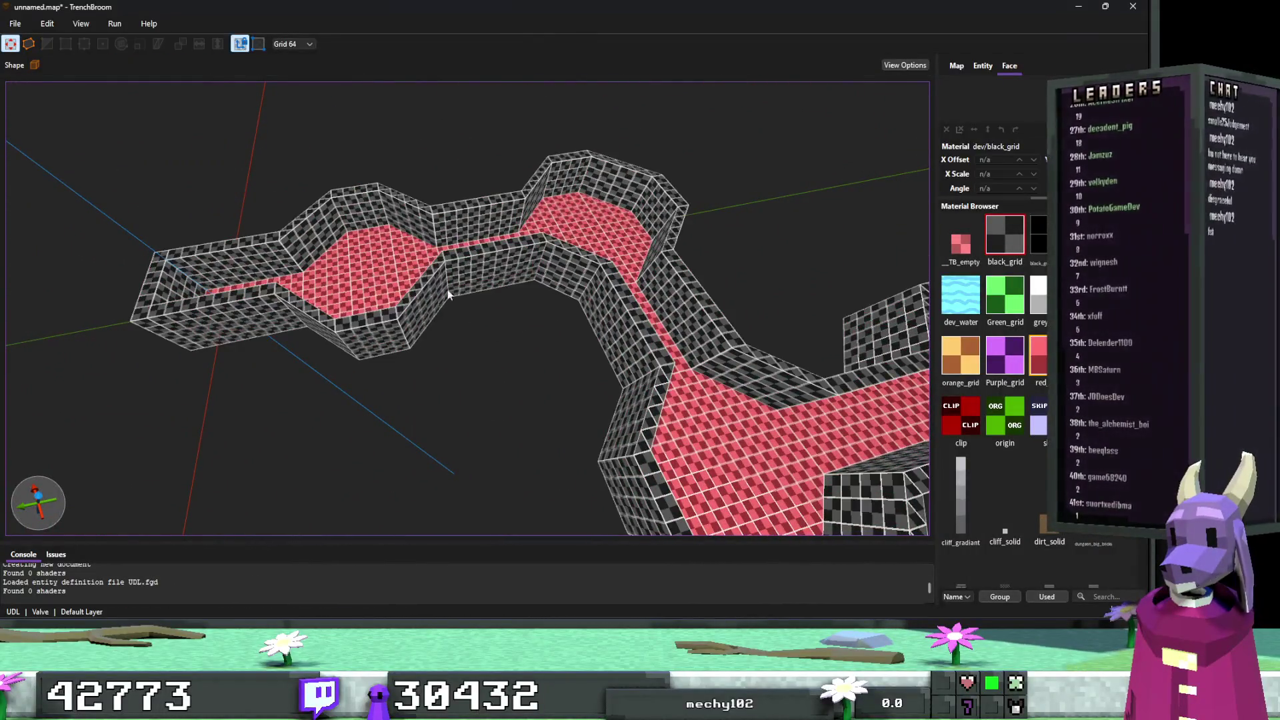
Select five red floor brushes and lift them one grid step above the wall tops.
{"action": "scroll", "coordinate": [406, 268], "scroll_direction": "up", "scroll_amount": 3}
{"action": "left_click", "coordinate": [343, 277]}
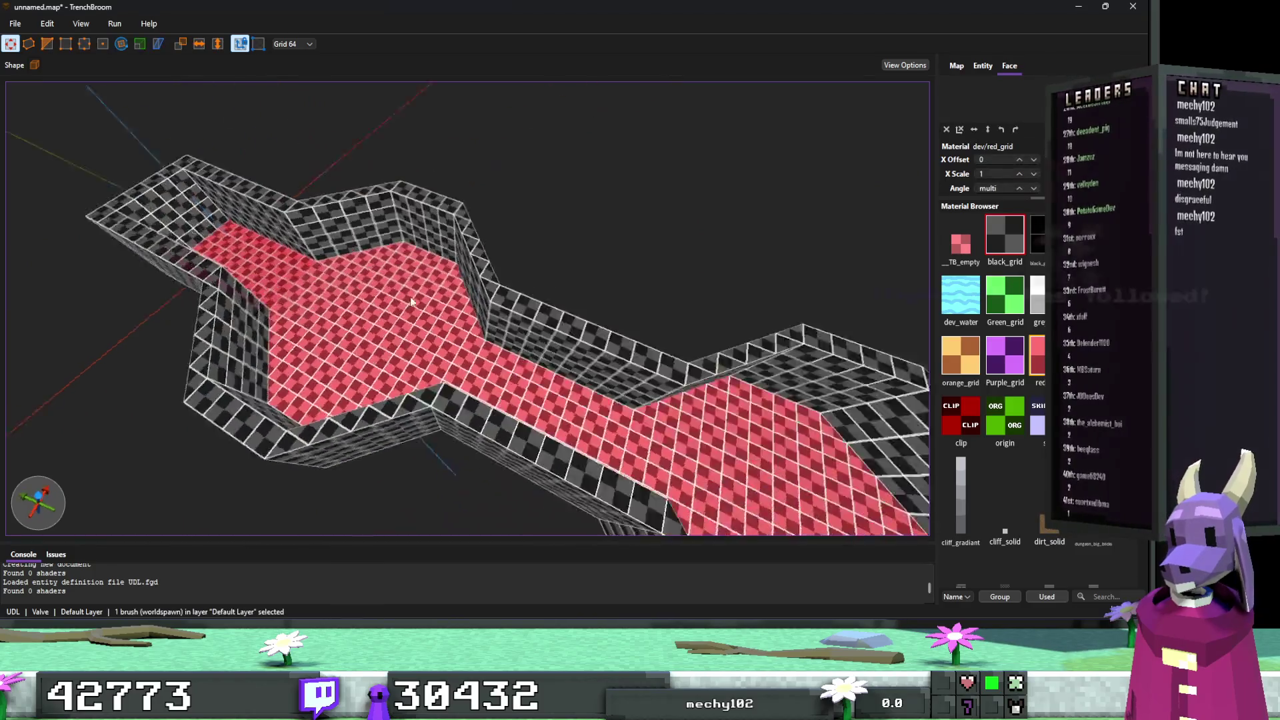
{"action": "scroll", "coordinate": [410, 297], "scroll_direction": "up", "scroll_amount": 3}
{"action": "left_click", "coordinate": [534, 307], "text": "ctrl"}
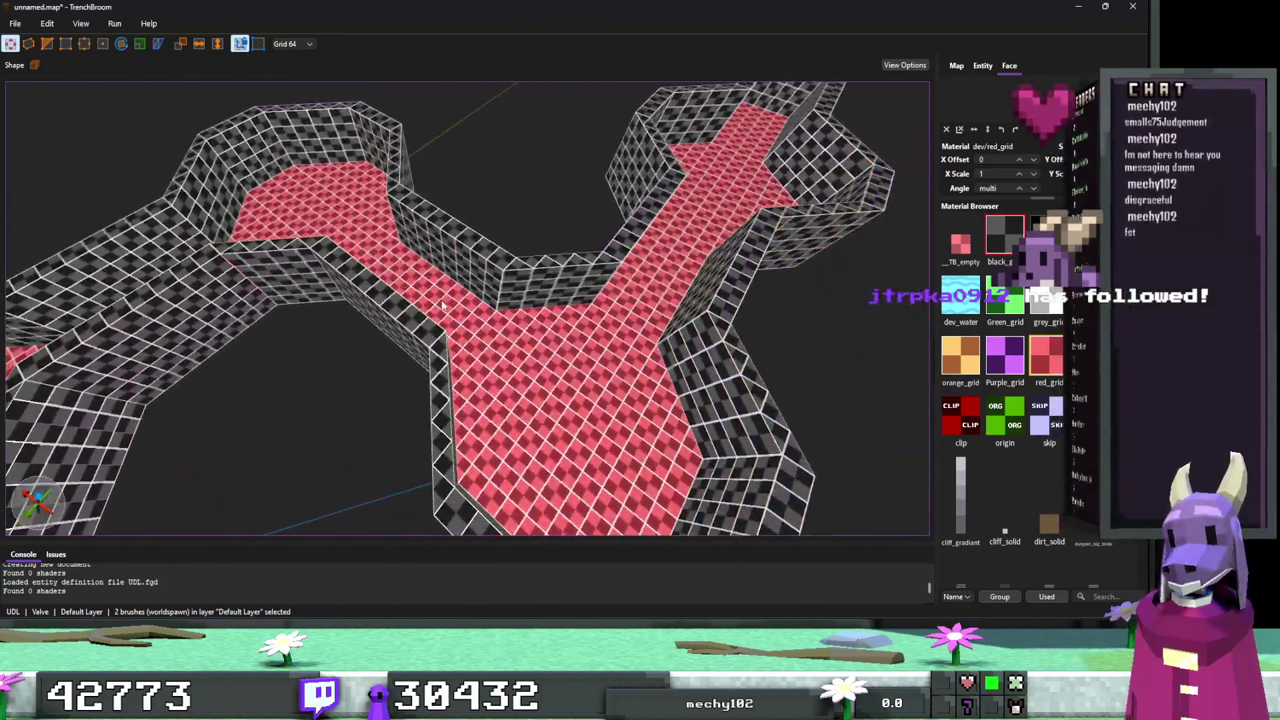
{"action": "left_click", "coordinate": [442, 305], "text": "ctrl"}
{"action": "left_click", "coordinate": [635, 288], "text": "ctrl"}
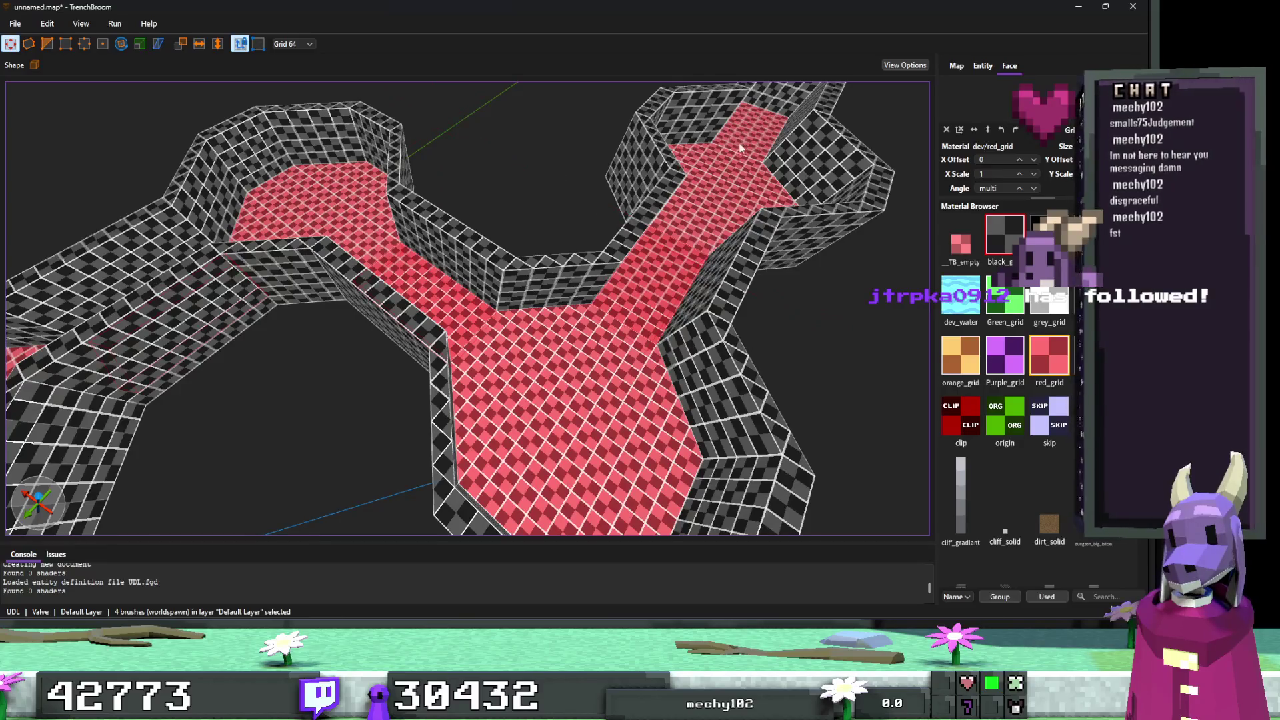
{"action": "left_click", "coordinate": [740, 148], "text": "ctrl"}
{"action": "scroll", "coordinate": [634, 197], "scroll_direction": "up", "scroll_amount": 10}
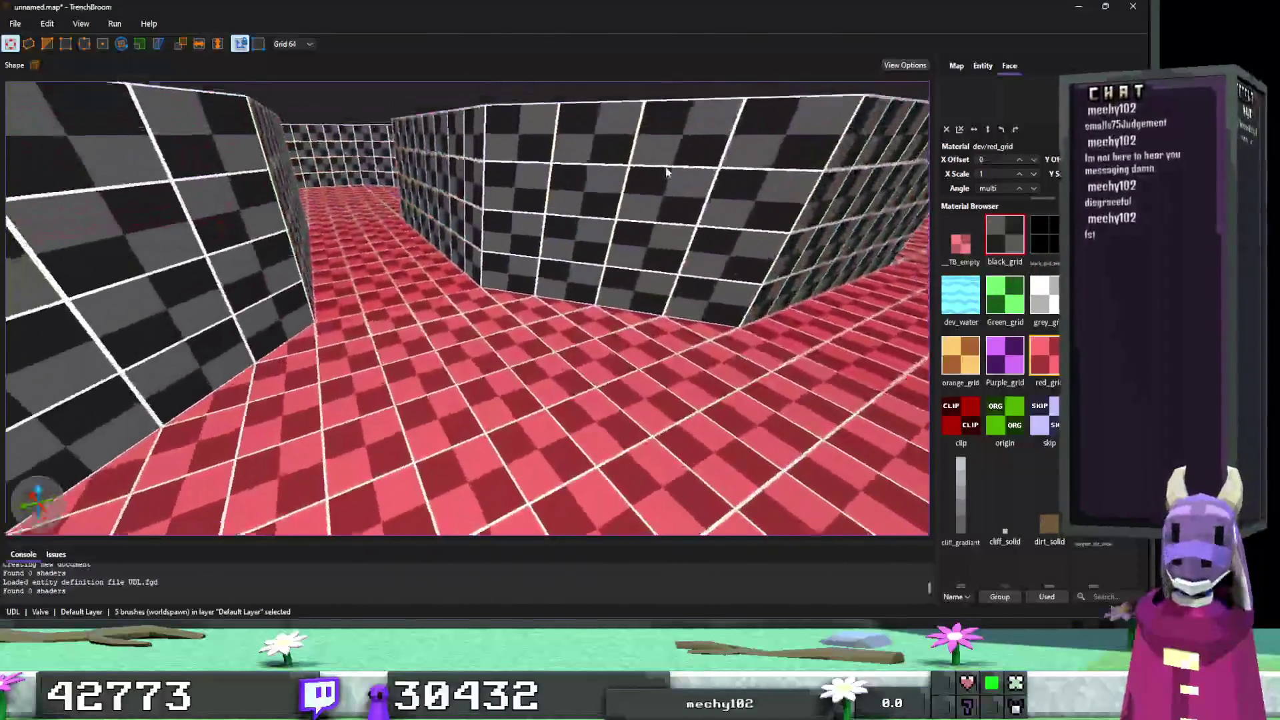
{"action": "scroll", "coordinate": [415, 178], "scroll_direction": "down", "scroll_amount": 10}
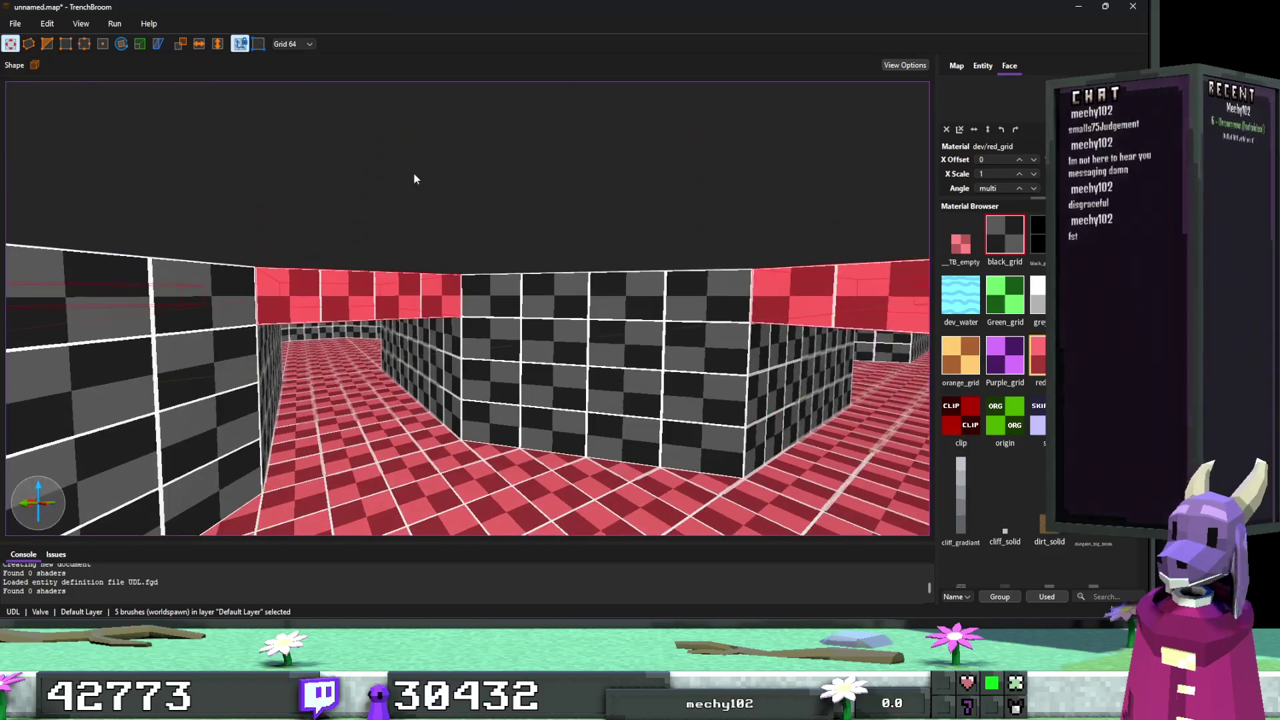
{"action": "left_click_drag", "start_coordinate": [387, 309], "coordinate": [386, 252]}
Select the corridor slab and its two neighbouring slabs from a top-down view.
{"action": "left_click_drag", "start_coordinate": [457, 274], "coordinate": [427, 318]}
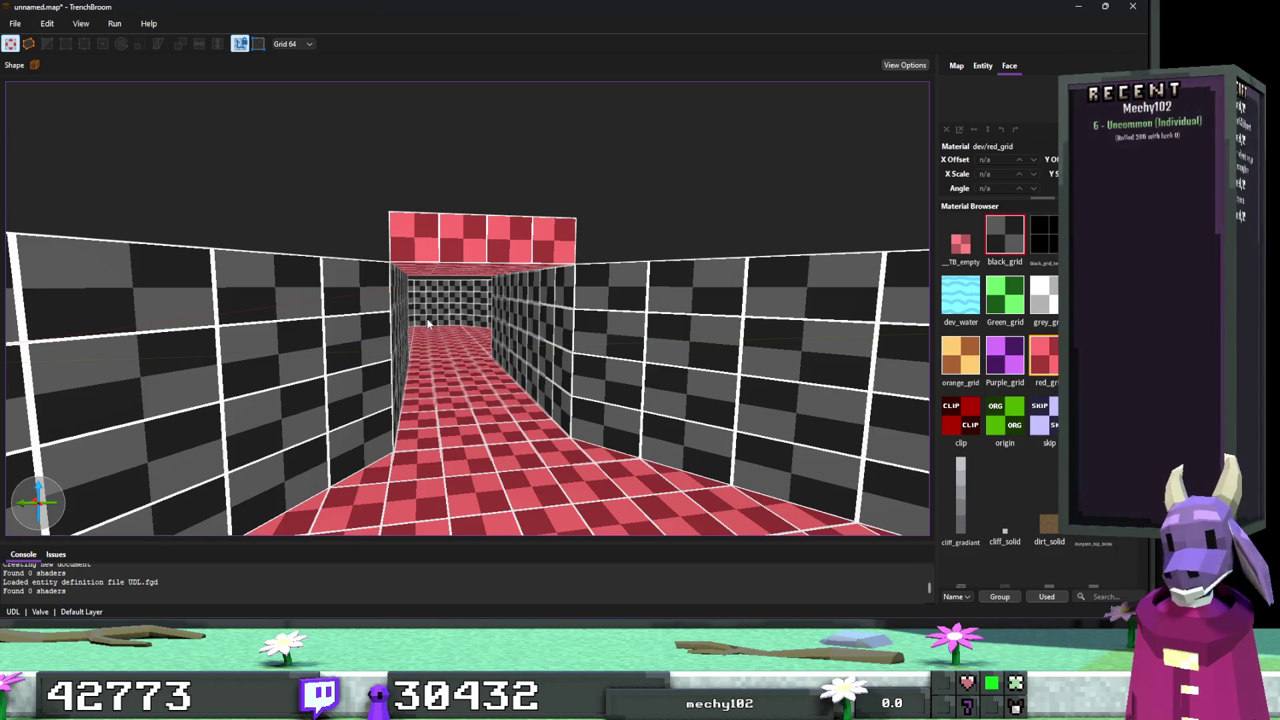
{"action": "left_click", "coordinate": [428, 318]}
{"action": "mouse_move", "coordinate": [428, 318]}
{"action": "left_mouse_down"}
{"action": "mouse_move", "coordinate": [433, 366]}
{"action": "mouse_move", "coordinate": [525, 353]}
{"action": "mouse_move", "coordinate": [497, 330]}
{"action": "mouse_move", "coordinate": [531, 261]}
{"action": "mouse_move", "coordinate": [527, 284]}
{"action": "left_mouse_up"}
{"action": "scroll", "coordinate": [525, 353], "scroll_direction": "down", "scroll_amount": 5}
{"action": "left_click", "coordinate": [487, 347], "text": "ctrl"}
{"action": "left_click", "coordinate": [415, 361], "text": "ctrl"}
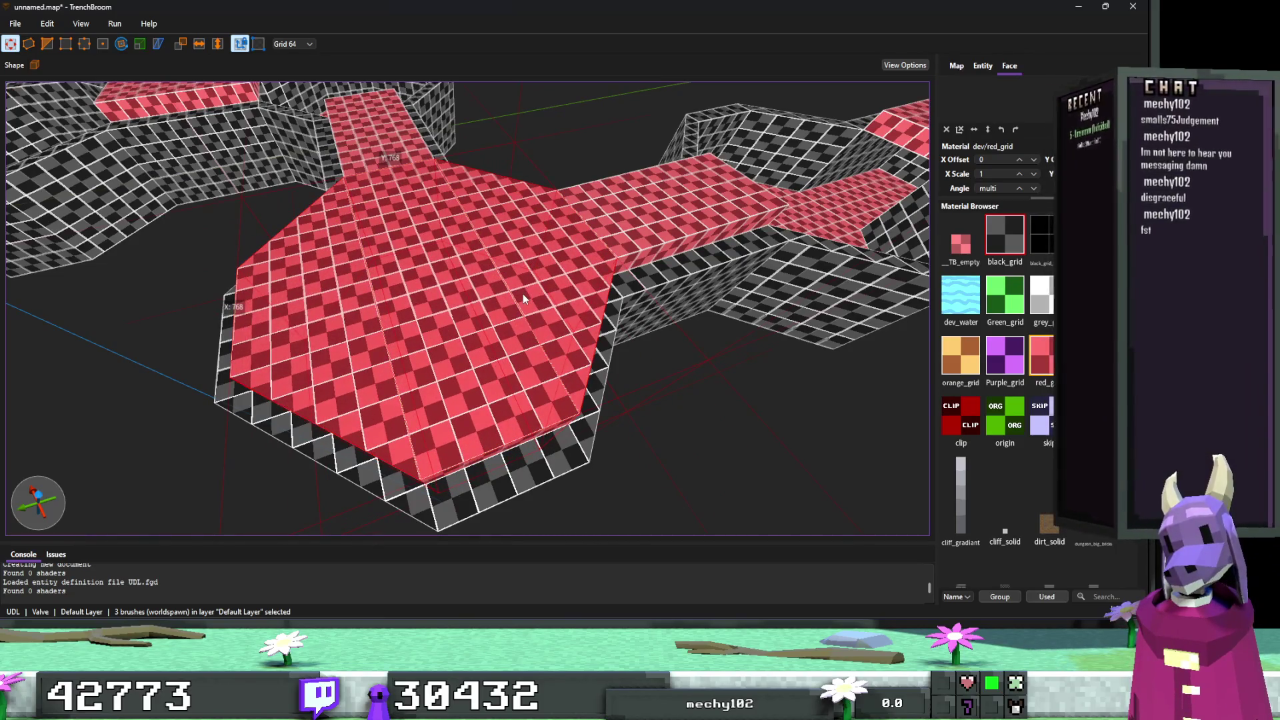
Undo the floor raise, then draw an 832 by 832 cylinder brush and delete it.
{"action": "key", "text": "Escape"}
{"action": "key", "text": "Escape"}
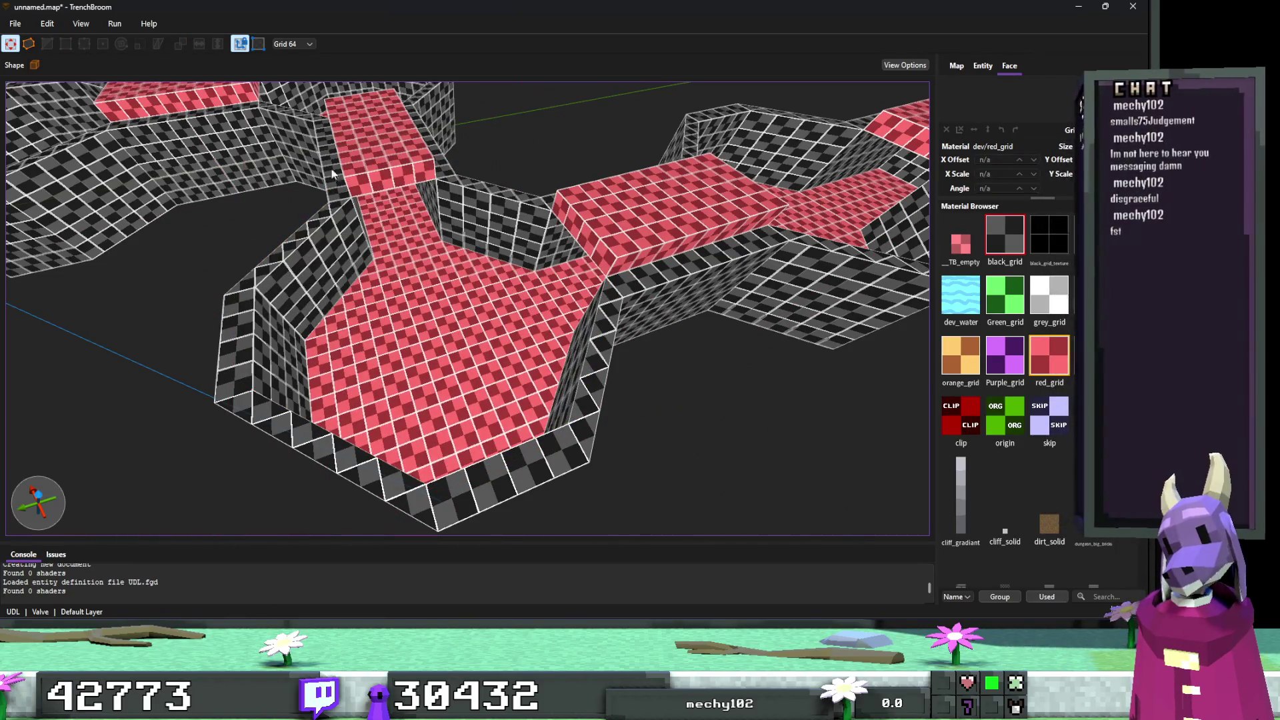
{"action": "left_click", "coordinate": [35, 65]}
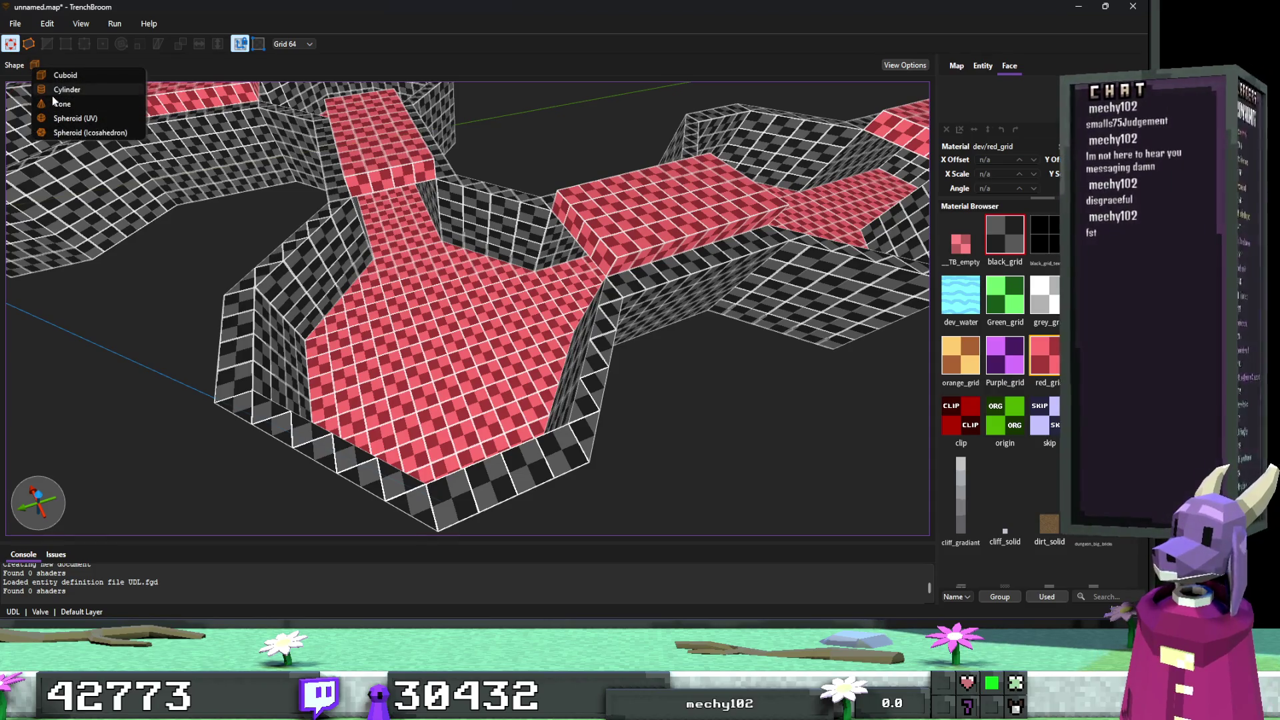
{"action": "left_click", "coordinate": [53, 95]}
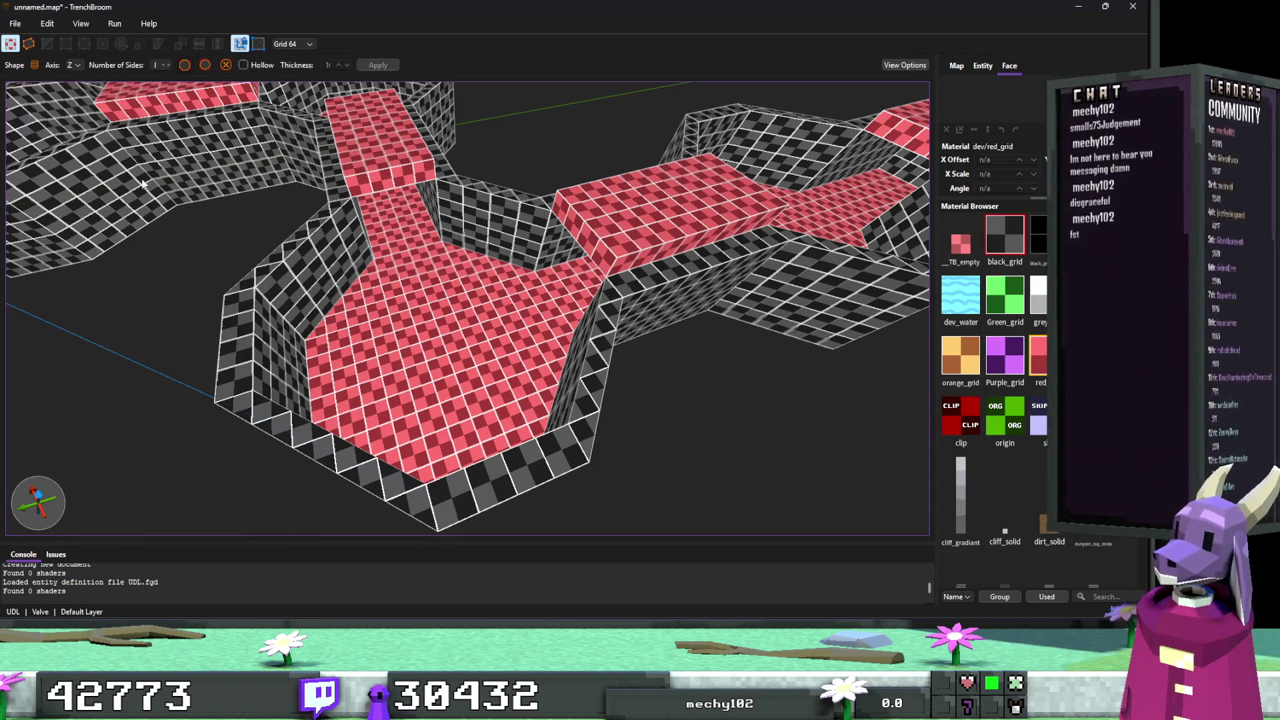
{"action": "mouse_move", "coordinate": [335, 471]}
{"action": "left_mouse_down"}
{"action": "mouse_move", "coordinate": [527, 238]}
{"action": "mouse_move", "coordinate": [582, 201]}
{"action": "left_mouse_up"}
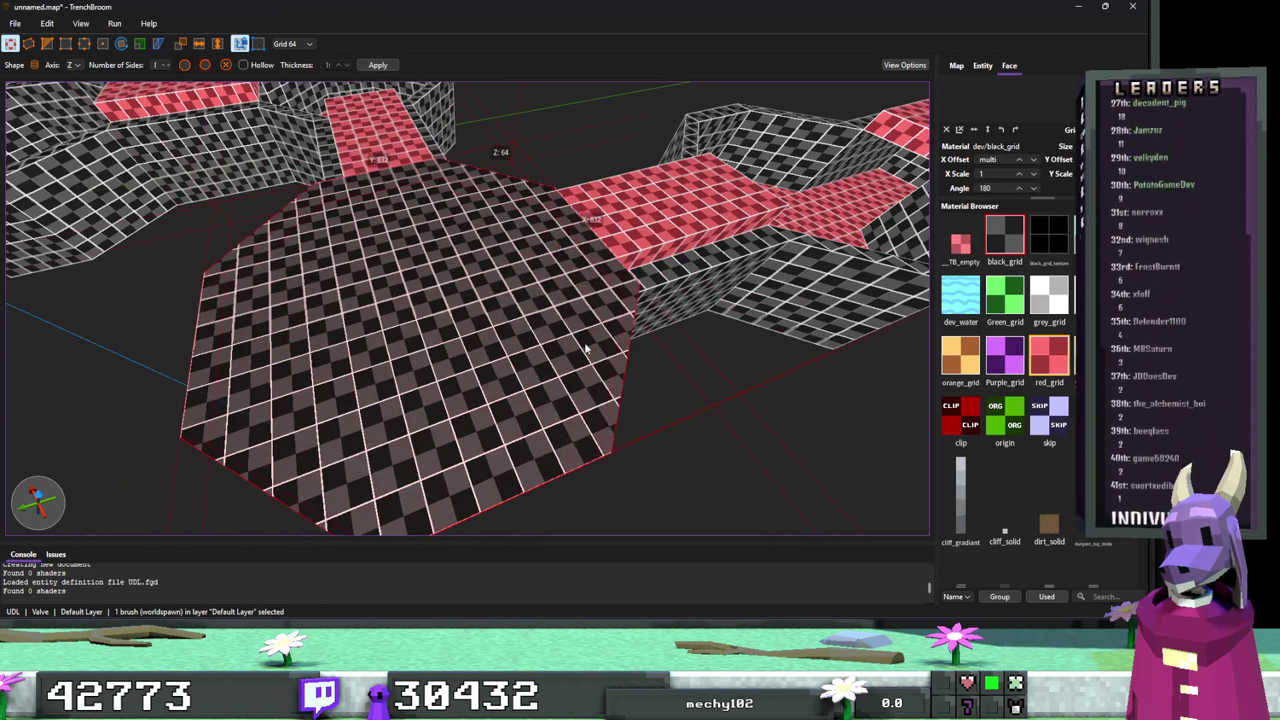
{"action": "scroll", "coordinate": [584, 344], "scroll_direction": "up", "scroll_amount": 10}
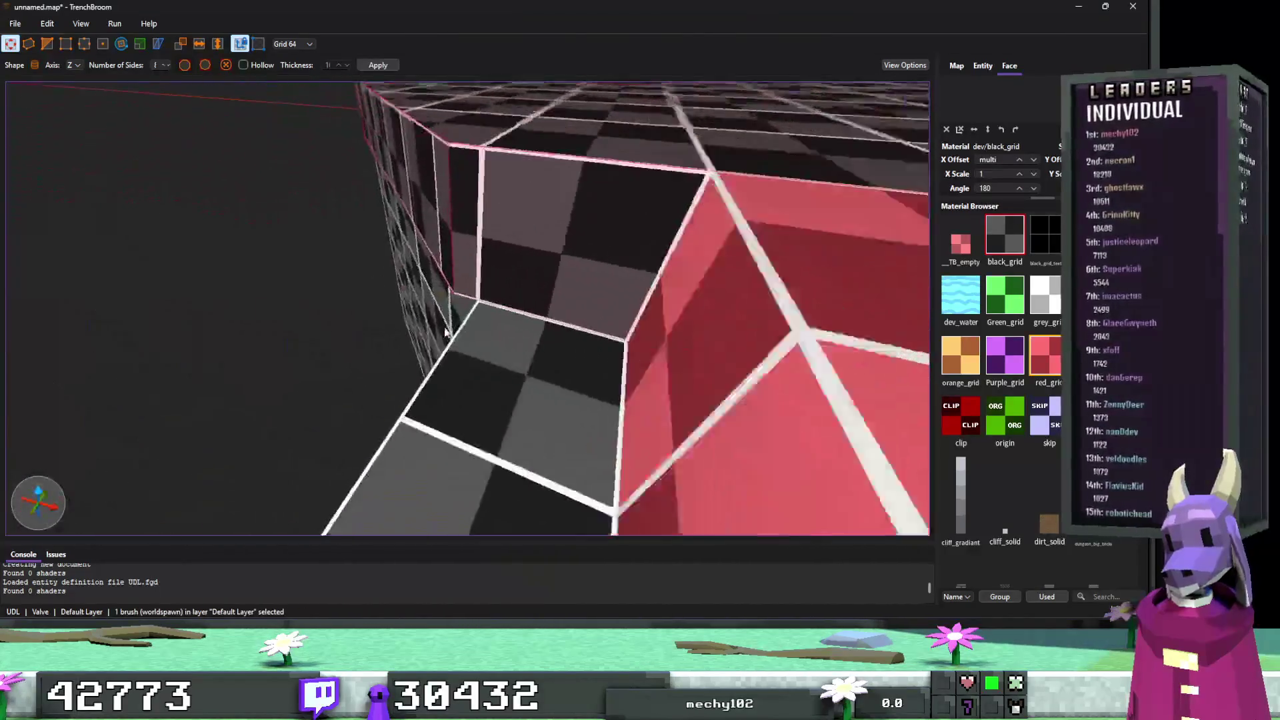
{"action": "scroll", "coordinate": [466, 279], "scroll_direction": "down", "scroll_amount": 5}
{"action": "scroll", "coordinate": [509, 396], "scroll_direction": "up", "scroll_amount": 8}
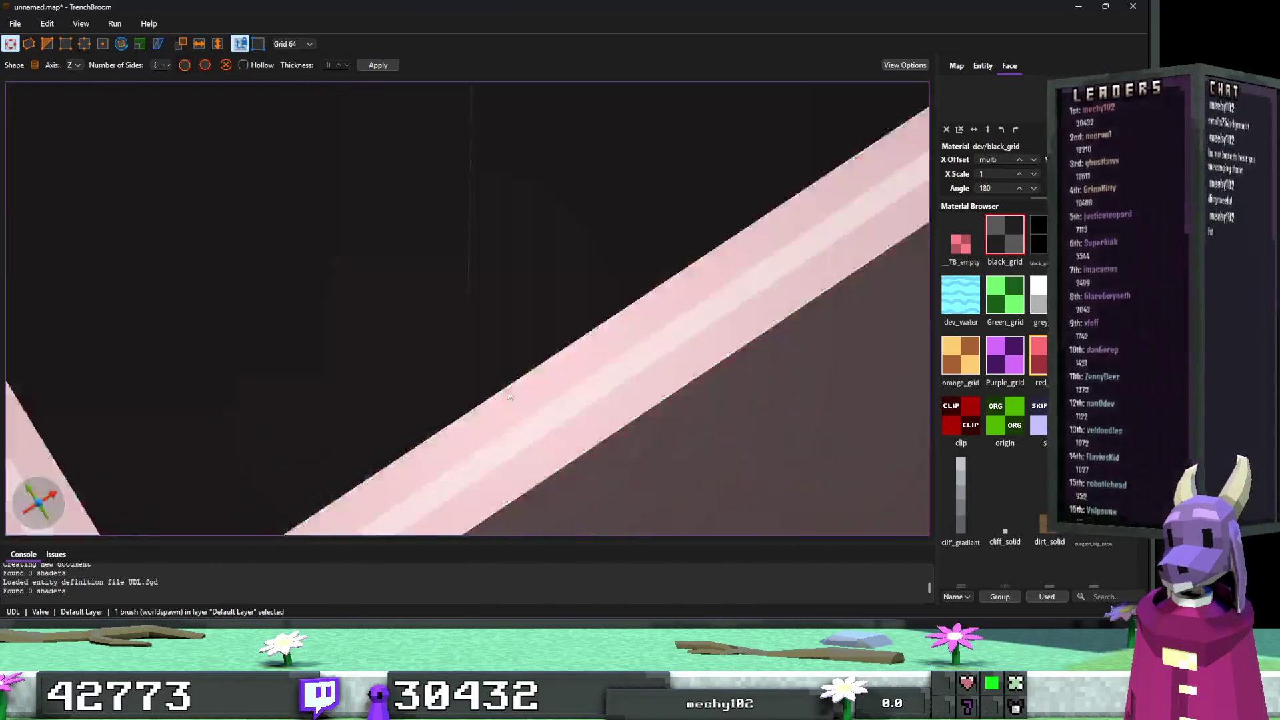
{"action": "scroll", "coordinate": [508, 397], "scroll_direction": "down", "scroll_amount": 10}
{"action": "key", "text": "Delete"}
{"action": "scroll", "coordinate": [700, 457], "scroll_direction": "up", "scroll_amount": 3}
{"action": "scroll", "coordinate": [700, 456], "scroll_direction": "down", "scroll_amount": 5}
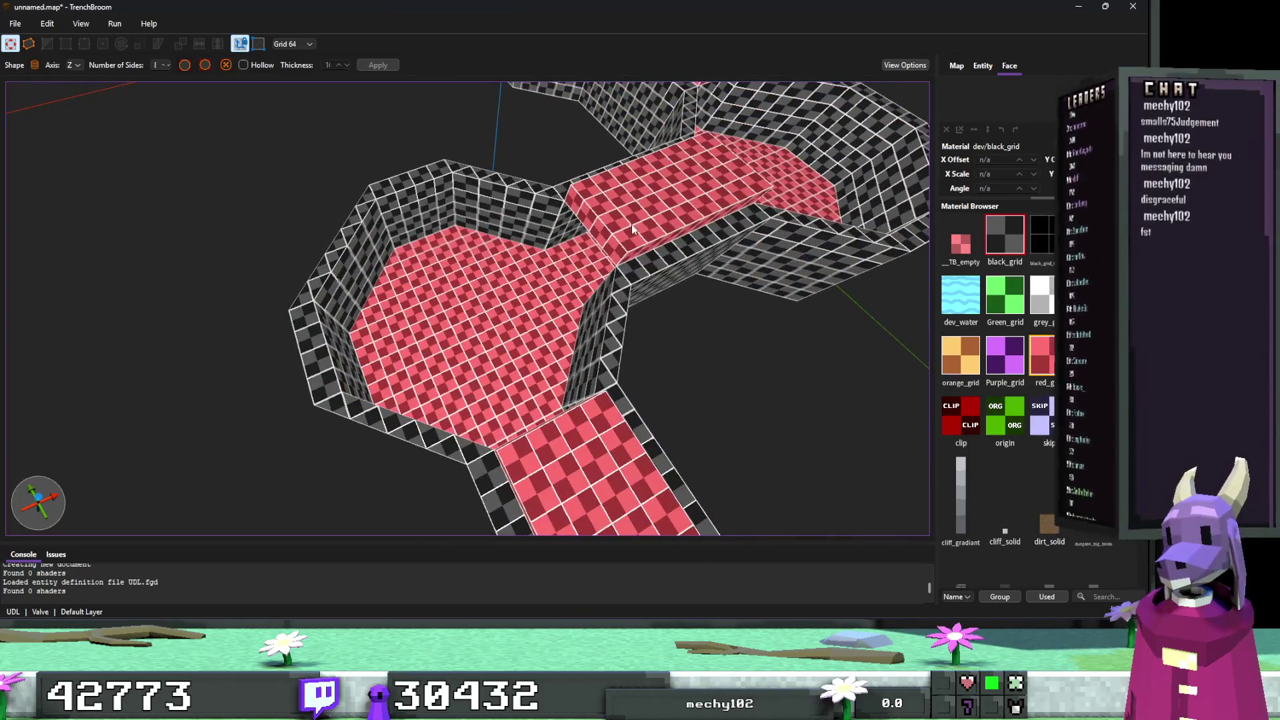
Return the shape to Cuboid and draw a square black-grid block over the room.
{"action": "left_click", "coordinate": [37, 66]}
{"action": "left_click", "coordinate": [53, 76]}
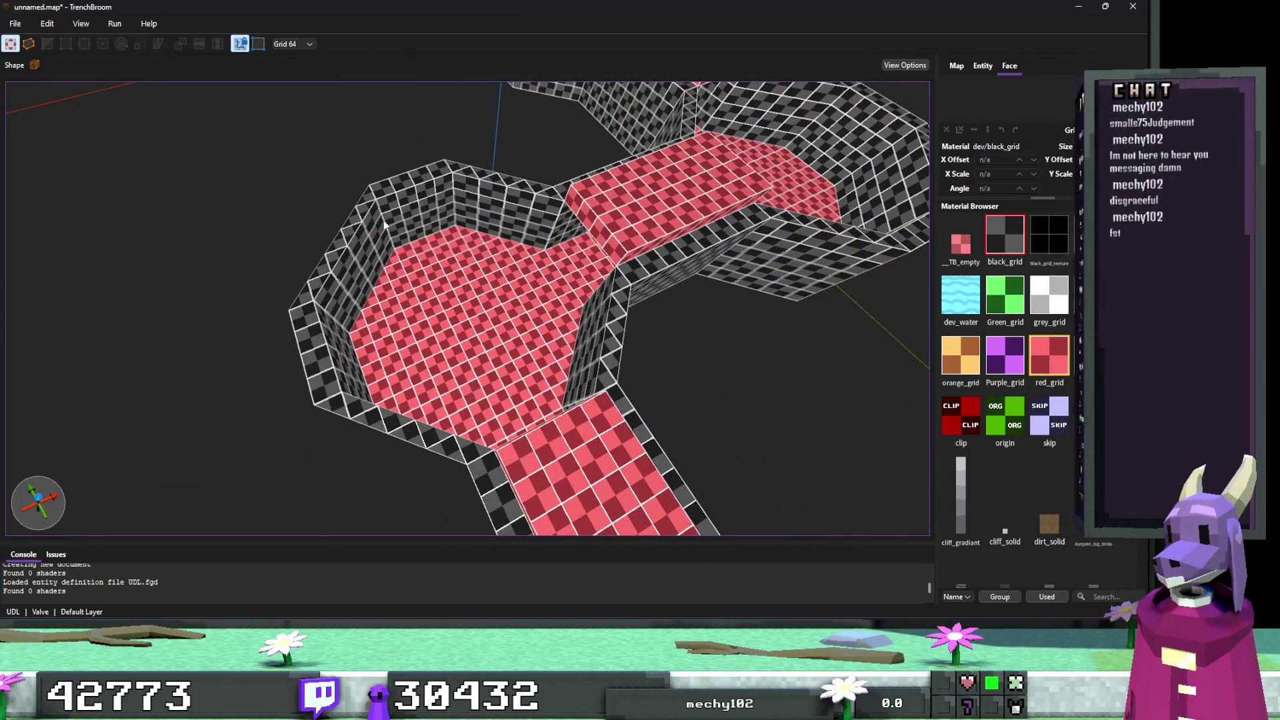
{"action": "mouse_move", "coordinate": [344, 240]}
{"action": "left_mouse_down"}
{"action": "mouse_move", "coordinate": [624, 338]}
{"action": "mouse_move", "coordinate": [652, 362]}
{"action": "mouse_move", "coordinate": [674, 359]}
{"action": "mouse_move", "coordinate": [536, 328]}
{"action": "mouse_move", "coordinate": [457, 342]}
{"action": "mouse_move", "coordinate": [538, 327]}
{"action": "mouse_move", "coordinate": [442, 349]}
{"action": "mouse_move", "coordinate": [280, 220]}
{"action": "left_mouse_up"}
{"action": "key", "text": "Escape"}
With the Cylinder shape, draw an 832x832x64 octagonal black-grid slab across the block.
{"action": "left_click", "coordinate": [34, 64]}
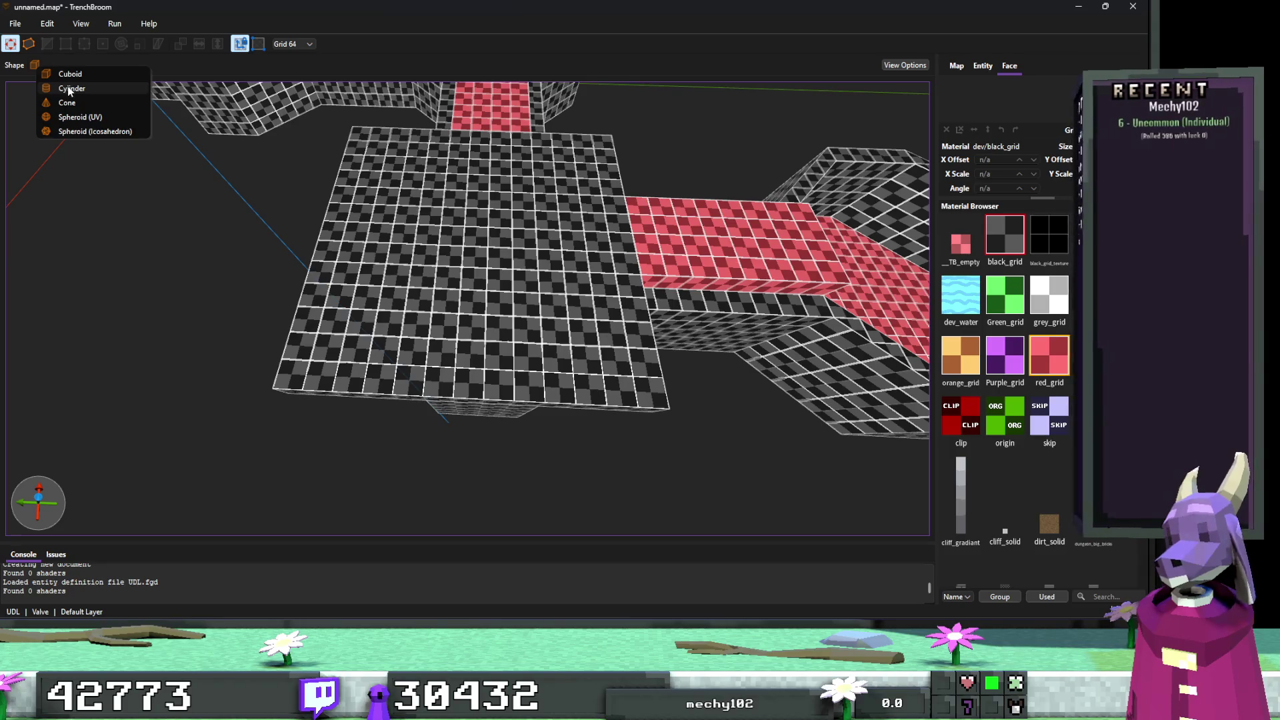
{"action": "left_click", "coordinate": [69, 89]}
{"action": "key", "text": "ctrl+a"}
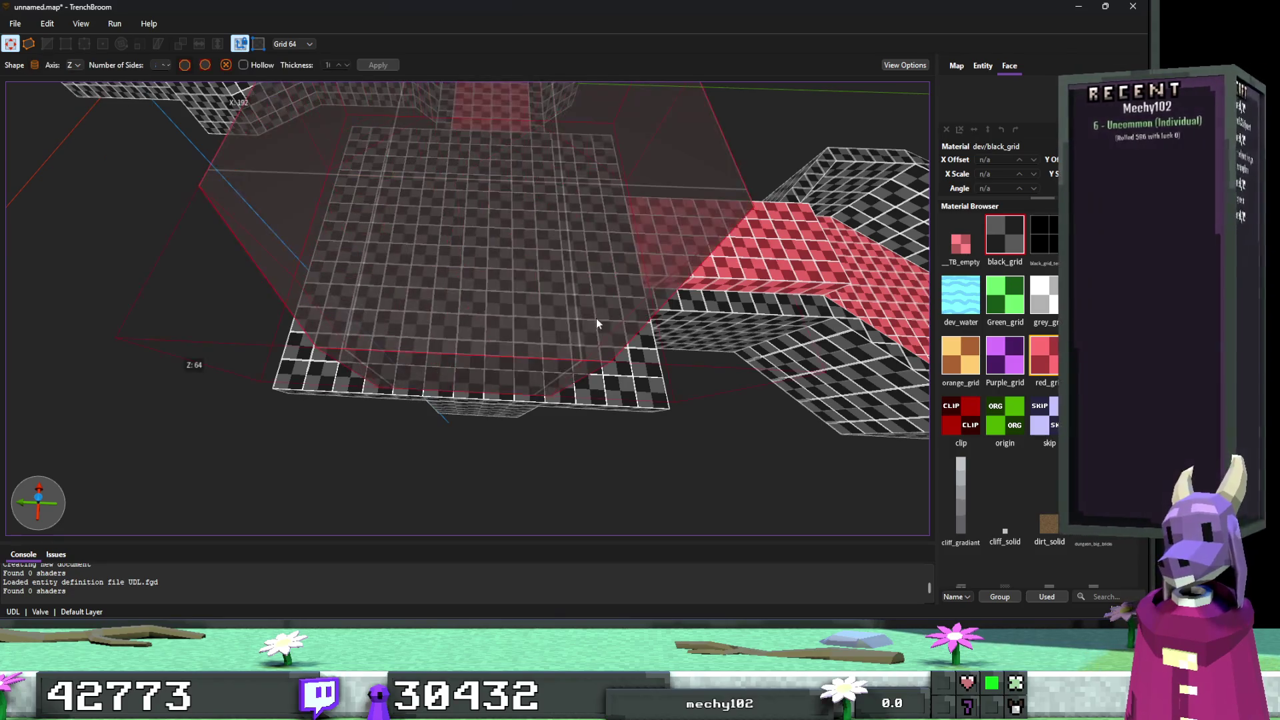
{"action": "left_click", "coordinate": [669, 390]}
{"action": "left_click_drag", "start_coordinate": [666, 406], "coordinate": [363, 145]}
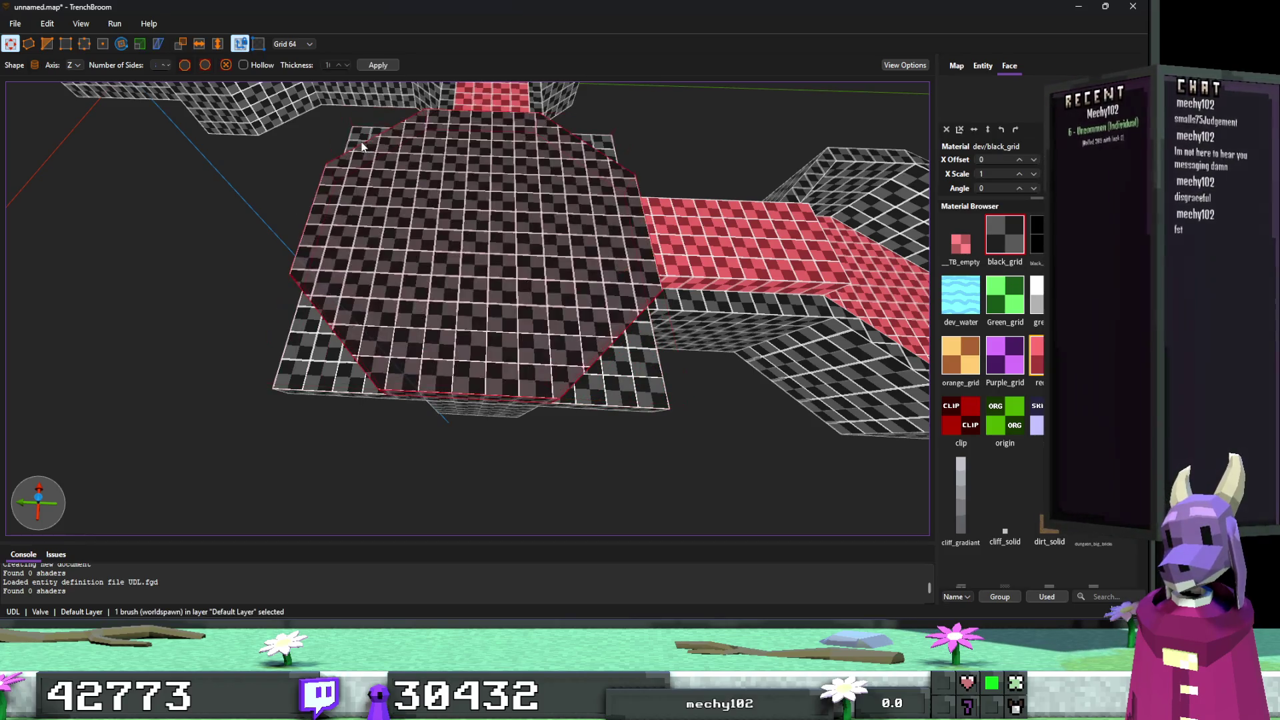
{"action": "scroll", "coordinate": [642, 345], "scroll_direction": "up", "scroll_amount": 5}
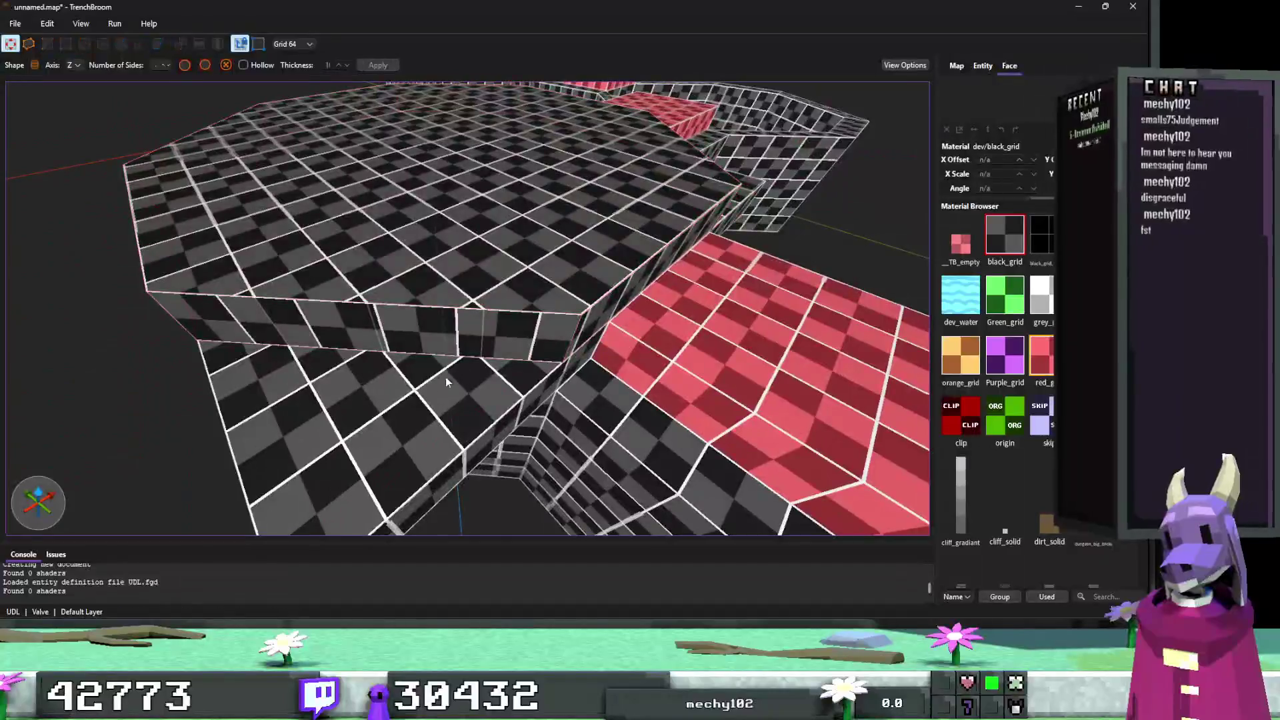
{"action": "scroll", "coordinate": [409, 397], "scroll_direction": "down", "scroll_amount": 3}
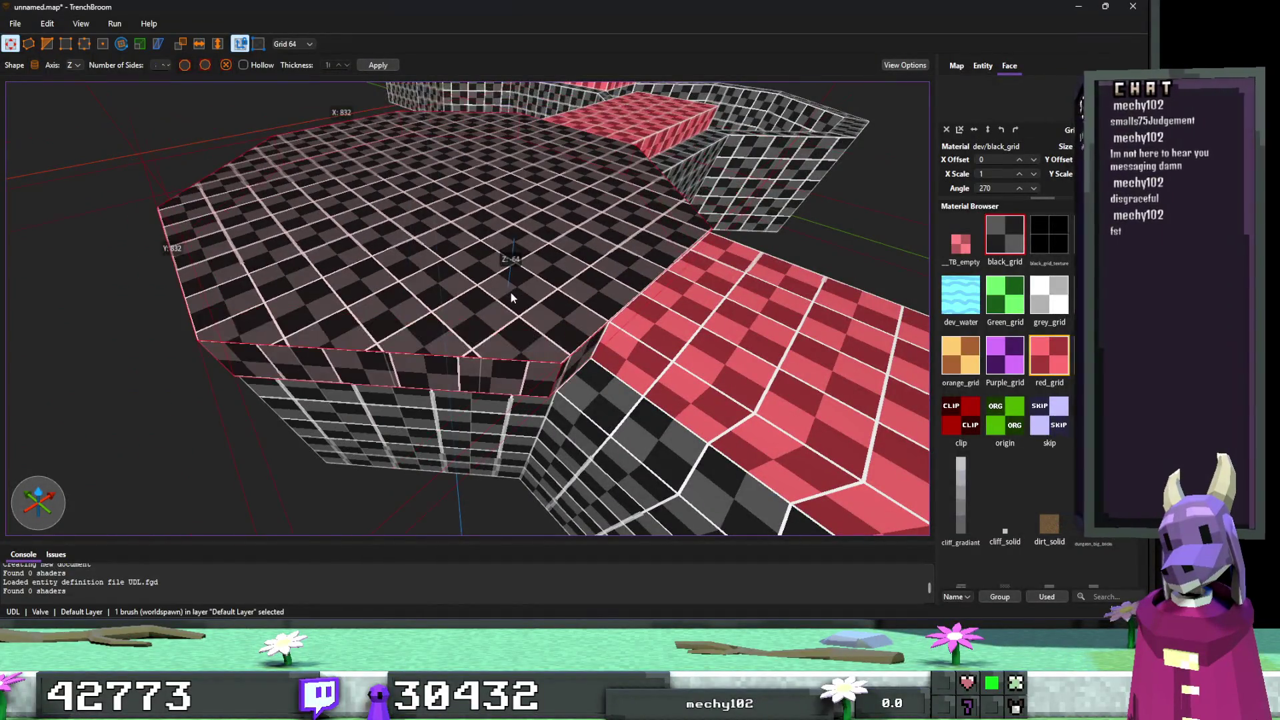
{"action": "scroll", "coordinate": [510, 290], "scroll_direction": "up", "scroll_amount": 5}
{"action": "scroll", "coordinate": [544, 320], "scroll_direction": "up", "scroll_amount": 10}
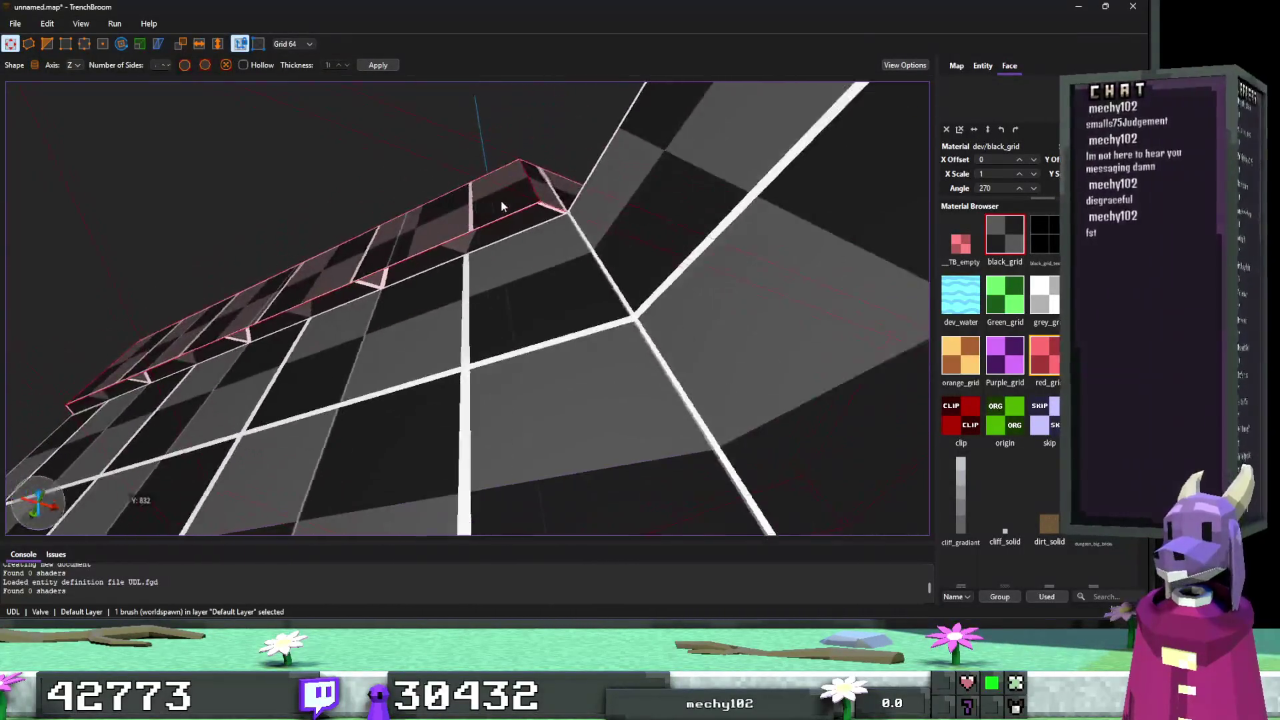
{"action": "scroll", "coordinate": [474, 218], "scroll_direction": "up", "scroll_amount": 10}
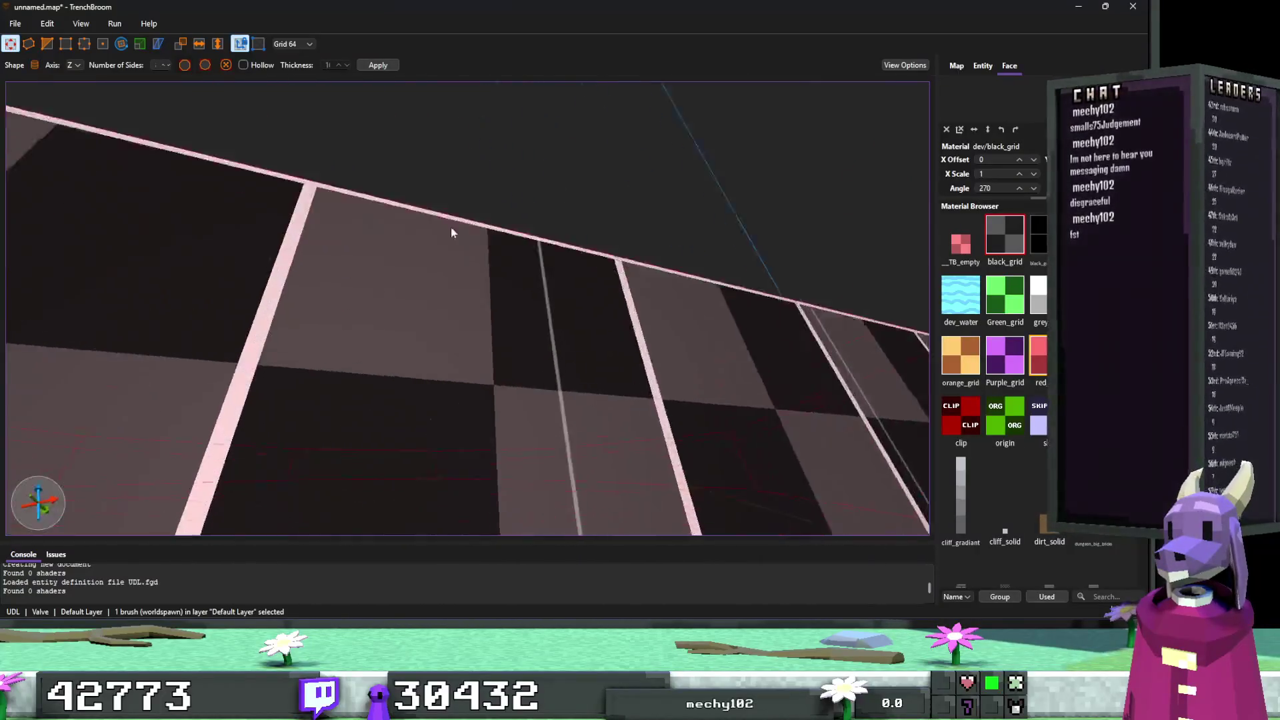
{"action": "scroll", "coordinate": [362, 345], "scroll_direction": "down", "scroll_amount": 10}
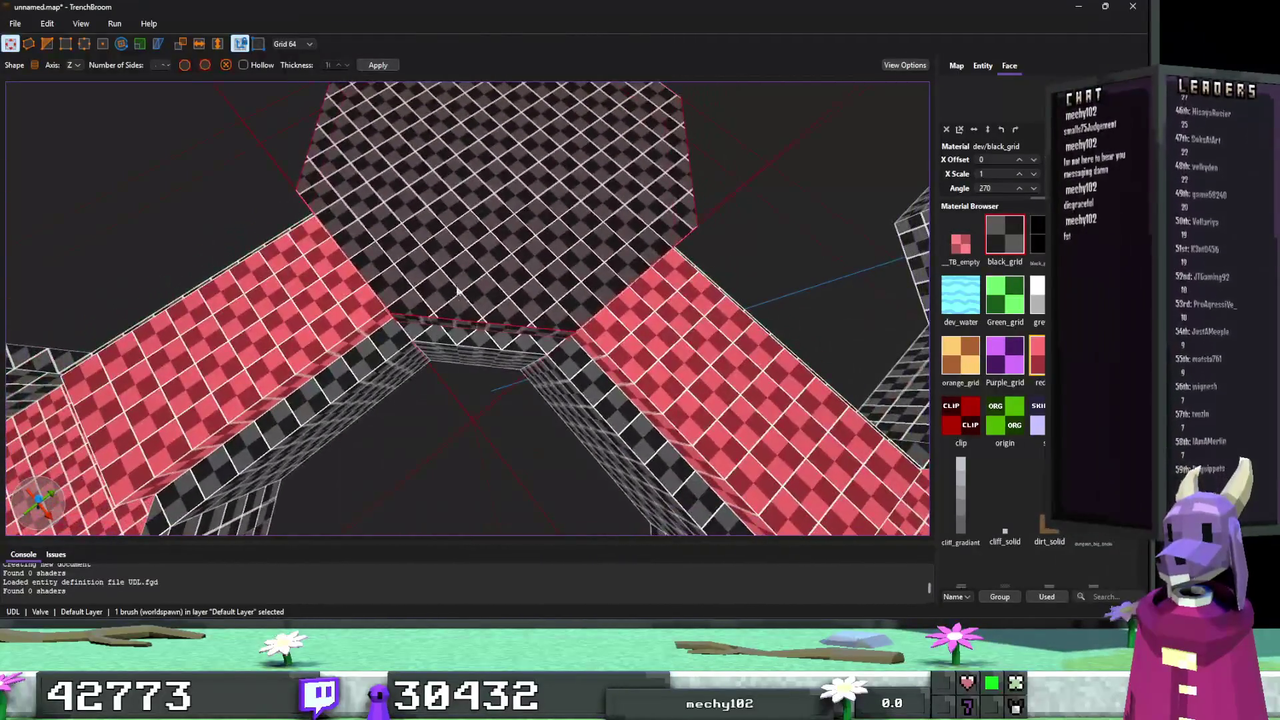
{"action": "scroll", "coordinate": [485, 254], "scroll_direction": "up", "scroll_amount": 8}
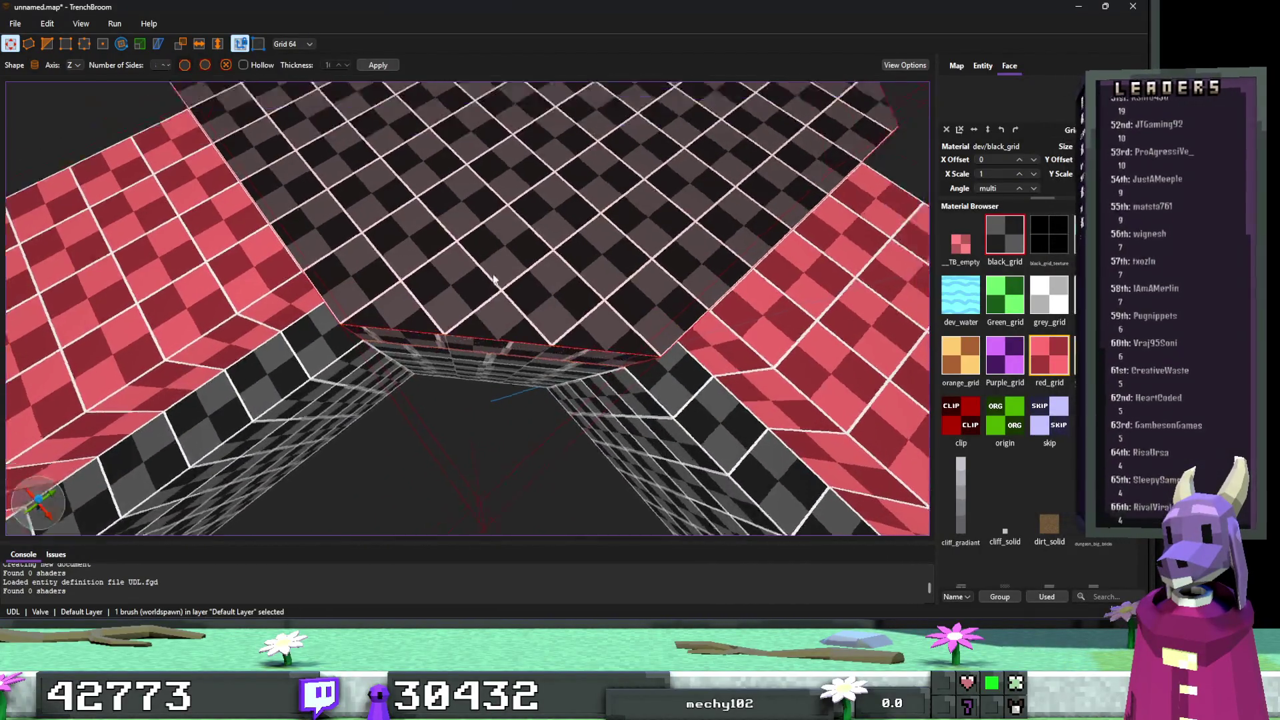
{"action": "scroll", "coordinate": [486, 286], "scroll_direction": "down", "scroll_amount": 8}
{"action": "scroll", "coordinate": [526, 272], "scroll_direction": "down", "scroll_amount": 2}
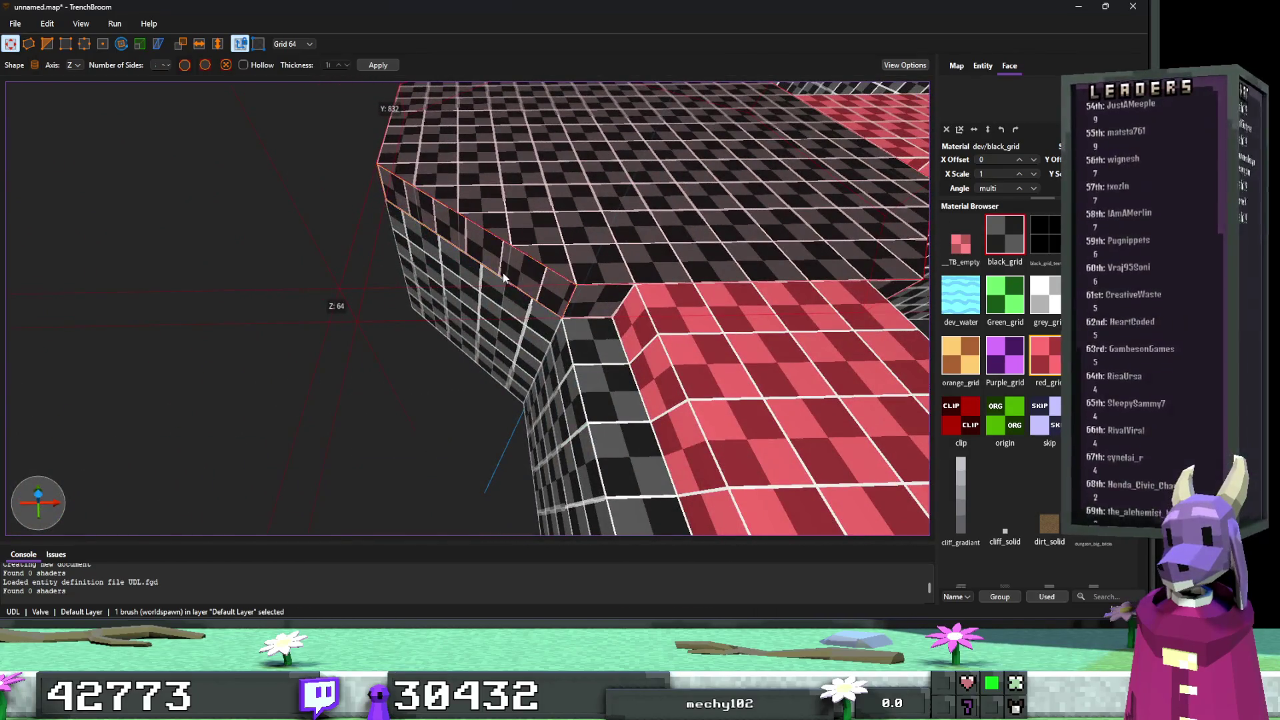
{"action": "scroll", "coordinate": [527, 272], "scroll_direction": "down", "scroll_amount": 3}
{"action": "scroll", "coordinate": [544, 265], "scroll_direction": "up", "scroll_amount": 10}
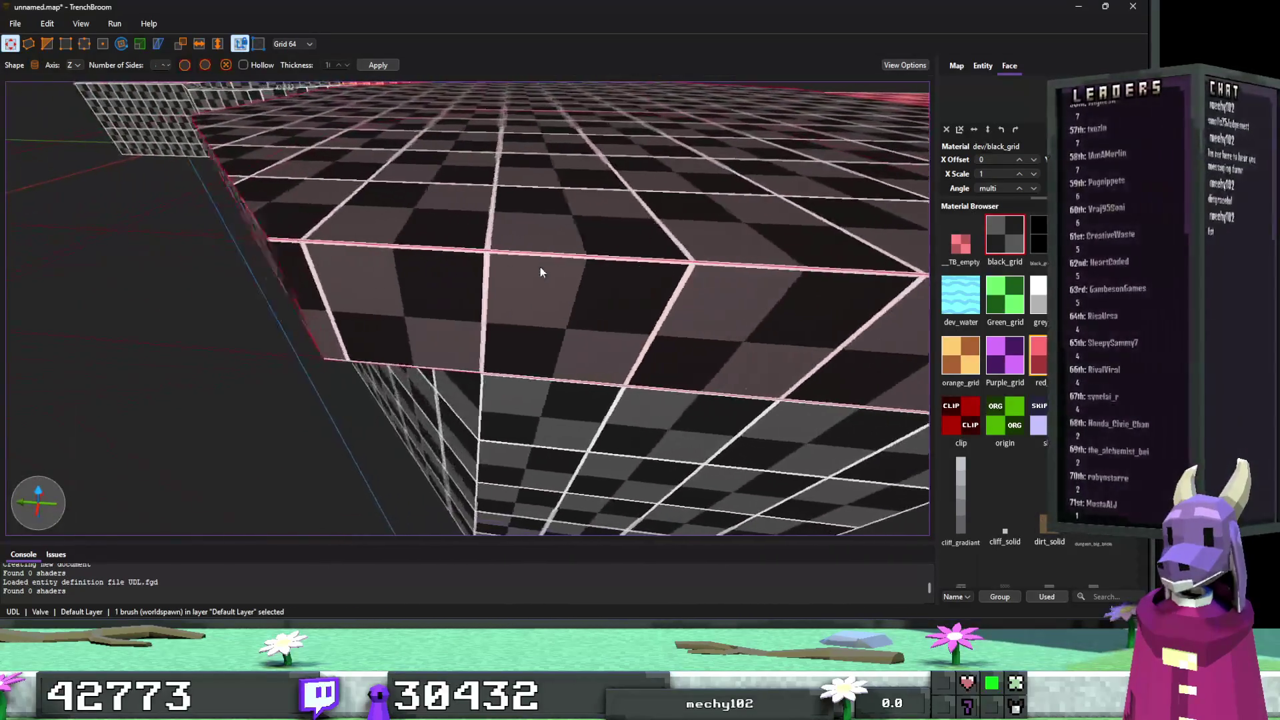
{"action": "scroll", "coordinate": [540, 267], "scroll_direction": "down", "scroll_amount": 6}
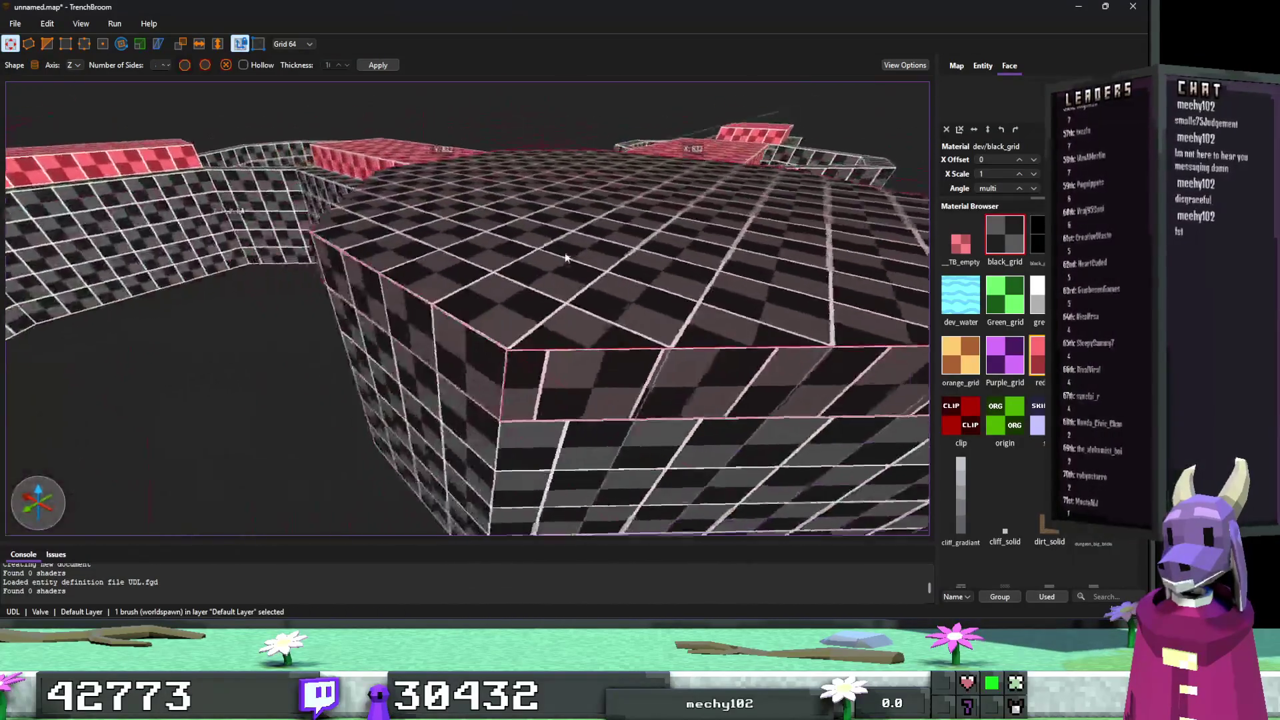
{"action": "scroll", "coordinate": [566, 257], "scroll_direction": "down", "scroll_amount": 5}
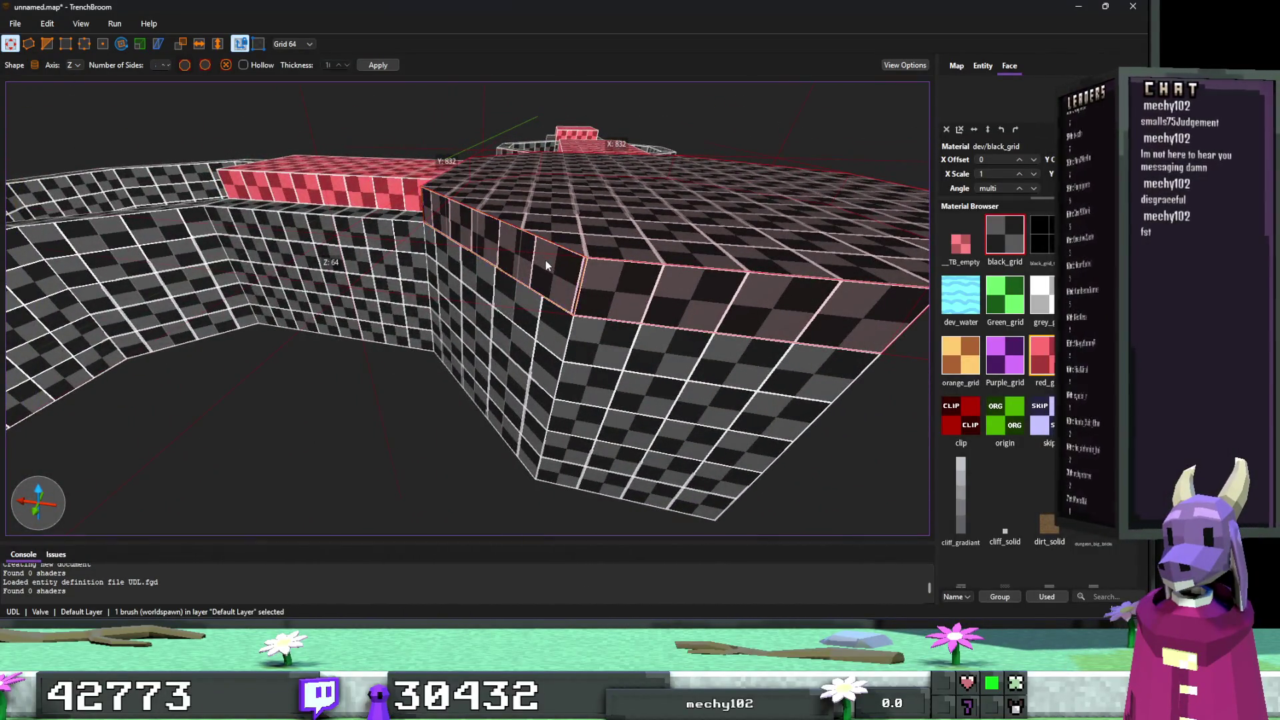
{"action": "scroll", "coordinate": [546, 265], "scroll_direction": "up", "scroll_amount": 8}
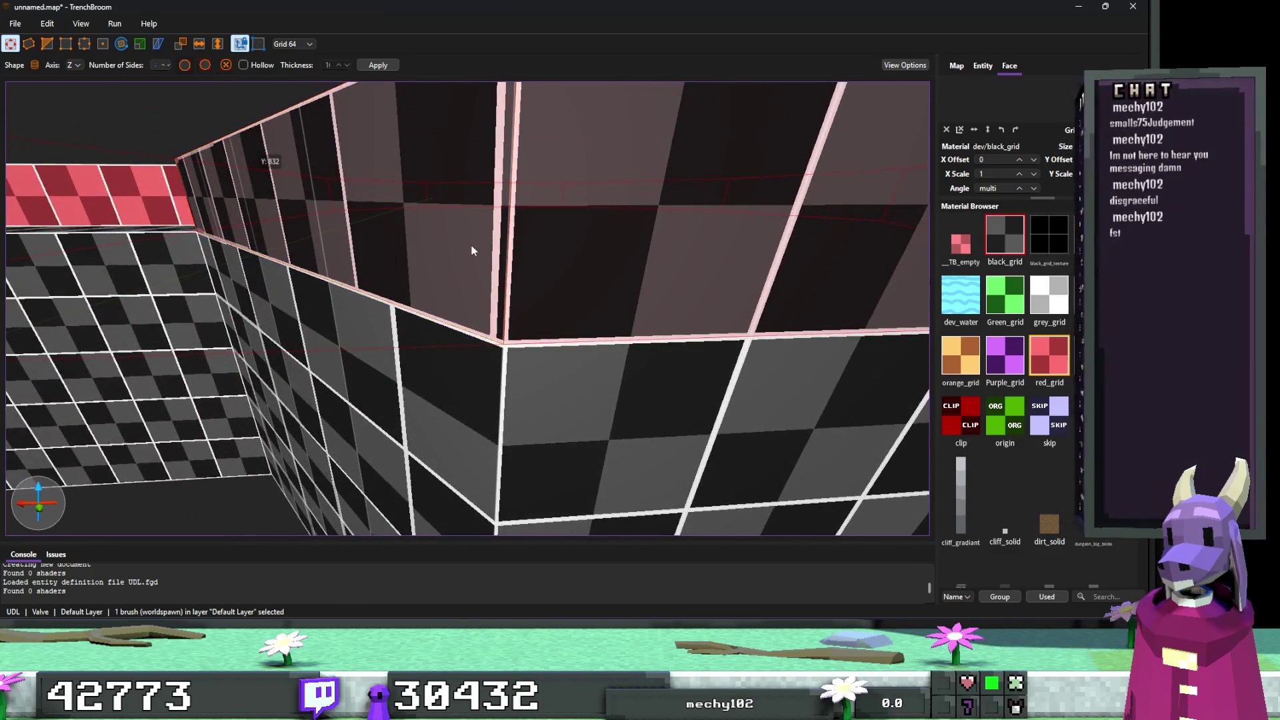
{"action": "scroll", "coordinate": [448, 234], "scroll_direction": "down", "scroll_amount": 6}
{"action": "scroll", "coordinate": [567, 290], "scroll_direction": "down", "scroll_amount": 5}
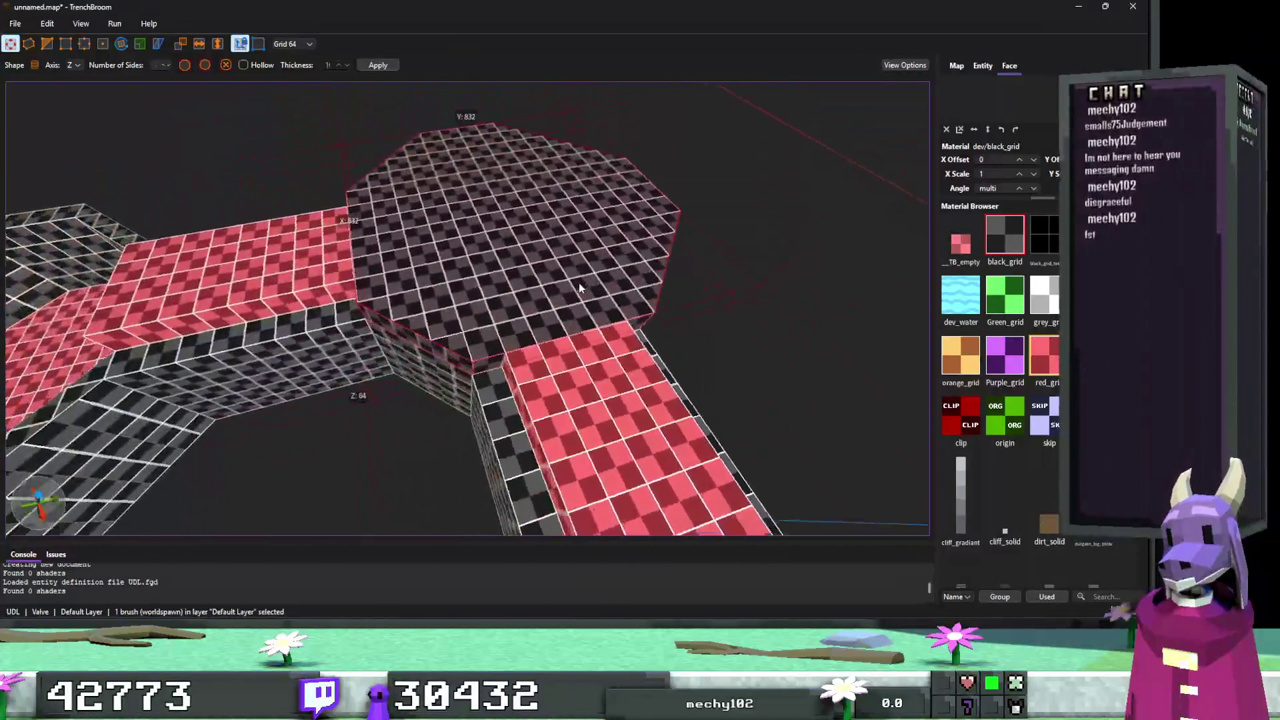
{"action": "scroll", "coordinate": [446, 322], "scroll_direction": "down", "scroll_amount": 3}
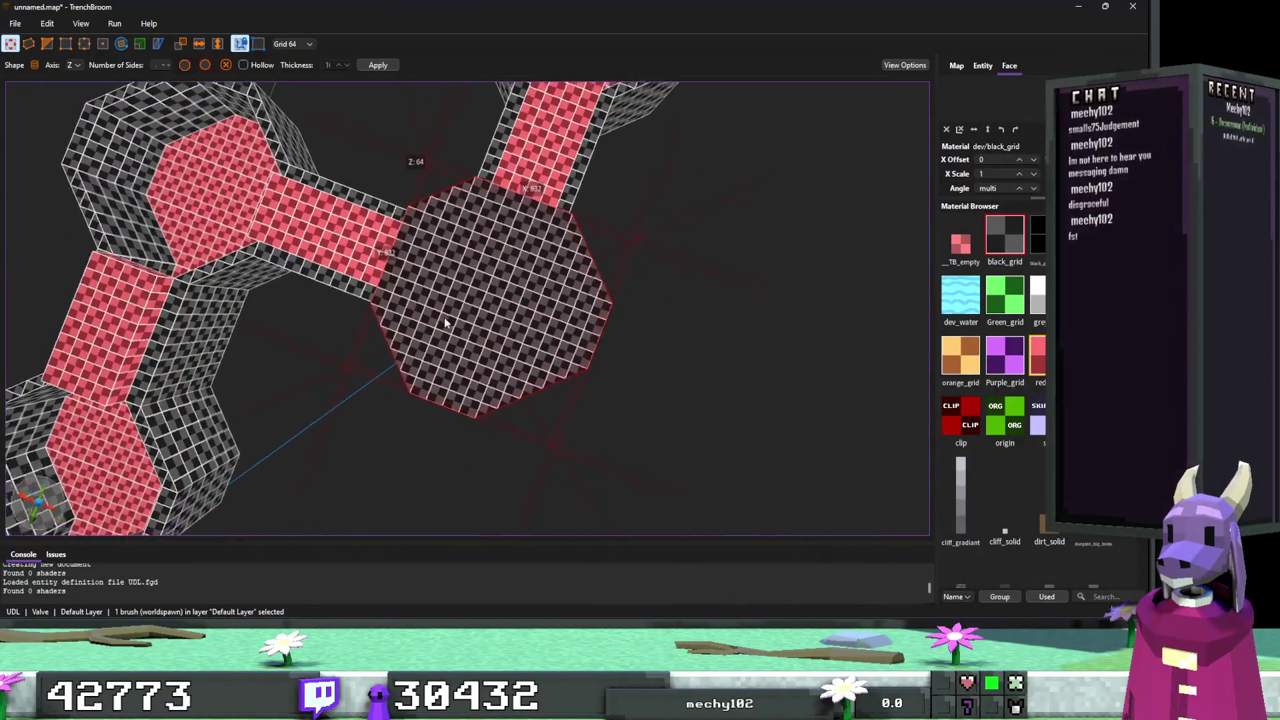
{"action": "scroll", "coordinate": [441, 278], "scroll_direction": "down", "scroll_amount": 3}
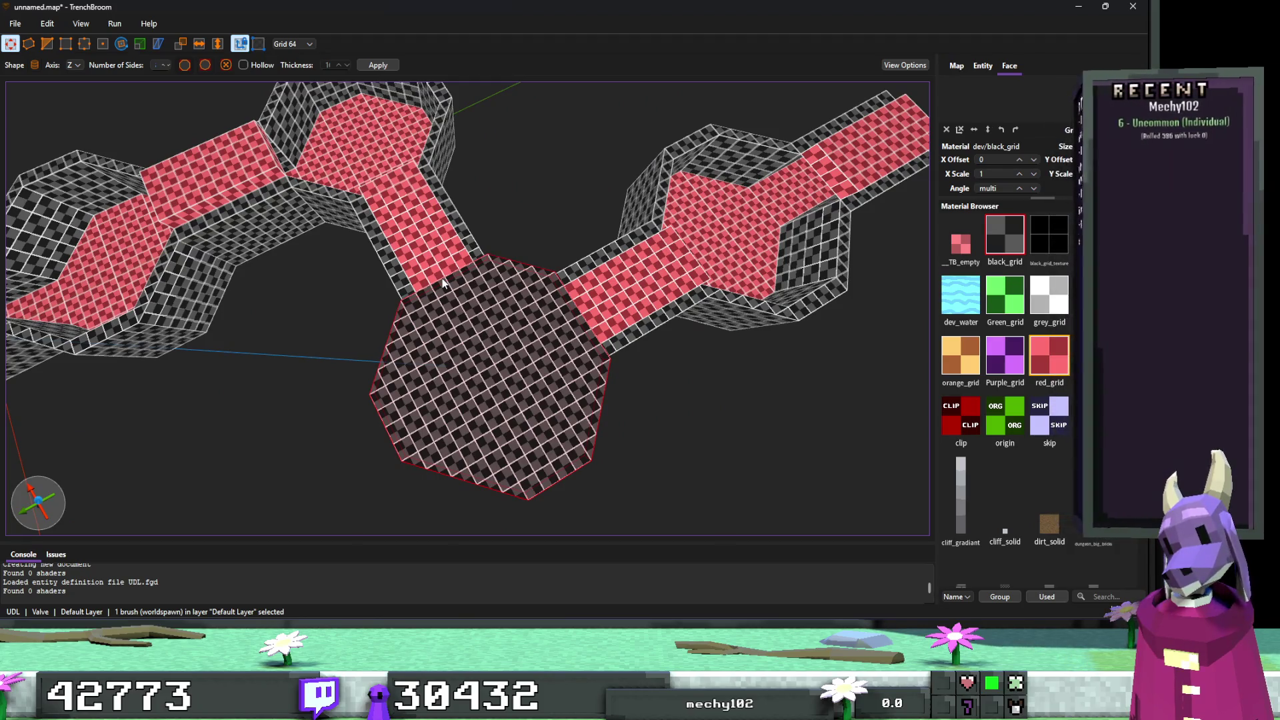
Exit the shape tool and reselect the octagonal slab to inspect it.
{"action": "key", "text": "Escape"}
{"action": "left_click", "coordinate": [492, 336]}
{"action": "scroll", "coordinate": [539, 346], "scroll_direction": "up", "scroll_amount": 5}
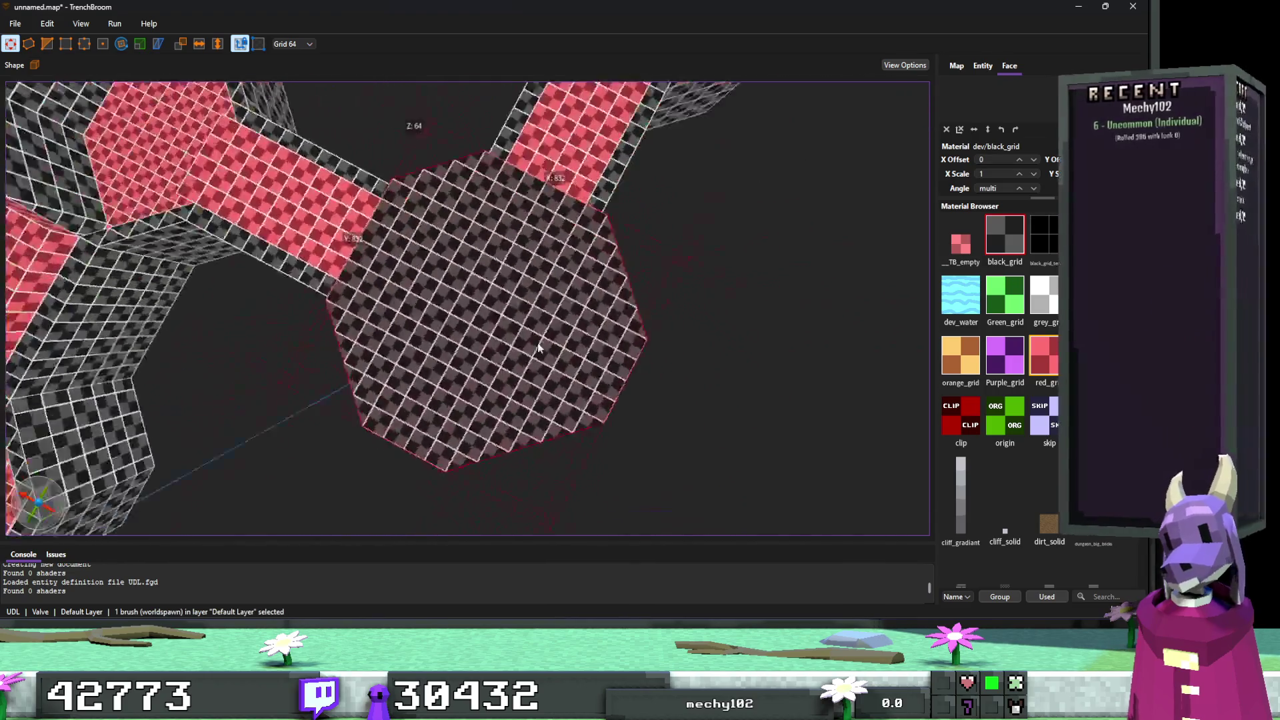
{"action": "scroll", "coordinate": [539, 346], "scroll_direction": "up", "scroll_amount": 10}
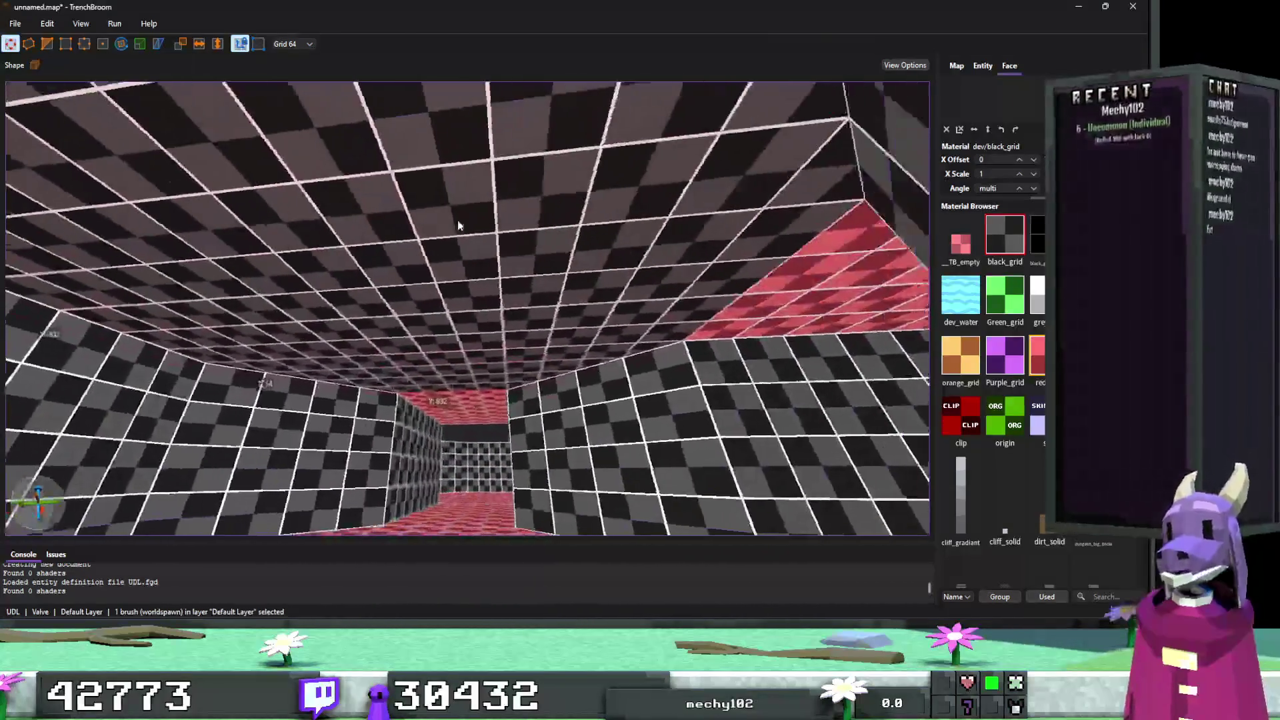
{"action": "scroll", "coordinate": [458, 226], "scroll_direction": "up", "scroll_amount": 10}
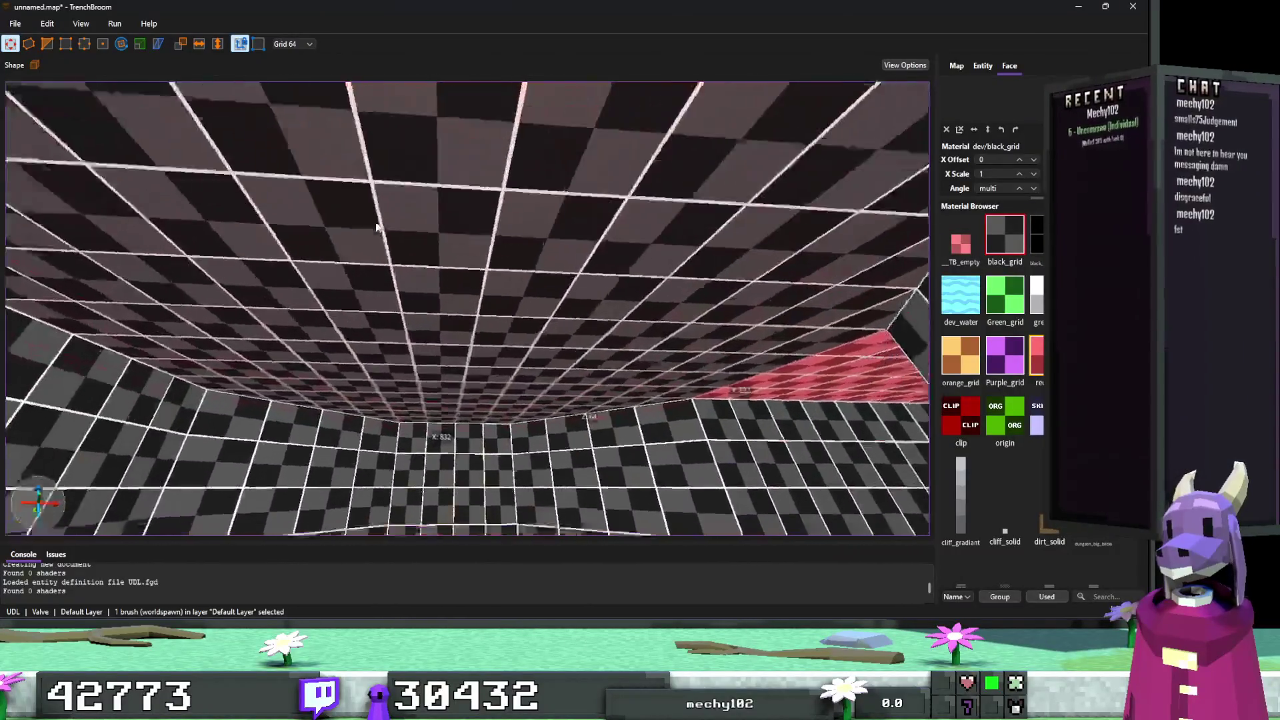
{"action": "scroll", "coordinate": [451, 350], "scroll_direction": "down", "scroll_amount": 15}
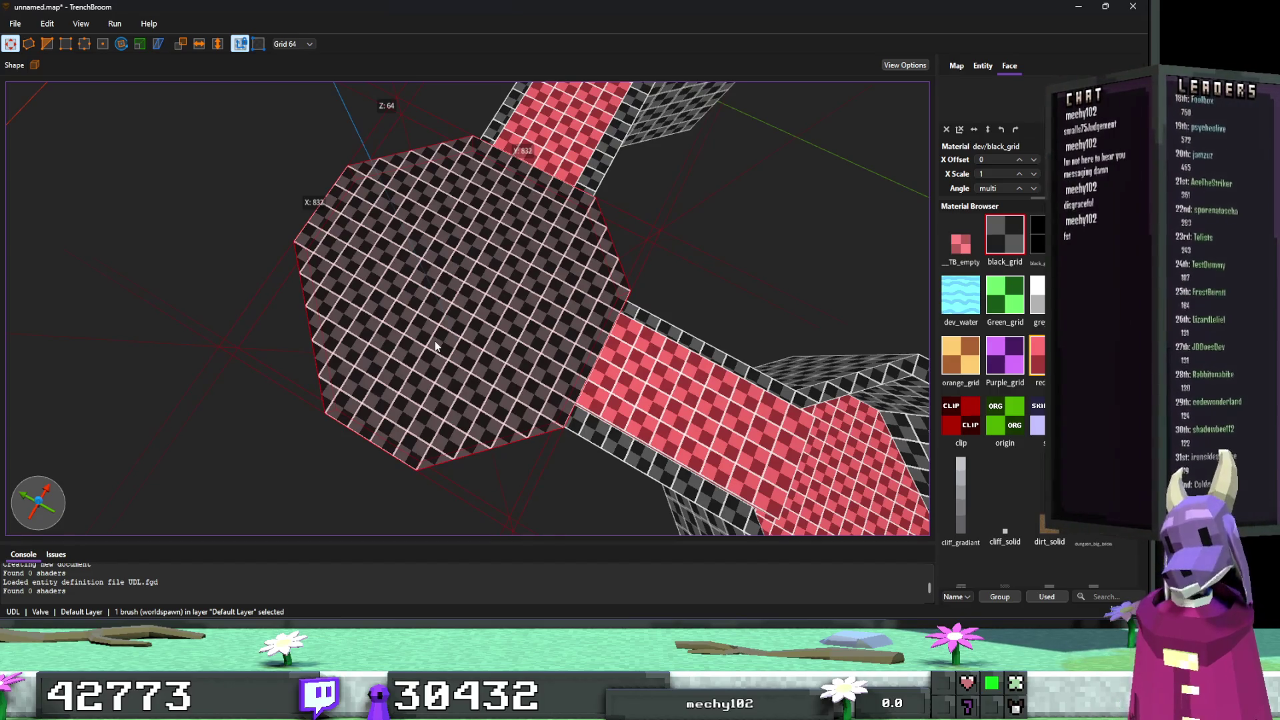
CSG-subtract the octagonal slab from the surrounding black-grid block.
{"action": "left_click", "coordinate": [494, 317], "text": "ctrl"}
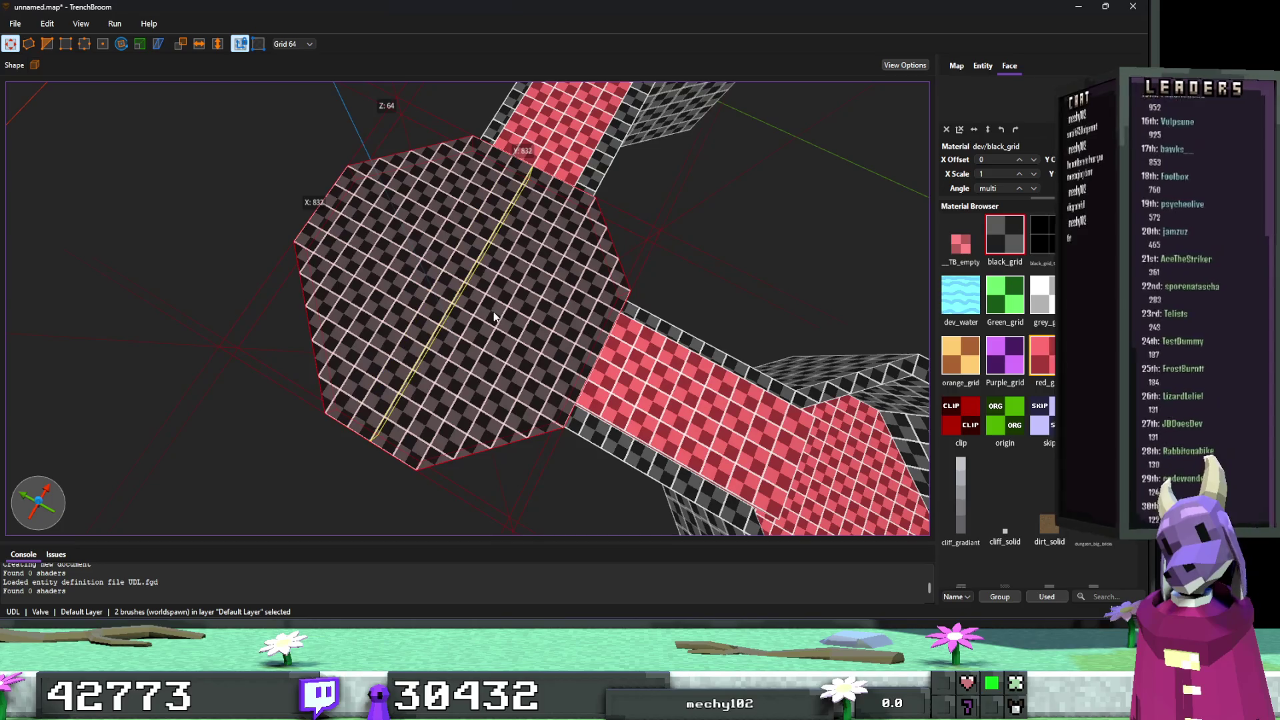
{"action": "left_click", "coordinate": [549, 359], "text": "ctrl"}
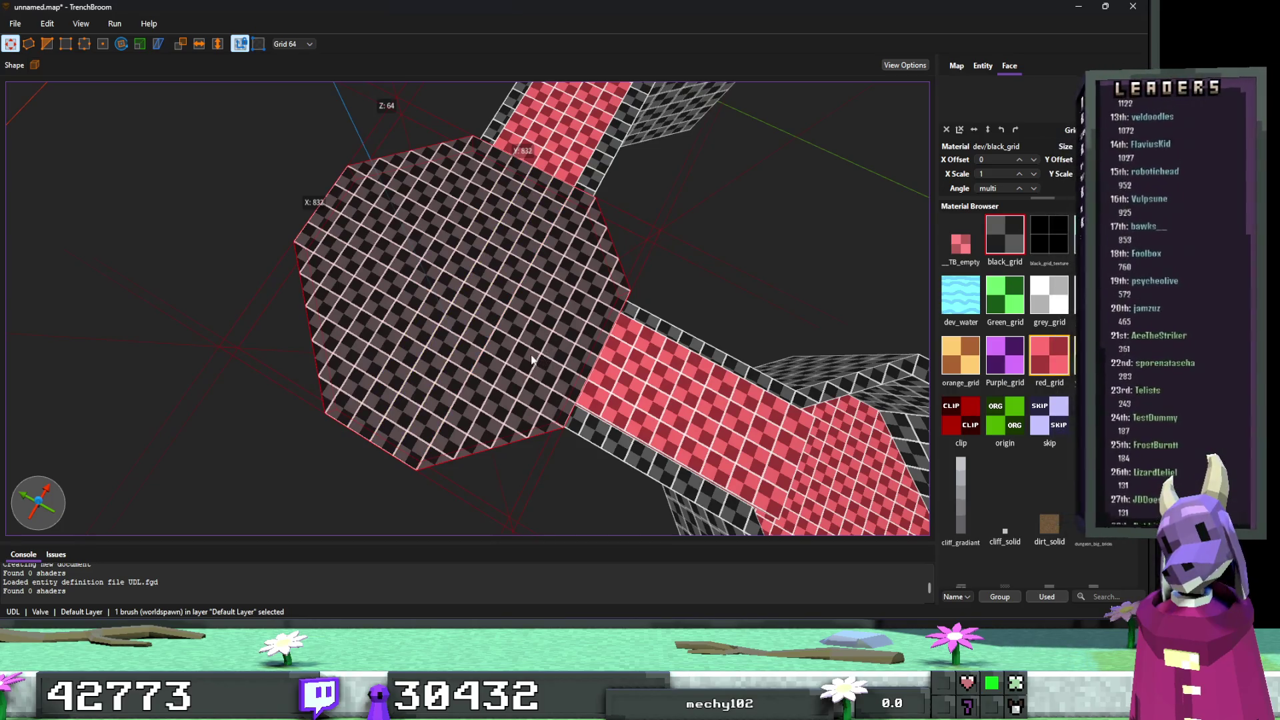
{"action": "key", "text": "ctrl+k"}
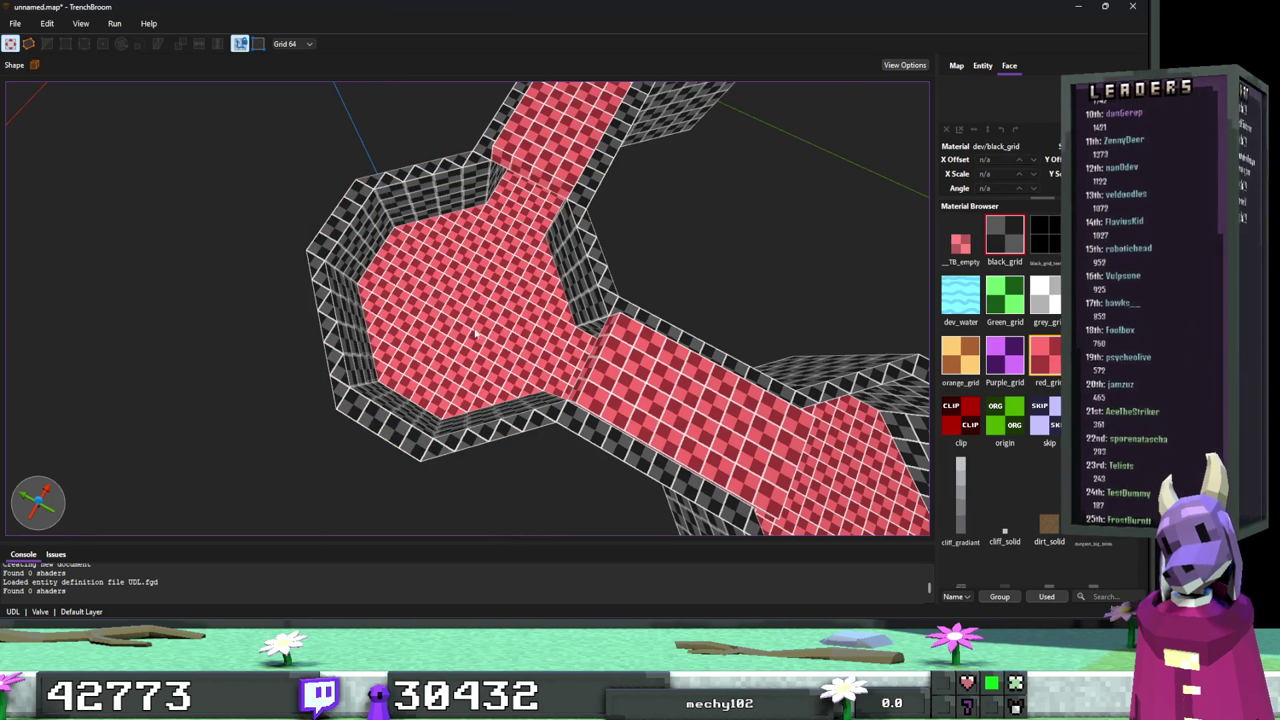
Lift the room's red floor brushes to wall-top height as a raised platform.
{"action": "left_click", "coordinate": [458, 287]}
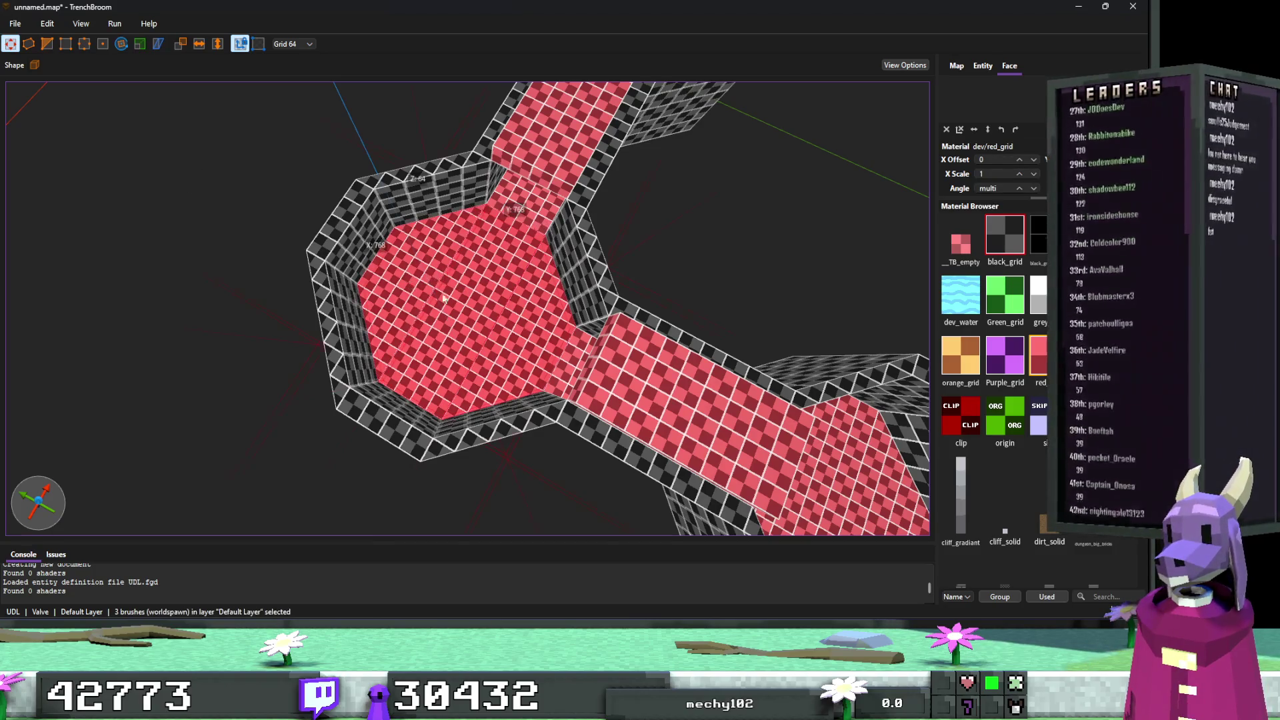
{"action": "mouse_move", "coordinate": [636, 313]}
{"action": "left_mouse_down"}
{"action": "mouse_move", "coordinate": [682, 261]}
{"action": "mouse_move", "coordinate": [671, 268]}
{"action": "left_mouse_up"}
{"action": "scroll", "coordinate": [671, 268], "scroll_direction": "up", "scroll_amount": 5}
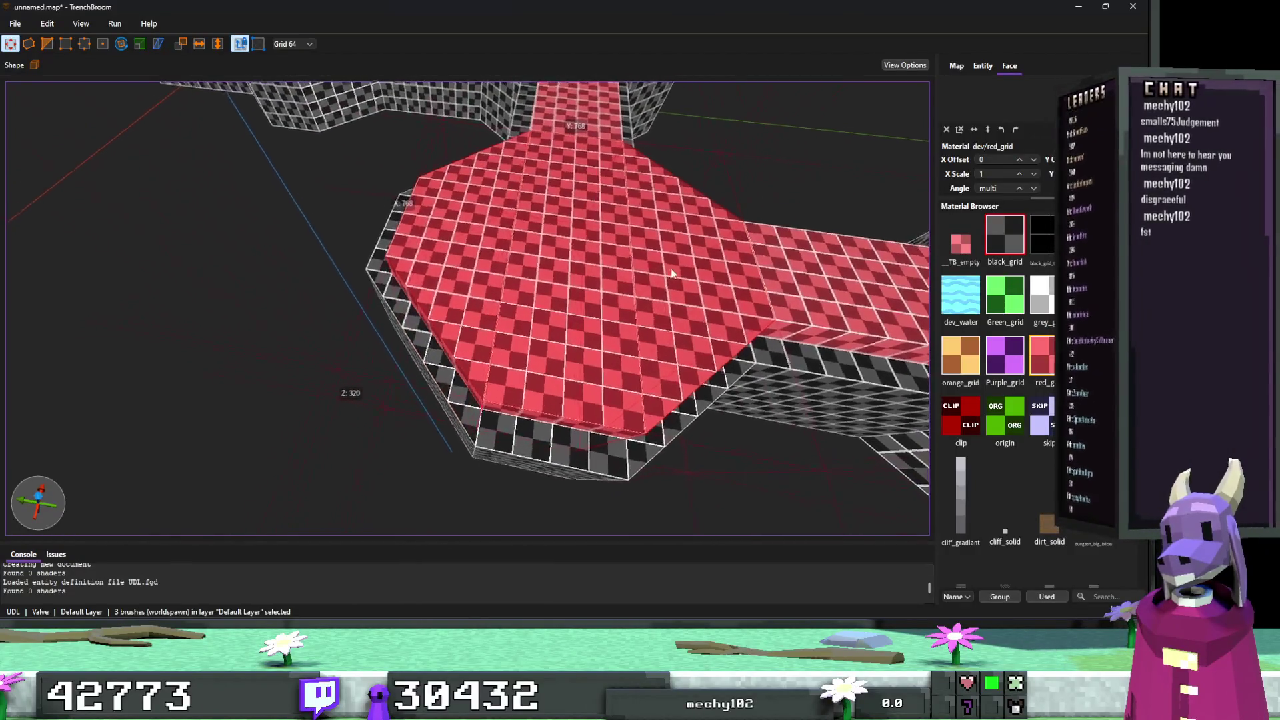
{"action": "left_click", "coordinate": [671, 269]}
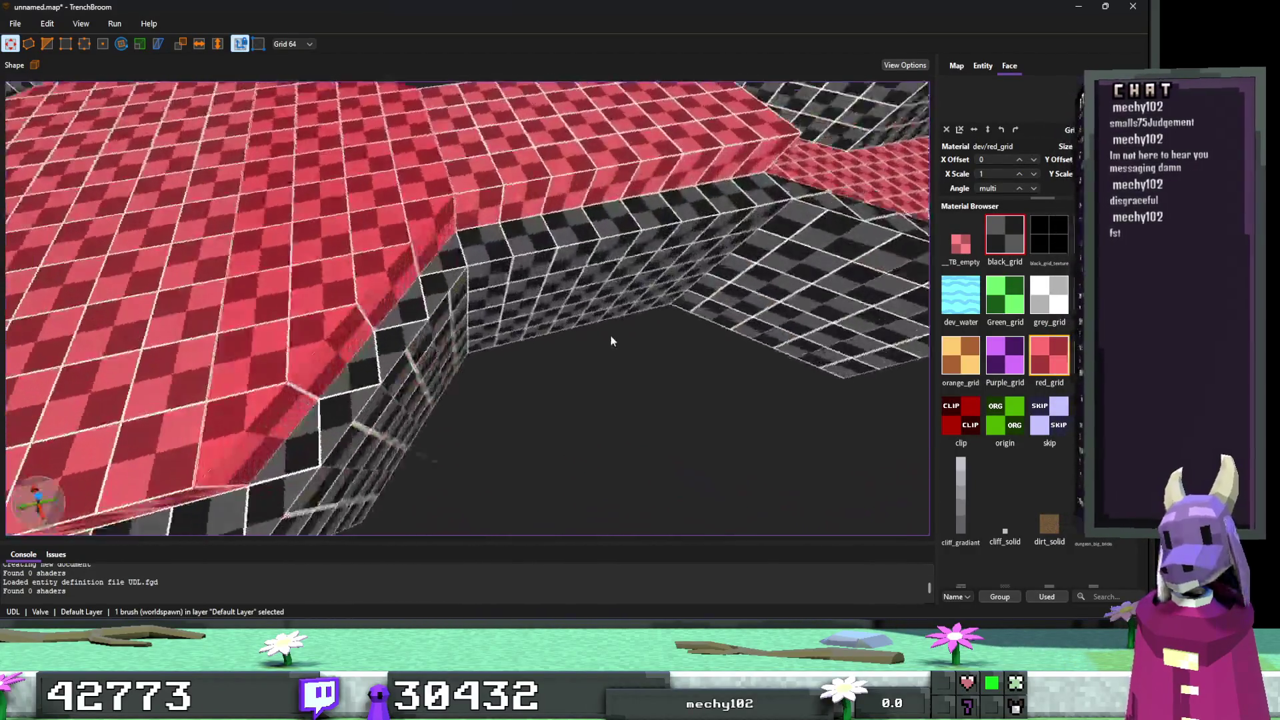
{"action": "key", "text": "ctrl+z"}
{"action": "key", "text": "ctrl+z"}
{"action": "key", "text": "ctrl+z"}
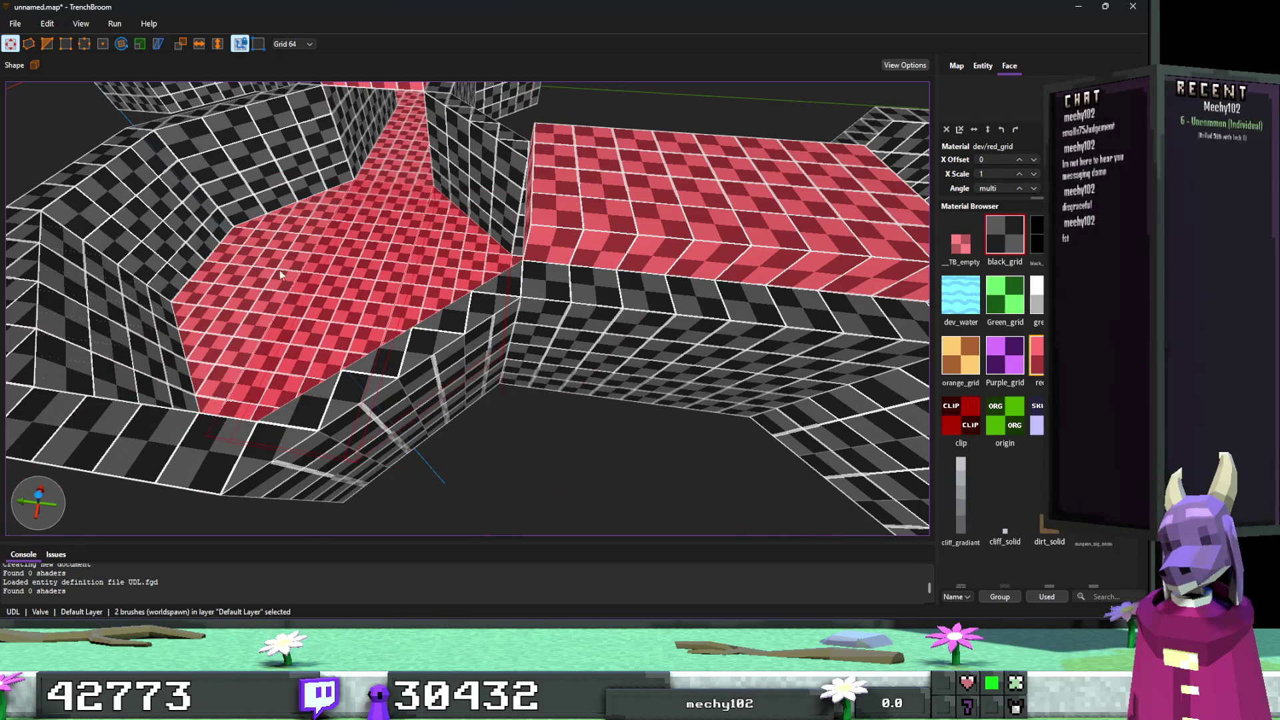
{"action": "key", "text": "ctrl+shift+z"}
{"action": "key", "text": "ctrl+shift+z"}
{"action": "key", "text": "ctrl+shift+z"}
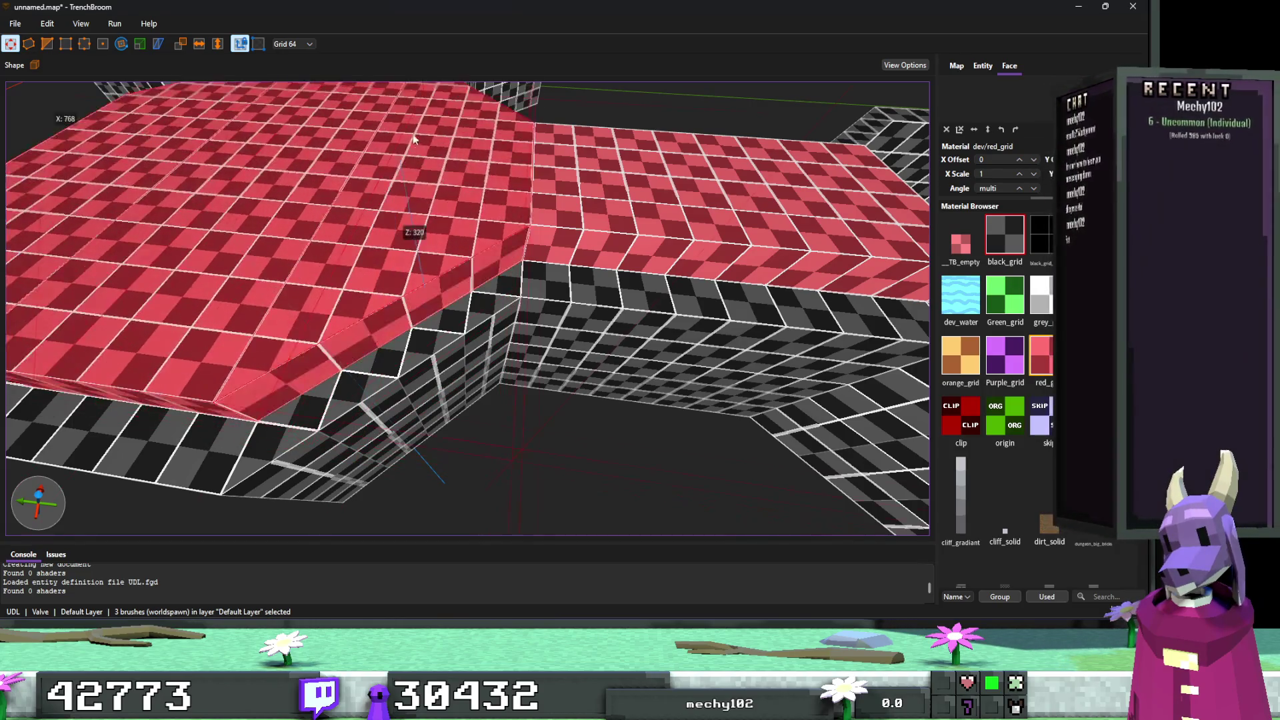
{"action": "scroll", "coordinate": [460, 269], "scroll_direction": "down", "scroll_amount": 3}
{"action": "left_click", "coordinate": [442, 312]}
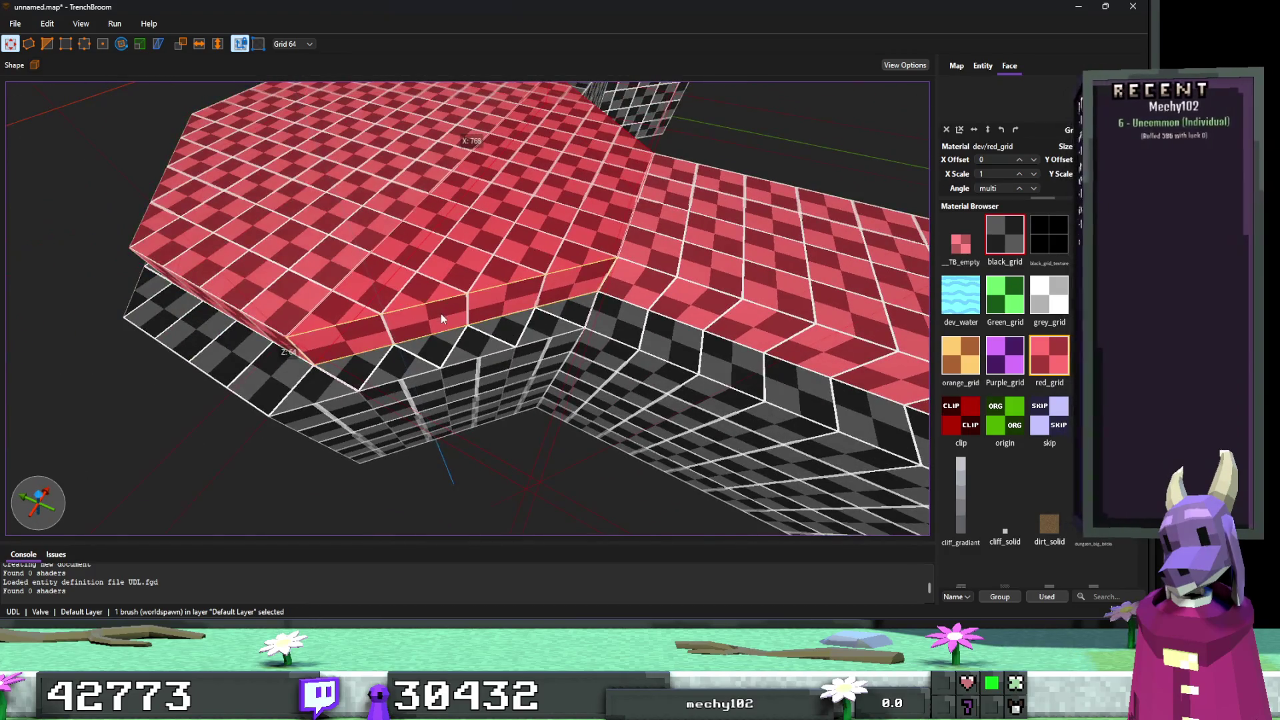
{"action": "mouse_move", "coordinate": [427, 351]}
{"action": "left_mouse_down"}
{"action": "mouse_move", "coordinate": [475, 348]}
{"action": "mouse_move", "coordinate": [558, 295]}
{"action": "mouse_move", "coordinate": [607, 336]}
{"action": "mouse_move", "coordinate": [552, 295]}
{"action": "mouse_move", "coordinate": [543, 333]}
{"action": "mouse_move", "coordinate": [514, 343]}
{"action": "mouse_move", "coordinate": [593, 338]}
{"action": "mouse_move", "coordinate": [614, 311]}
{"action": "left_mouse_up"}
{"action": "scroll", "coordinate": [585, 372], "scroll_direction": "down", "scroll_amount": 3}
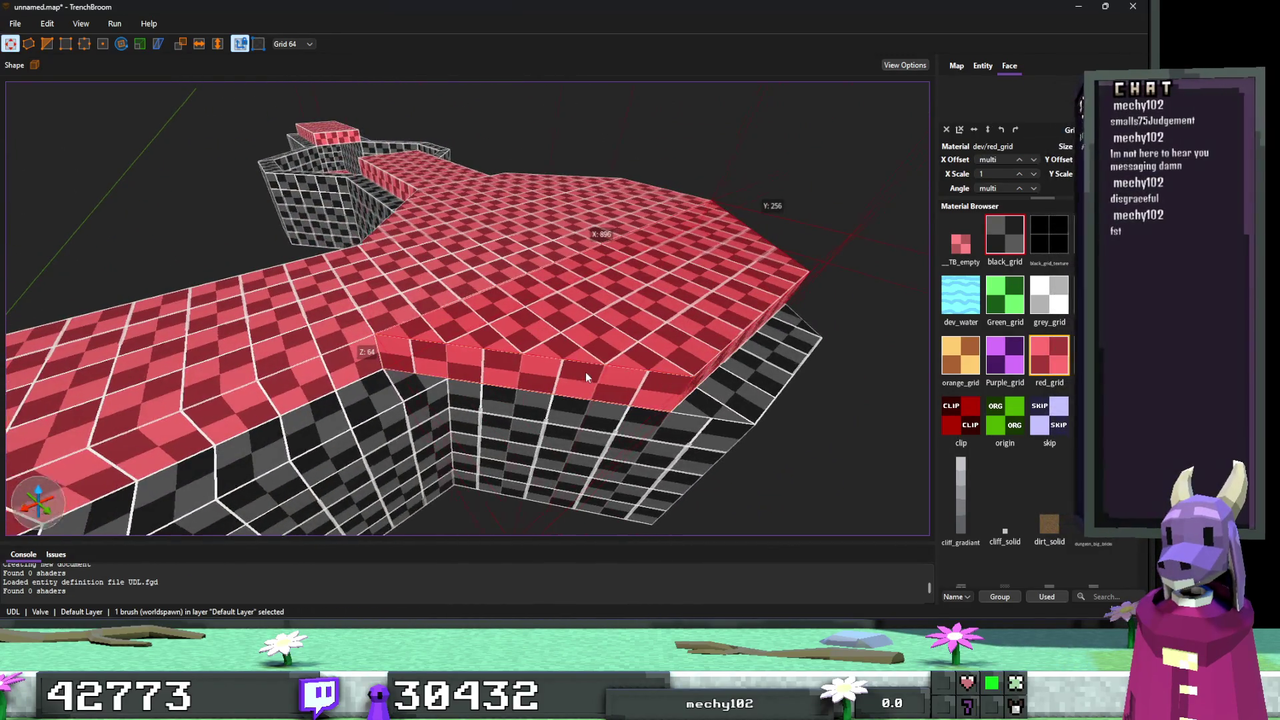
{"action": "right_click", "coordinate": [586, 372]}
{"action": "left_click", "coordinate": [614, 343]}
{"action": "left_click_drag", "start_coordinate": [602, 369], "coordinate": [522, 355]}
{"action": "scroll", "coordinate": [534, 359], "scroll_direction": "down", "scroll_amount": 5}
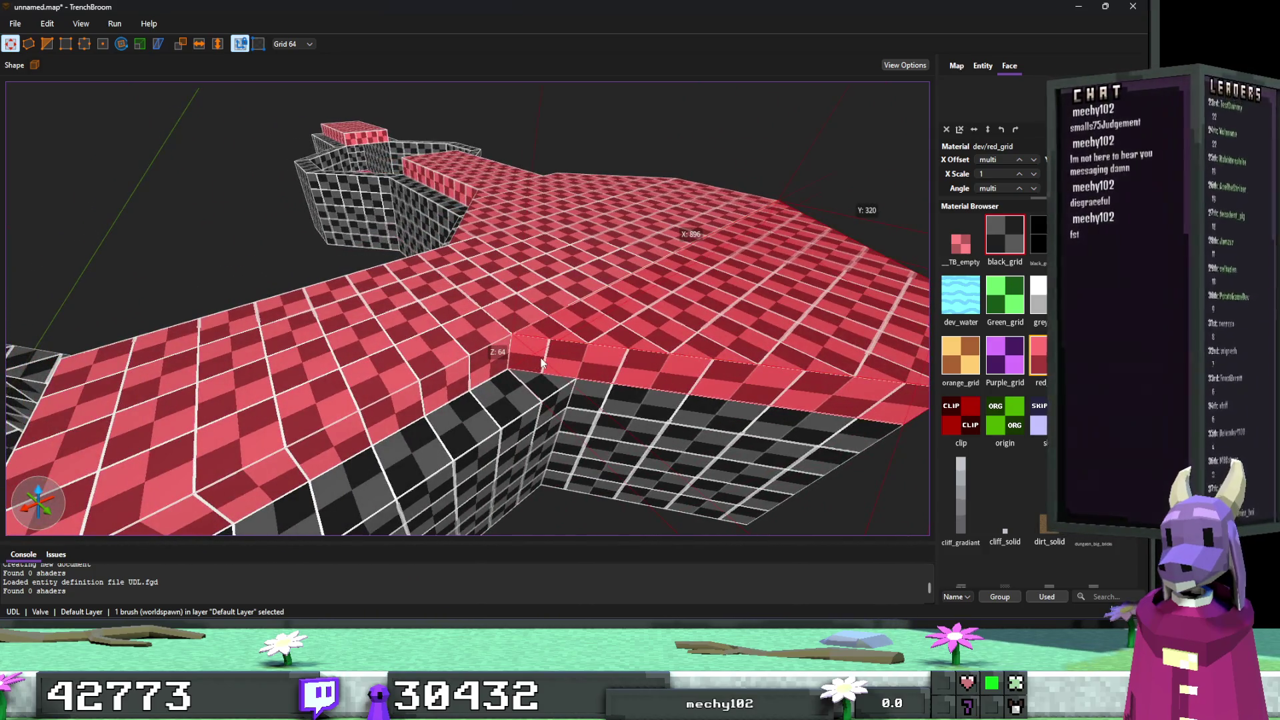
{"action": "right_click", "coordinate": [542, 357]}
{"action": "left_click", "coordinate": [429, 297]}
{"action": "left_click", "coordinate": [353, 324]}
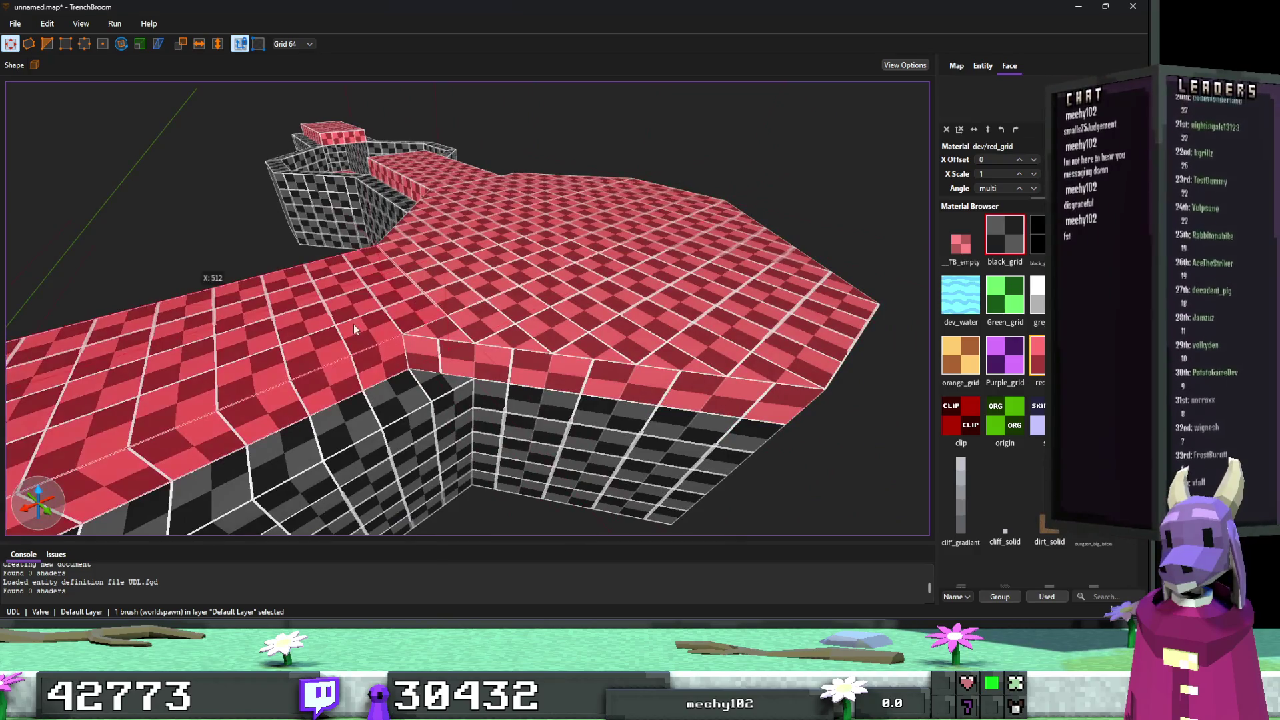
{"action": "mouse_move", "coordinate": [482, 310]}
{"action": "left_mouse_down"}
{"action": "mouse_move", "coordinate": [522, 330]}
{"action": "mouse_move", "coordinate": [486, 267]}
{"action": "left_mouse_up"}
{"action": "left_click", "coordinate": [484, 267]}
{"action": "mouse_move", "coordinate": [491, 310]}
{"action": "left_mouse_down"}
{"action": "mouse_move", "coordinate": [504, 324]}
{"action": "mouse_move", "coordinate": [422, 315]}
{"action": "mouse_move", "coordinate": [385, 271]}
{"action": "mouse_move", "coordinate": [384, 194]}
{"action": "mouse_move", "coordinate": [398, 329]}
{"action": "mouse_move", "coordinate": [410, 313]}
{"action": "mouse_move", "coordinate": [608, 334]}
{"action": "left_mouse_up"}
{"action": "scroll", "coordinate": [504, 324], "scroll_direction": "up", "scroll_amount": 5}
{"action": "left_click", "coordinate": [603, 363], "text": "shift"}
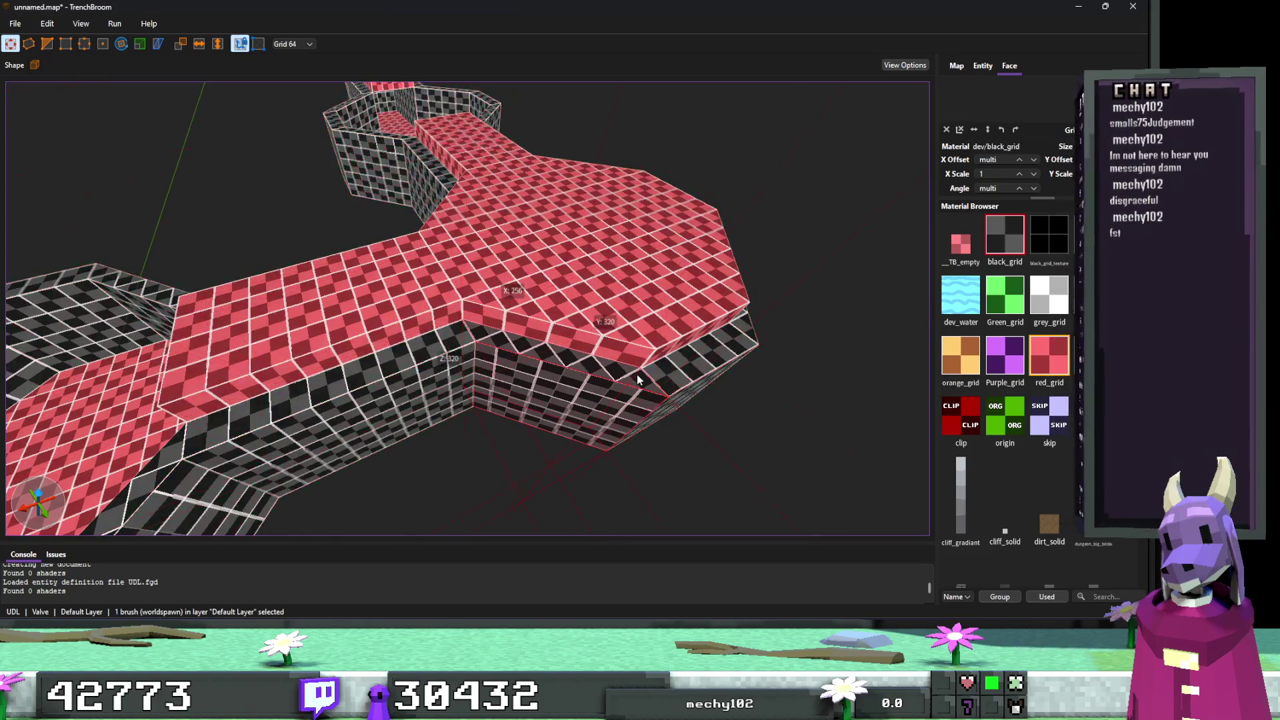
{"action": "key", "text": "ctrl+a"}
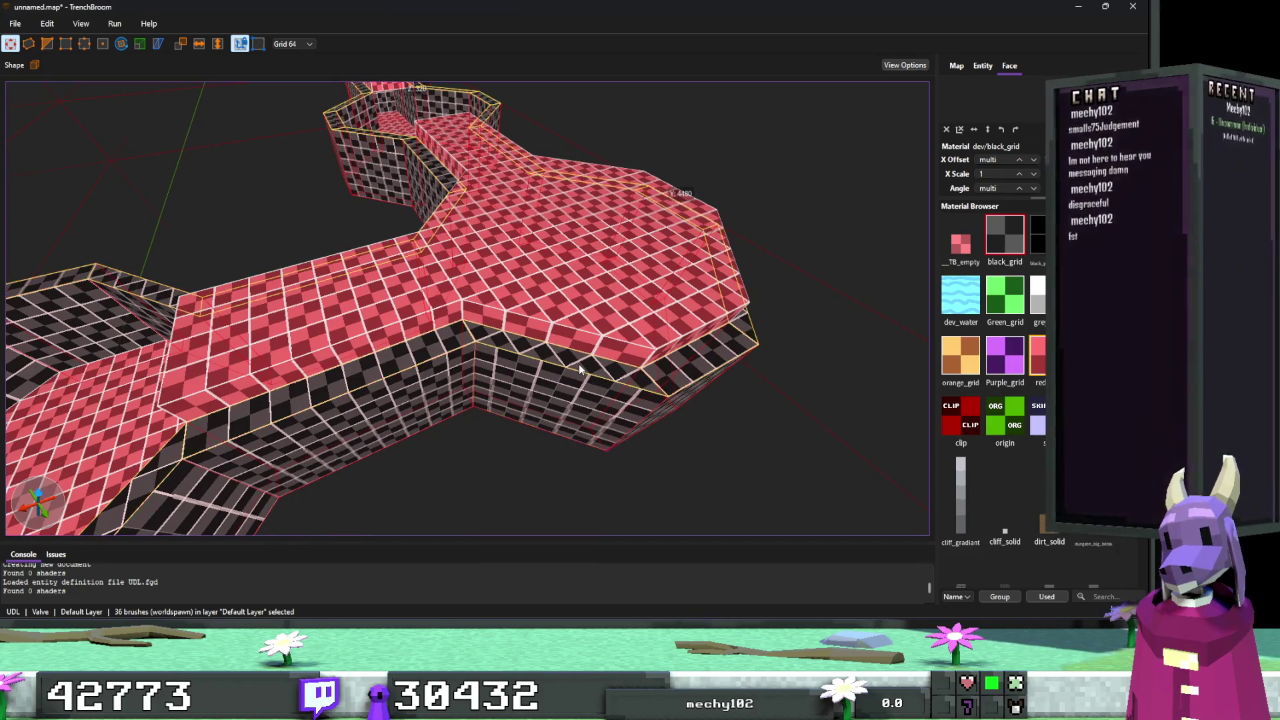
{"action": "mouse_move", "coordinate": [584, 364]}
{"action": "left_mouse_down"}
{"action": "mouse_move", "coordinate": [589, 347]}
{"action": "mouse_move", "coordinate": [506, 347]}
{"action": "mouse_move", "coordinate": [582, 342]}
{"action": "left_mouse_up"}
{"action": "left_click", "coordinate": [584, 341]}
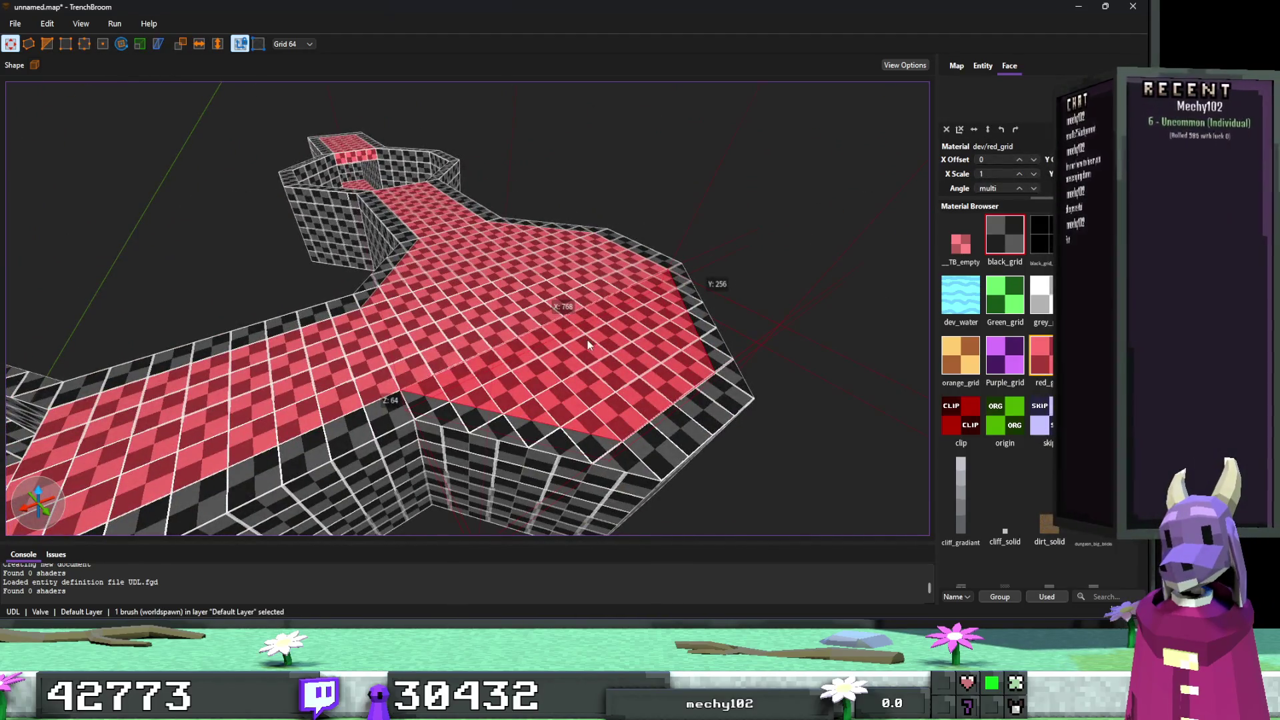
{"action": "left_click", "coordinate": [460, 249], "text": "ctrl"}
{"action": "mouse_move", "coordinate": [602, 277]}
{"action": "left_mouse_down"}
{"action": "mouse_move", "coordinate": [618, 283]}
{"action": "mouse_move", "coordinate": [574, 291]}
{"action": "mouse_move", "coordinate": [633, 295]}
{"action": "left_mouse_up"}
{"action": "left_click", "coordinate": [600, 298], "text": "ctrl"}
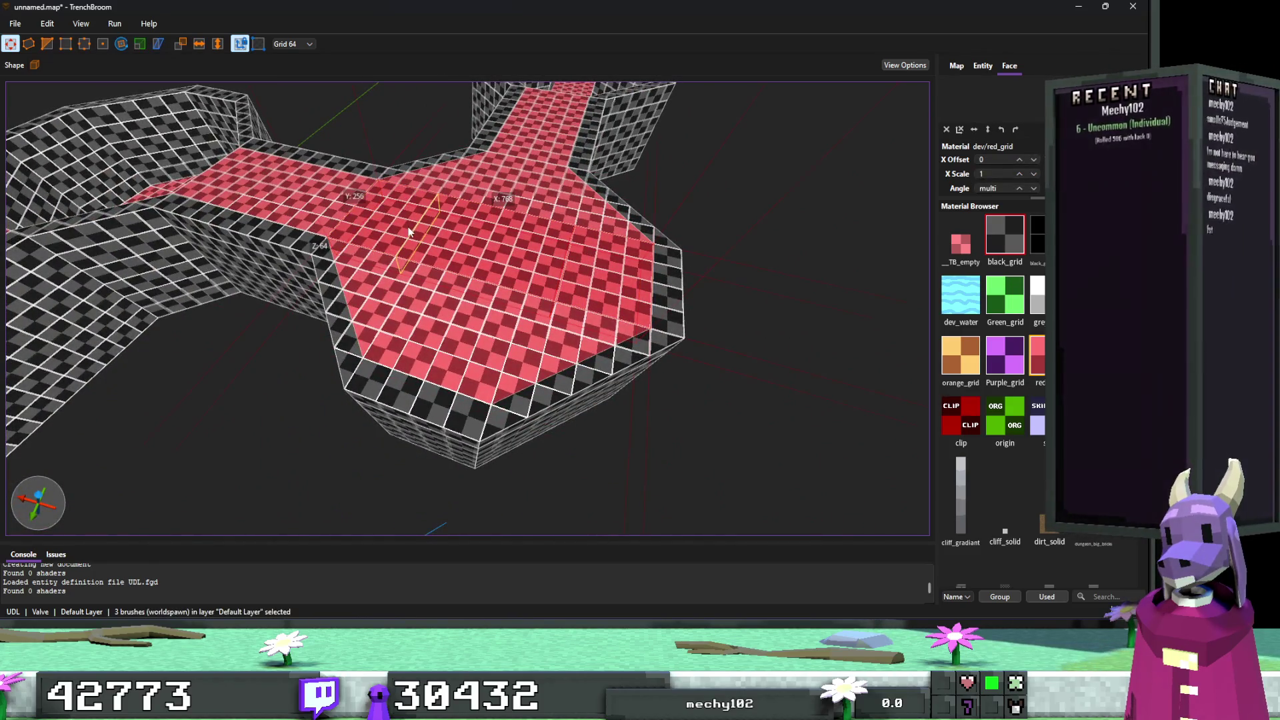
Select floor strips on the raised platform, briefly toggling the vertex tool on and off.
{"action": "left_click", "coordinate": [440, 305]}
{"action": "left_click_drag", "start_coordinate": [518, 249], "coordinate": [390, 273]}
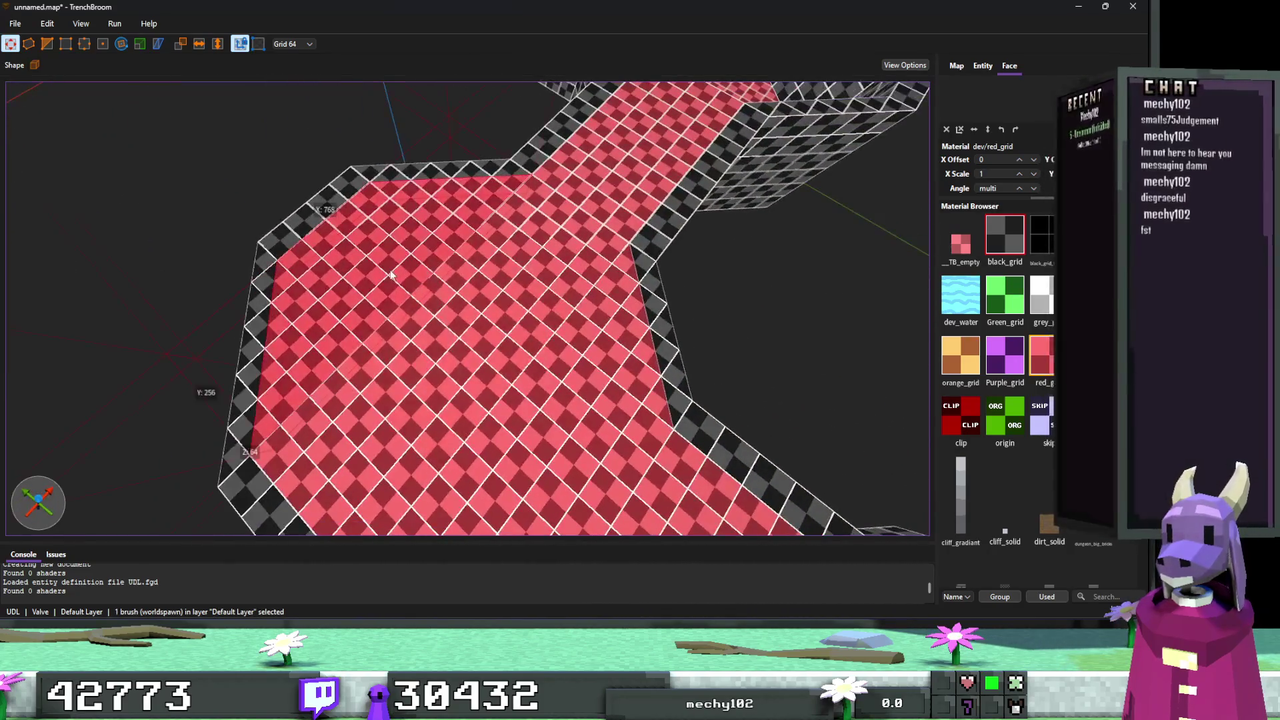
{"action": "left_click", "coordinate": [408, 291], "text": "ctrl"}
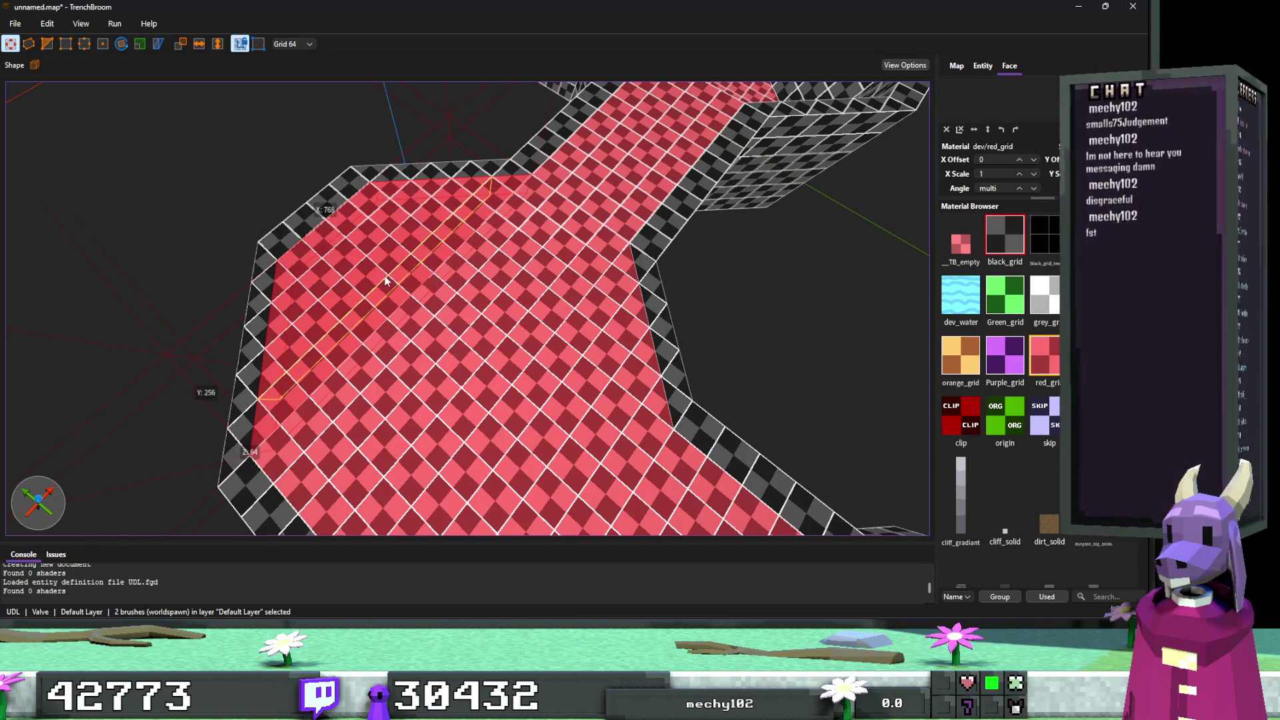
{"action": "left_click", "coordinate": [412, 266]}
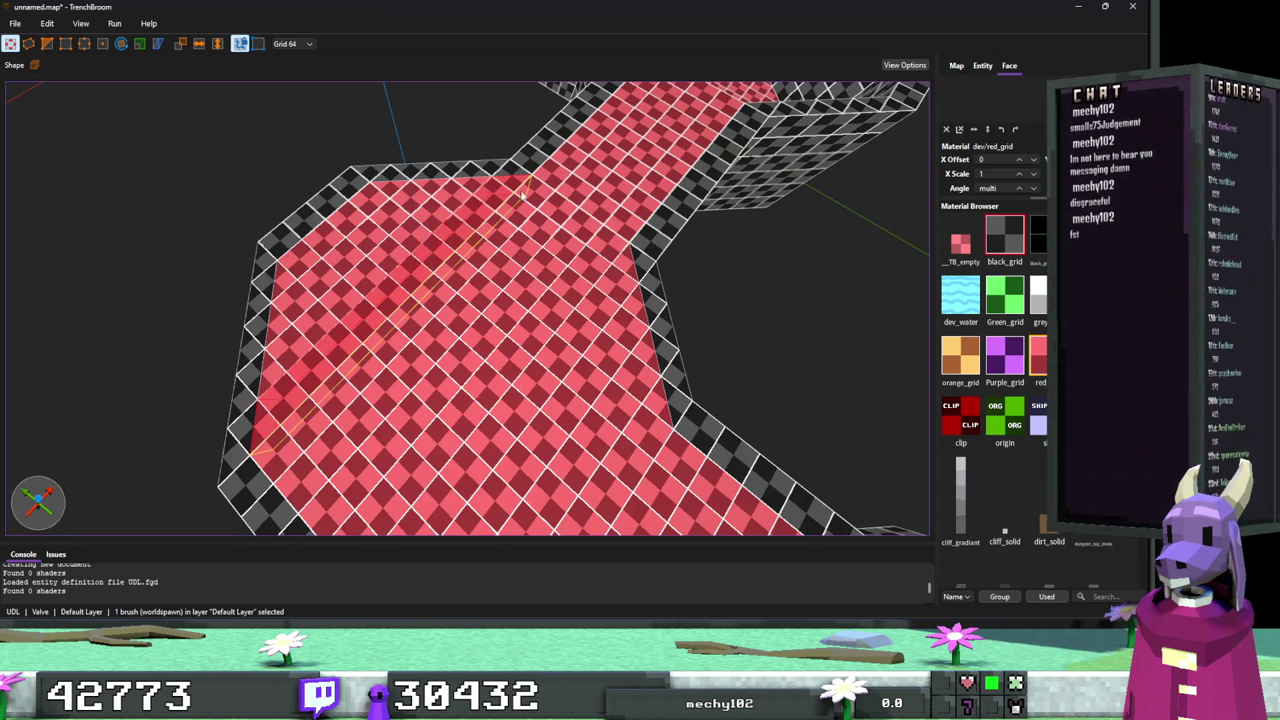
{"action": "key", "text": "ctrl+u"}
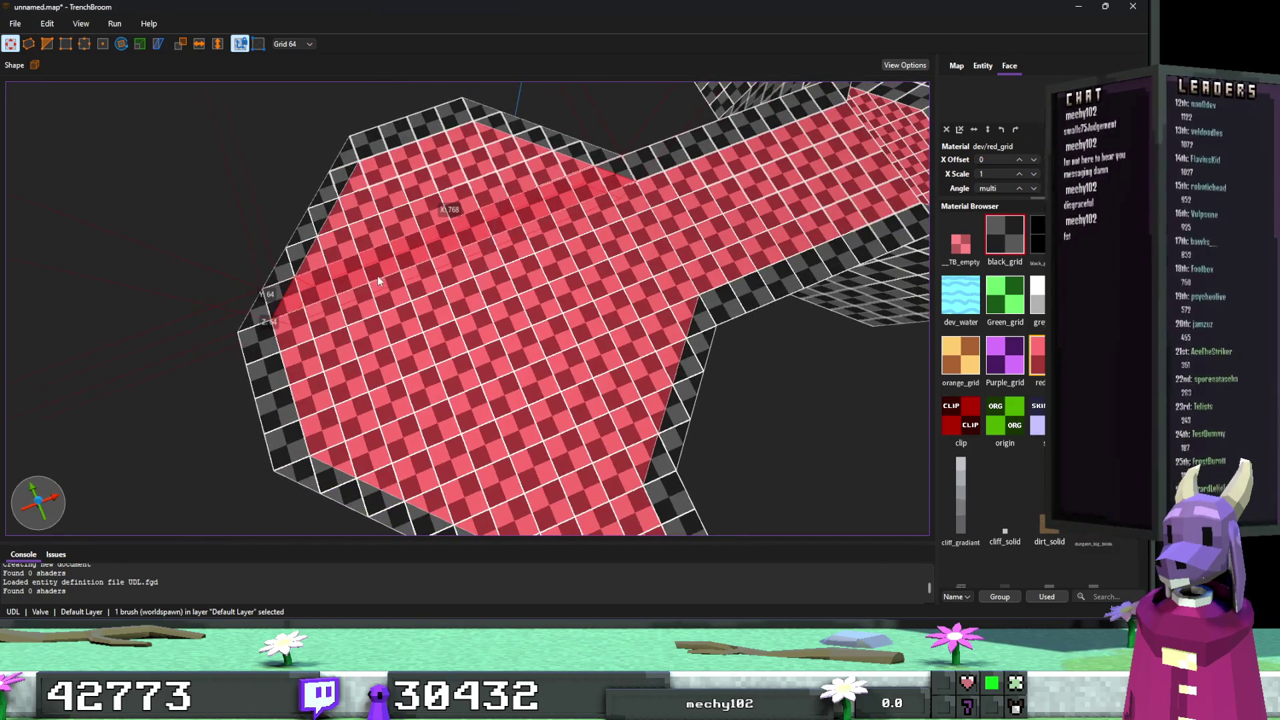
{"action": "left_click", "coordinate": [348, 290], "text": "ctrl"}
{"action": "key", "text": "v"}
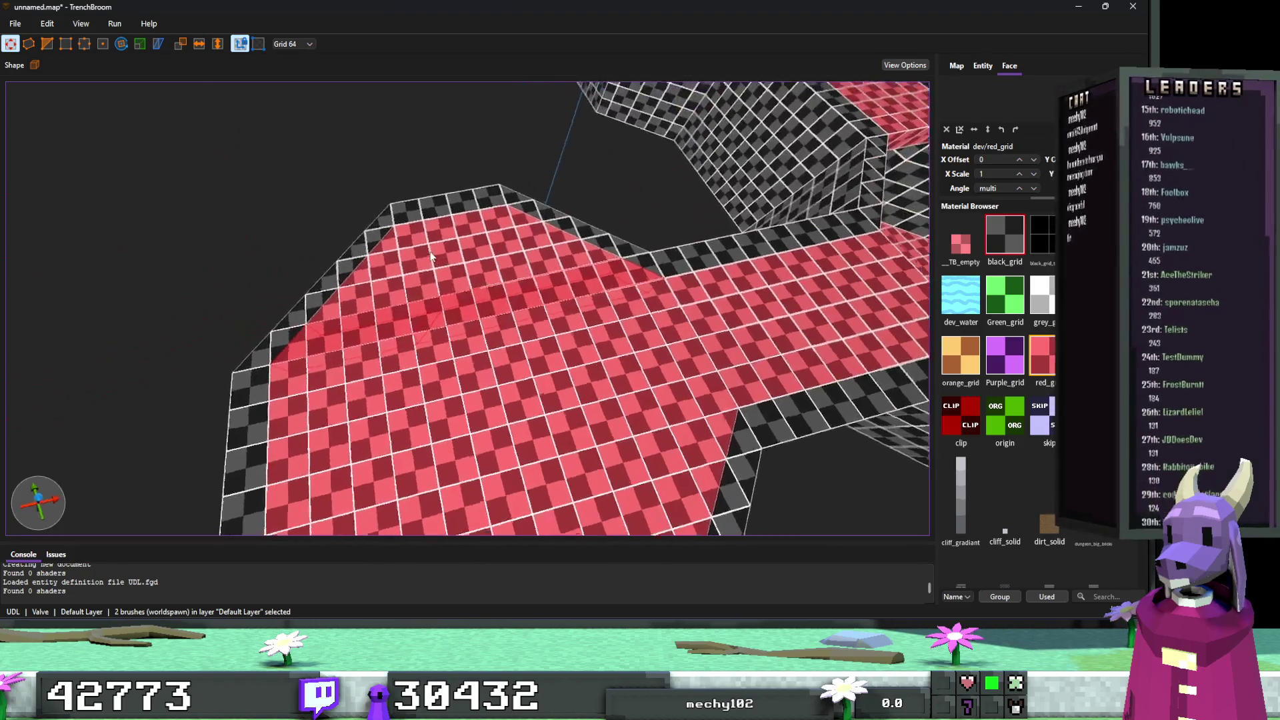
{"action": "mouse_move", "coordinate": [462, 300]}
{"action": "left_mouse_down"}
{"action": "mouse_move", "coordinate": [367, 311]}
{"action": "mouse_move", "coordinate": [414, 362]}
{"action": "mouse_move", "coordinate": [529, 390]}
{"action": "mouse_move", "coordinate": [449, 390]}
{"action": "left_mouse_up"}
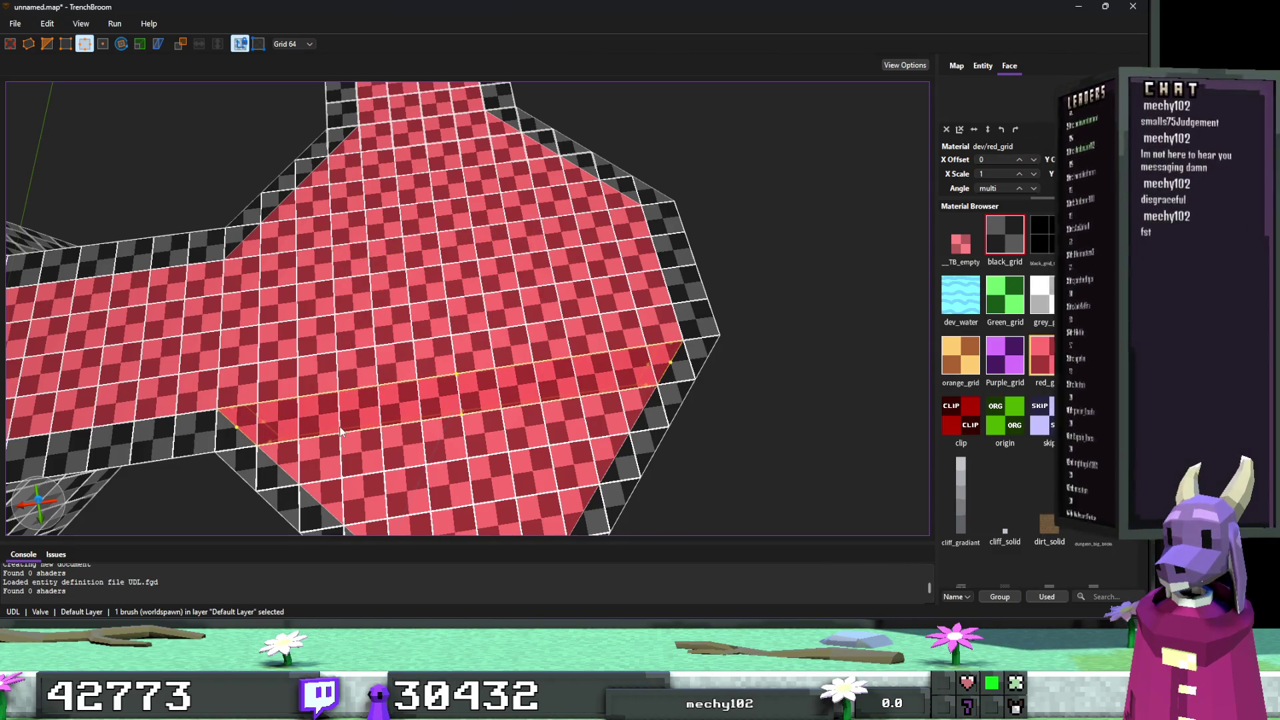
{"action": "key", "text": "Escape"}
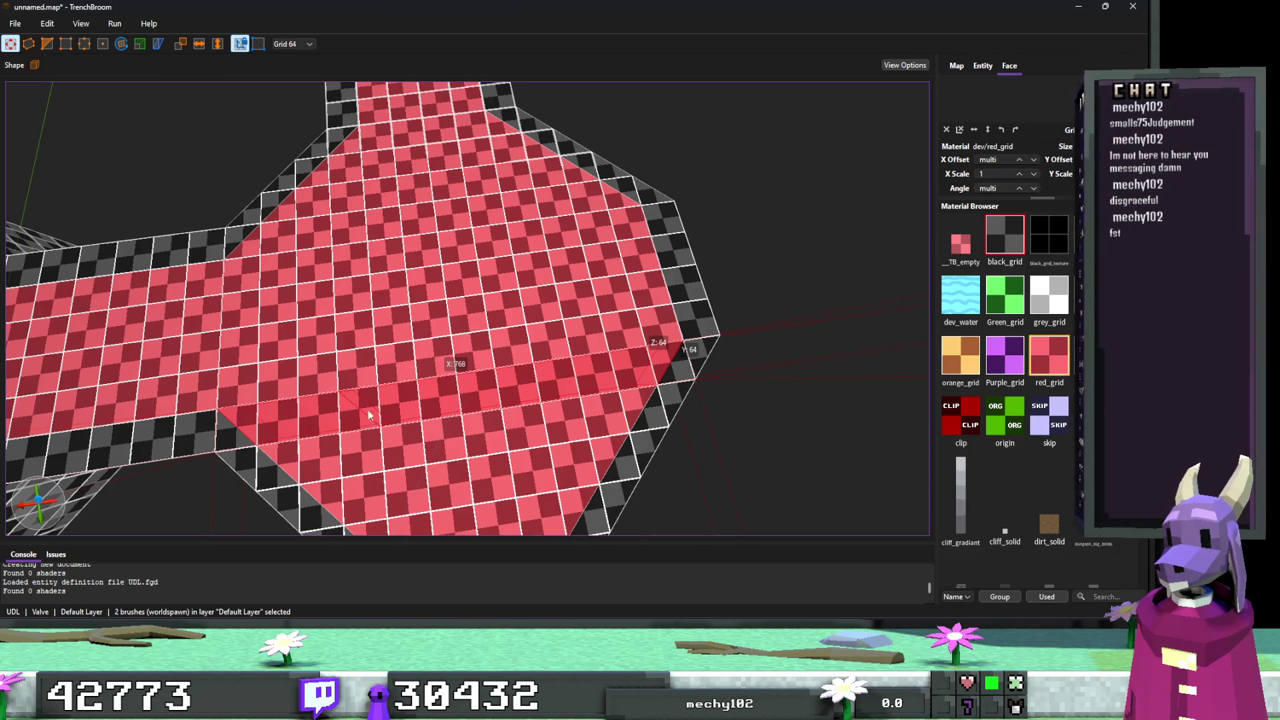
CSG-subtract two adjacent floor strips to cut the pit, then deselect.
{"action": "left_click", "coordinate": [369, 415]}
{"action": "left_click", "coordinate": [619, 392], "text": "ctrl"}
{"action": "key", "text": "ctrl+k"}
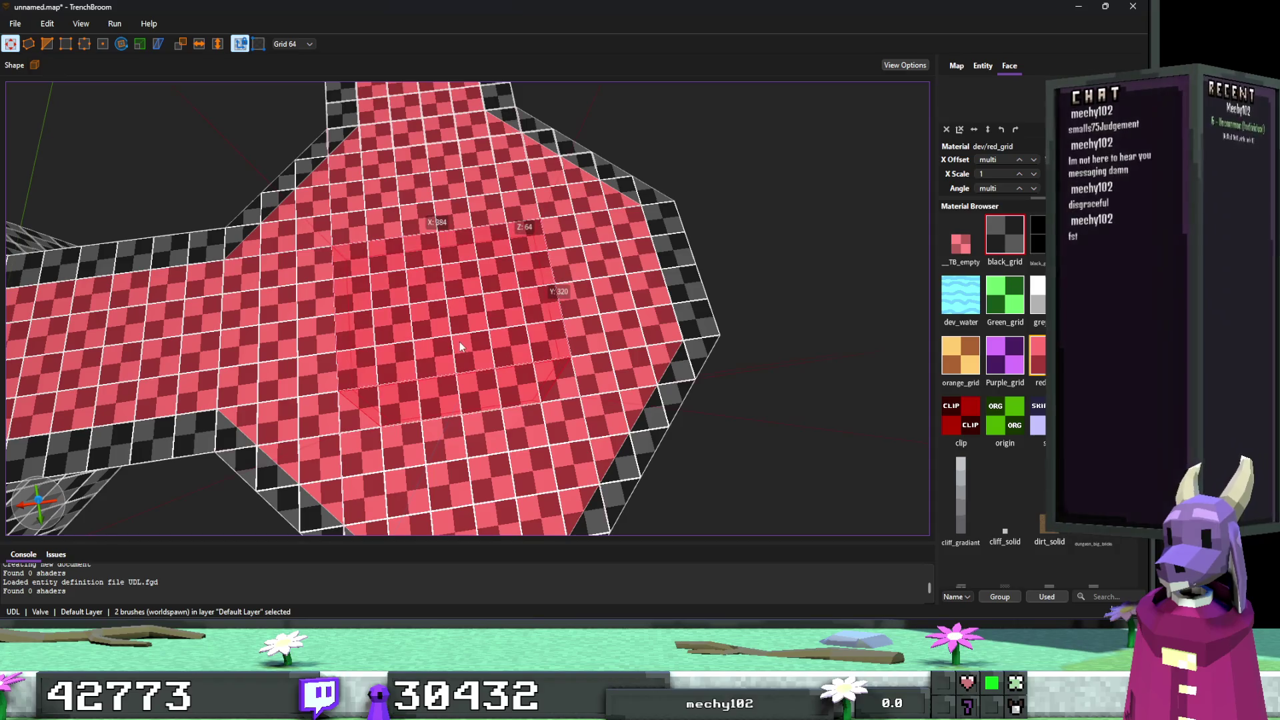
{"action": "key", "text": "Escape"}
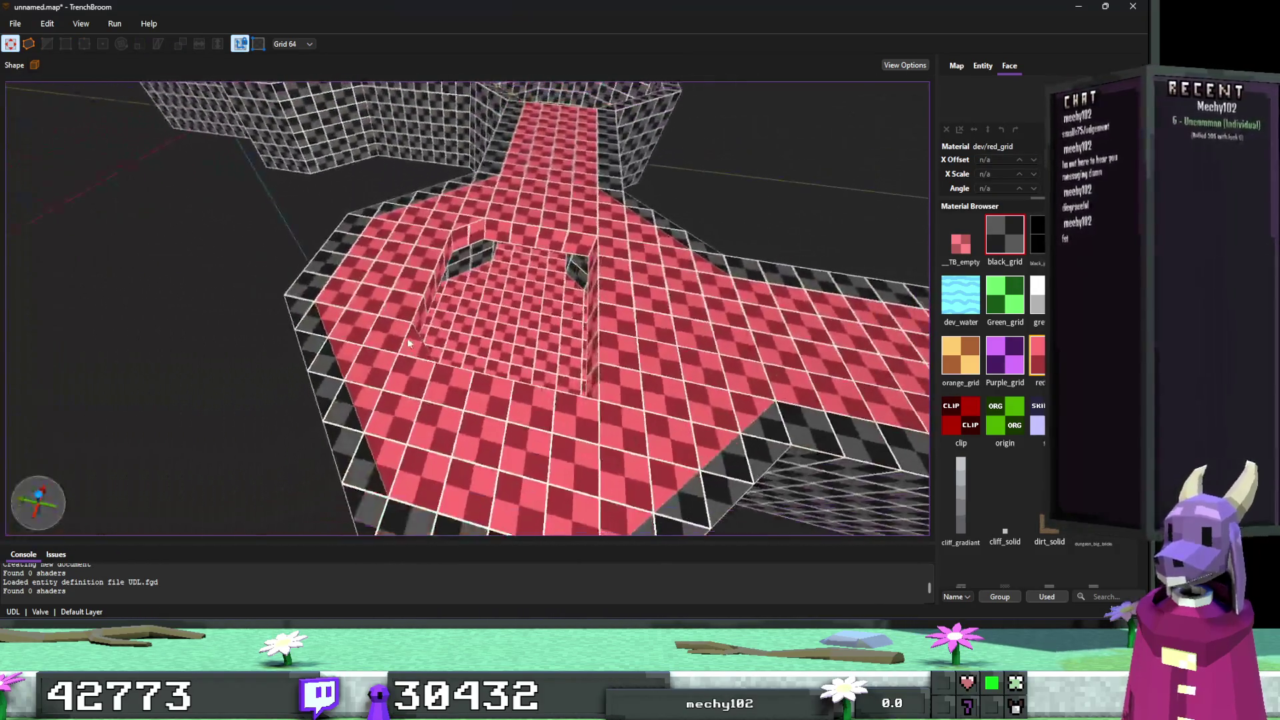
Raise the floor brushes beside the pit into a taller block at Z 128.
{"action": "left_click", "coordinate": [510, 291]}
{"action": "mouse_move", "coordinate": [509, 291]}
{"action": "left_mouse_down"}
{"action": "mouse_move", "coordinate": [524, 263]}
{"action": "mouse_move", "coordinate": [537, 271]}
{"action": "left_mouse_up"}
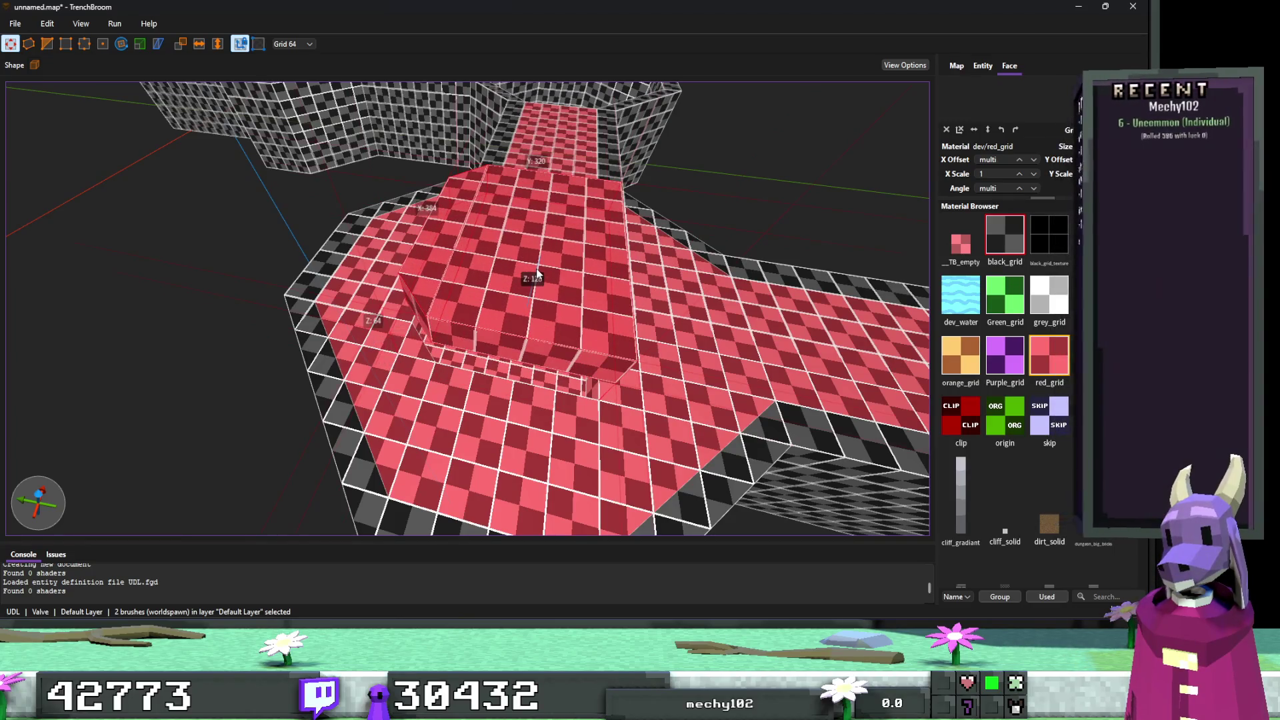
{"action": "scroll", "coordinate": [537, 275], "scroll_direction": "up", "scroll_amount": 10}
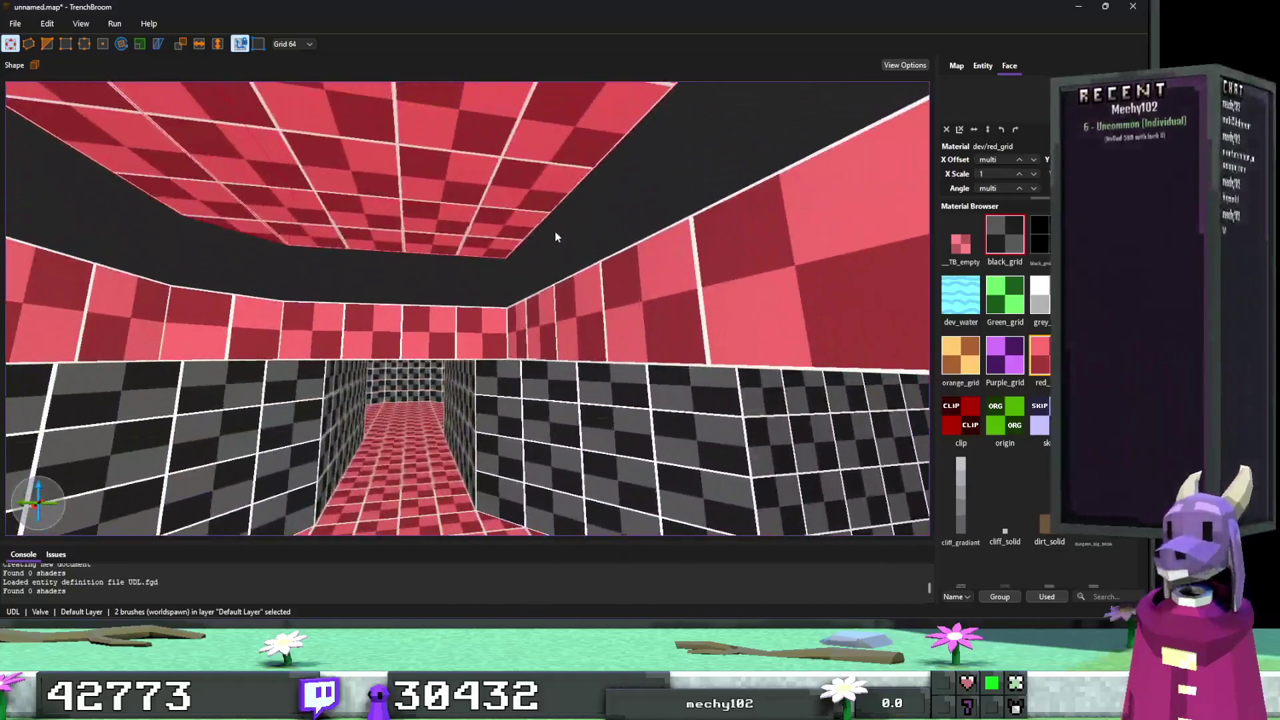
{"action": "left_click", "coordinate": [558, 318]}
{"action": "scroll", "coordinate": [600, 340], "scroll_direction": "up", "scroll_amount": 5}
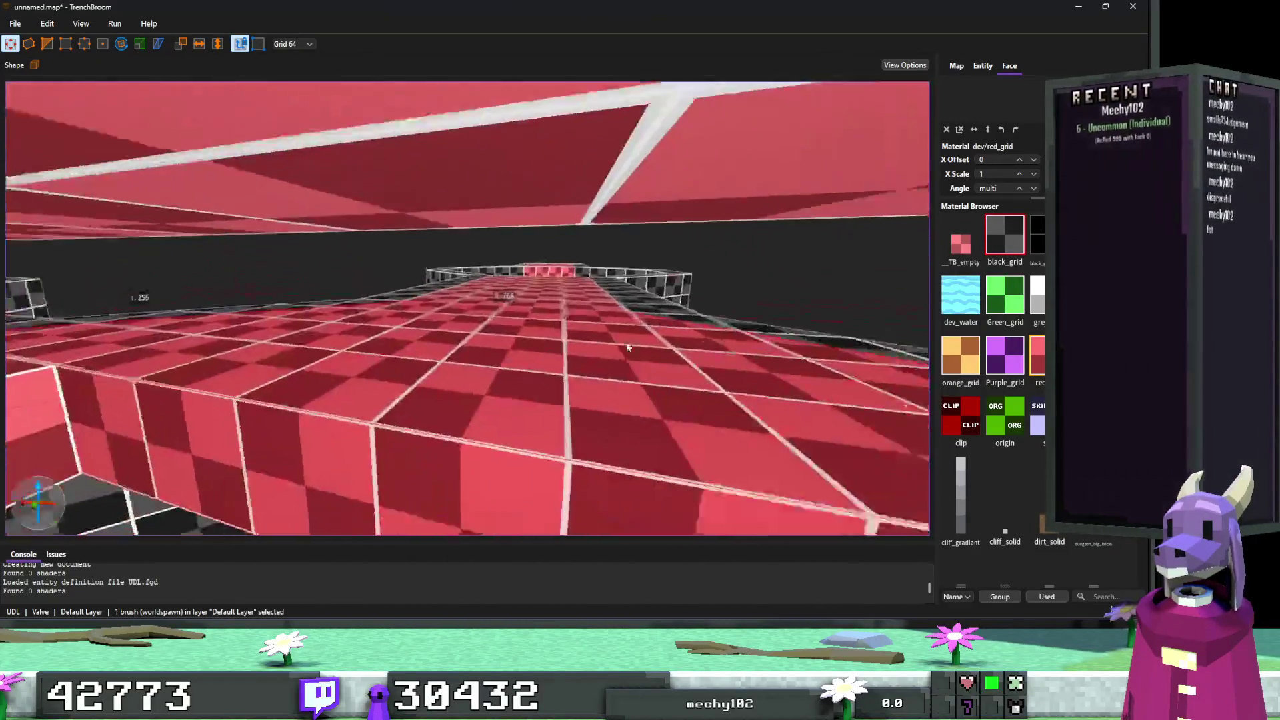
{"action": "scroll", "coordinate": [627, 355], "scroll_direction": "down", "scroll_amount": 10}
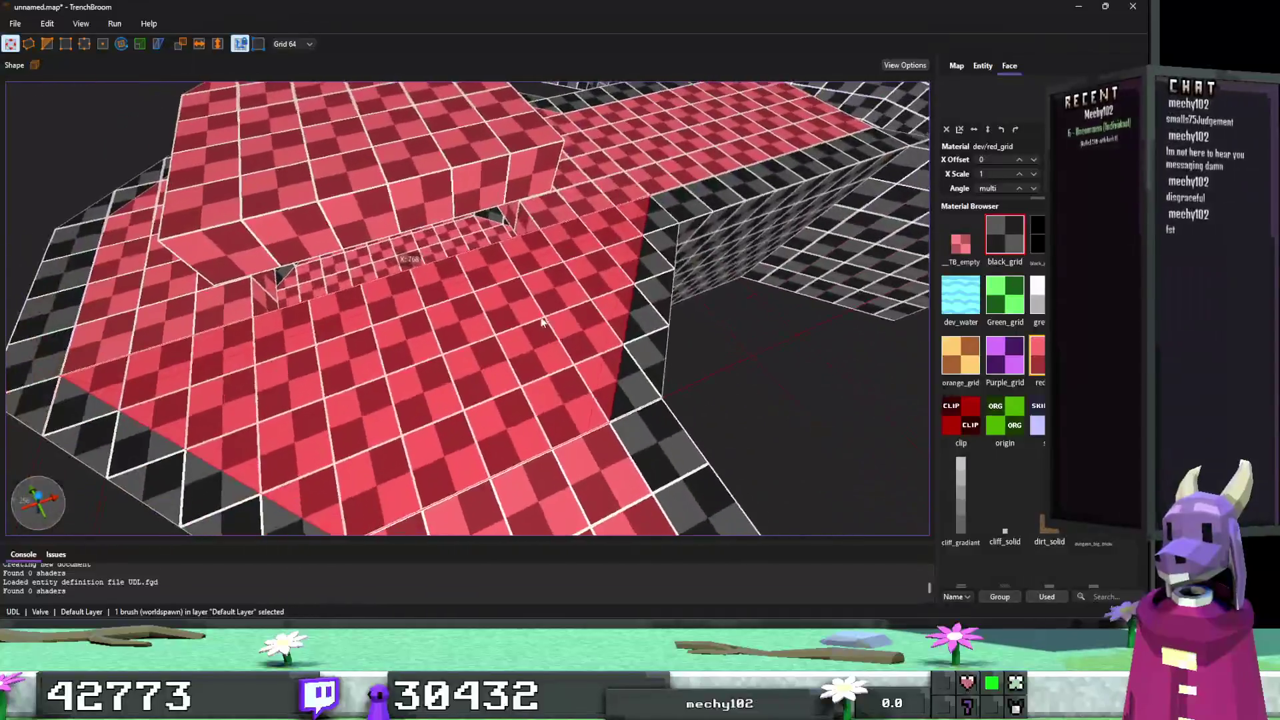
{"action": "scroll", "coordinate": [541, 322], "scroll_direction": "up", "scroll_amount": 2}
{"action": "left_click", "coordinate": [560, 258], "text": "ctrl"}
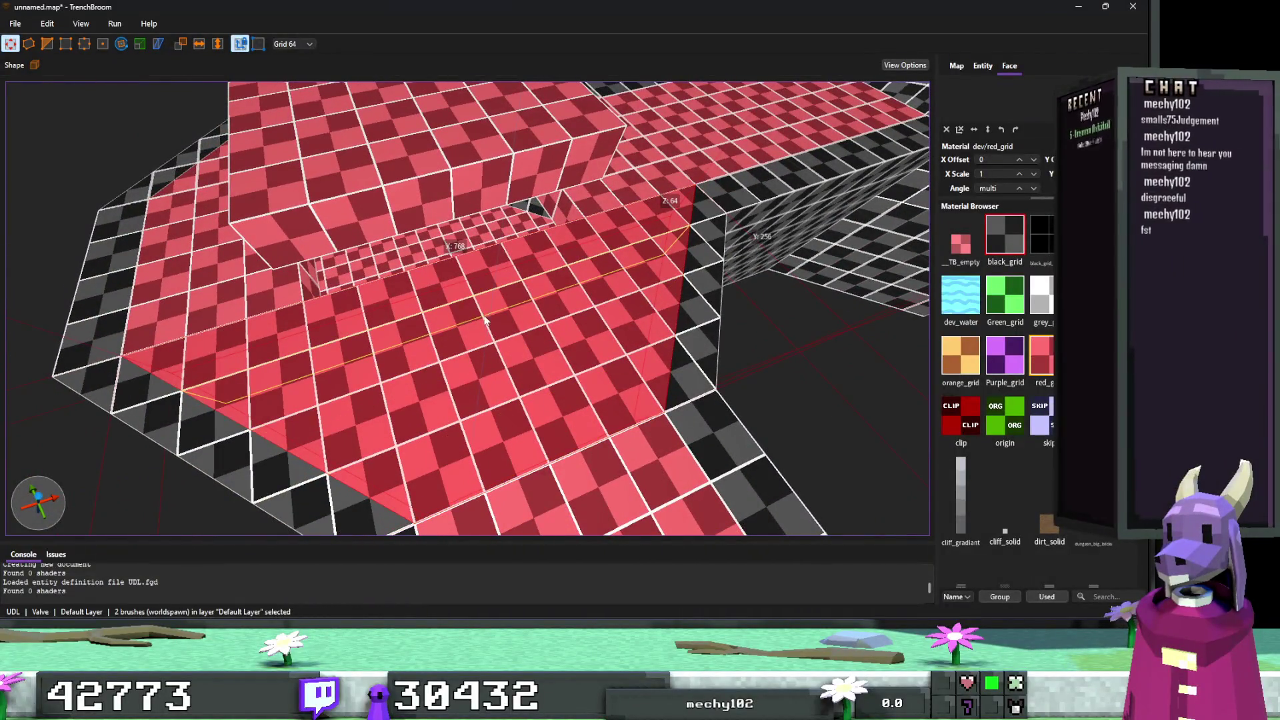
Shorten the thin floor slab and set it into the trench as a step.
{"action": "left_click", "coordinate": [265, 344]}
{"action": "mouse_move", "coordinate": [265, 344]}
{"action": "left_mouse_down"}
{"action": "mouse_move", "coordinate": [191, 356]}
{"action": "mouse_move", "coordinate": [446, 286]}
{"action": "mouse_move", "coordinate": [504, 223]}
{"action": "left_mouse_up"}
{"action": "key", "text": "Escape"}
{"action": "scroll", "coordinate": [496, 219], "scroll_direction": "up", "scroll_amount": 5}
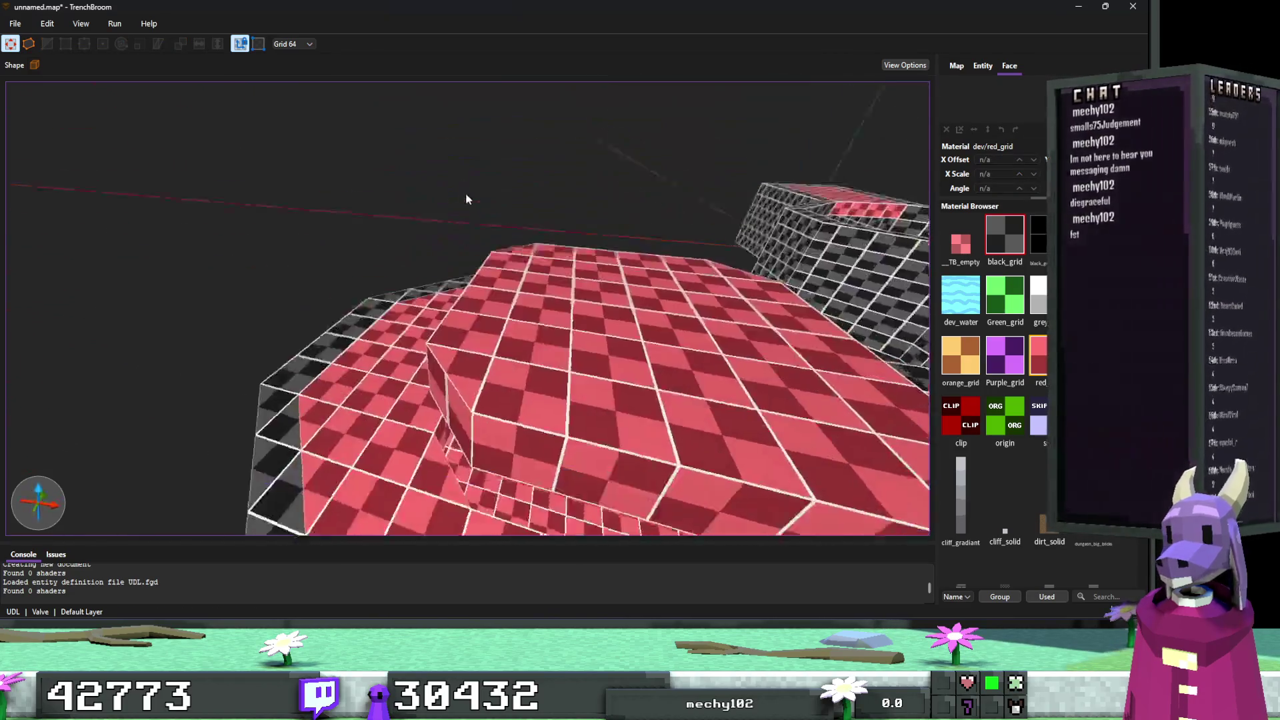
{"action": "scroll", "coordinate": [495, 201], "scroll_direction": "up", "scroll_amount": 10}
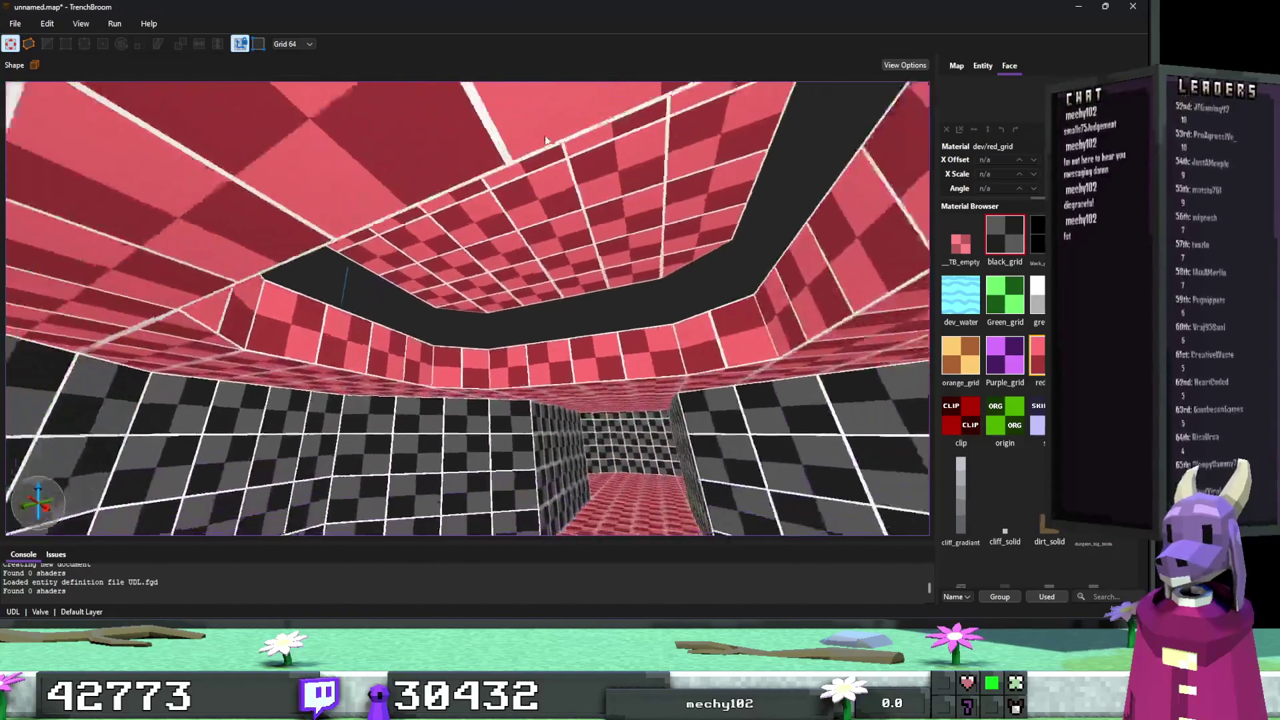
{"action": "scroll", "coordinate": [546, 142], "scroll_direction": "down", "scroll_amount": 10}
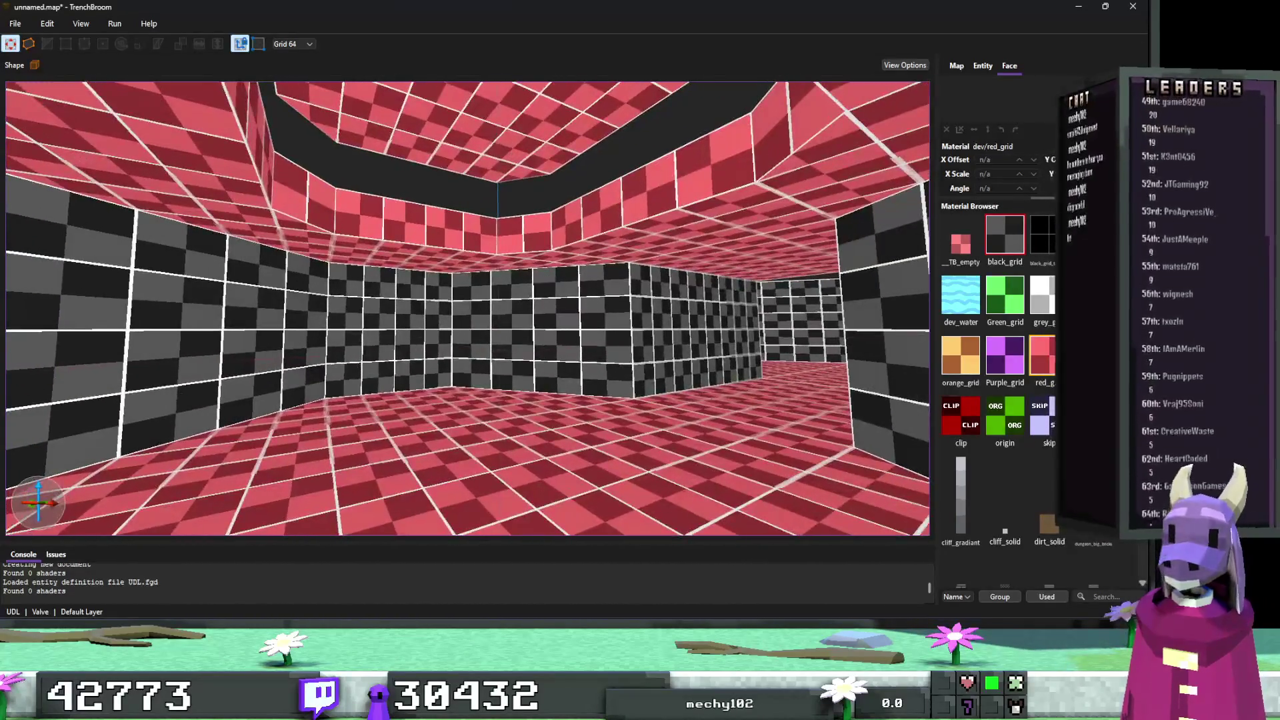
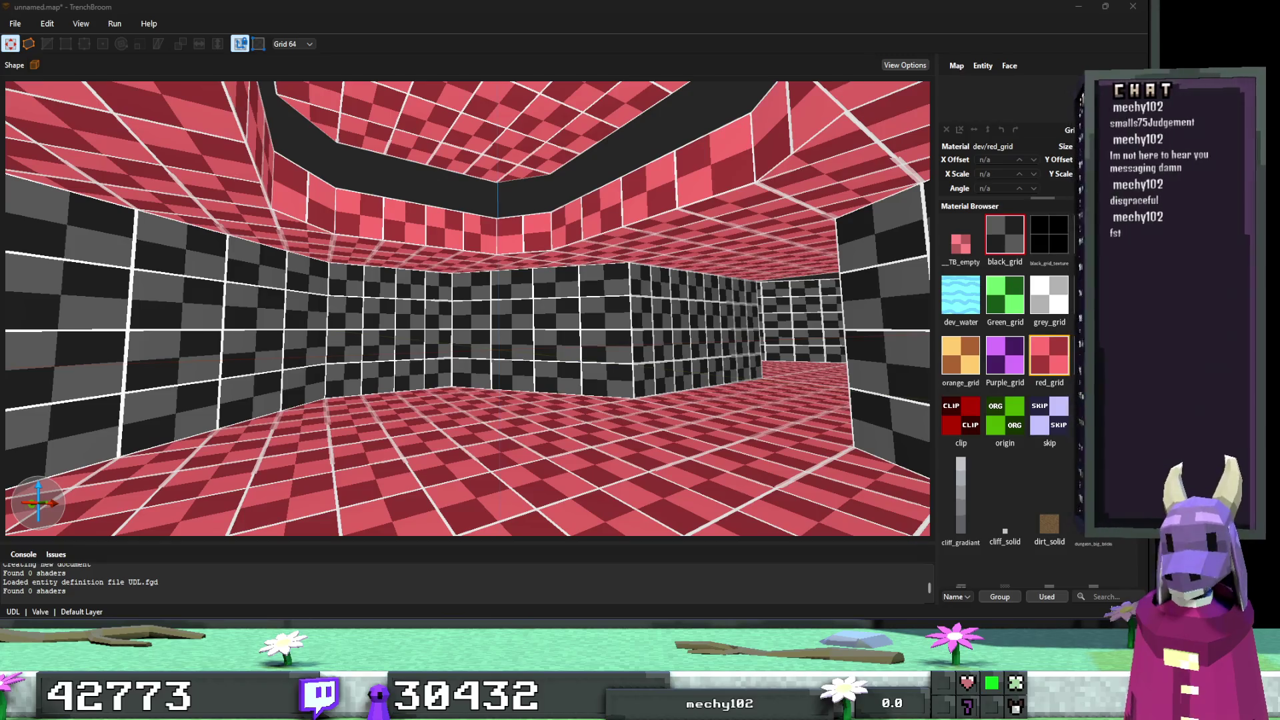
Raise the ceiling brush's face to height 128, then back out the attempt to extrude it into a block.
{"action": "left_click", "coordinate": [748, 242]}
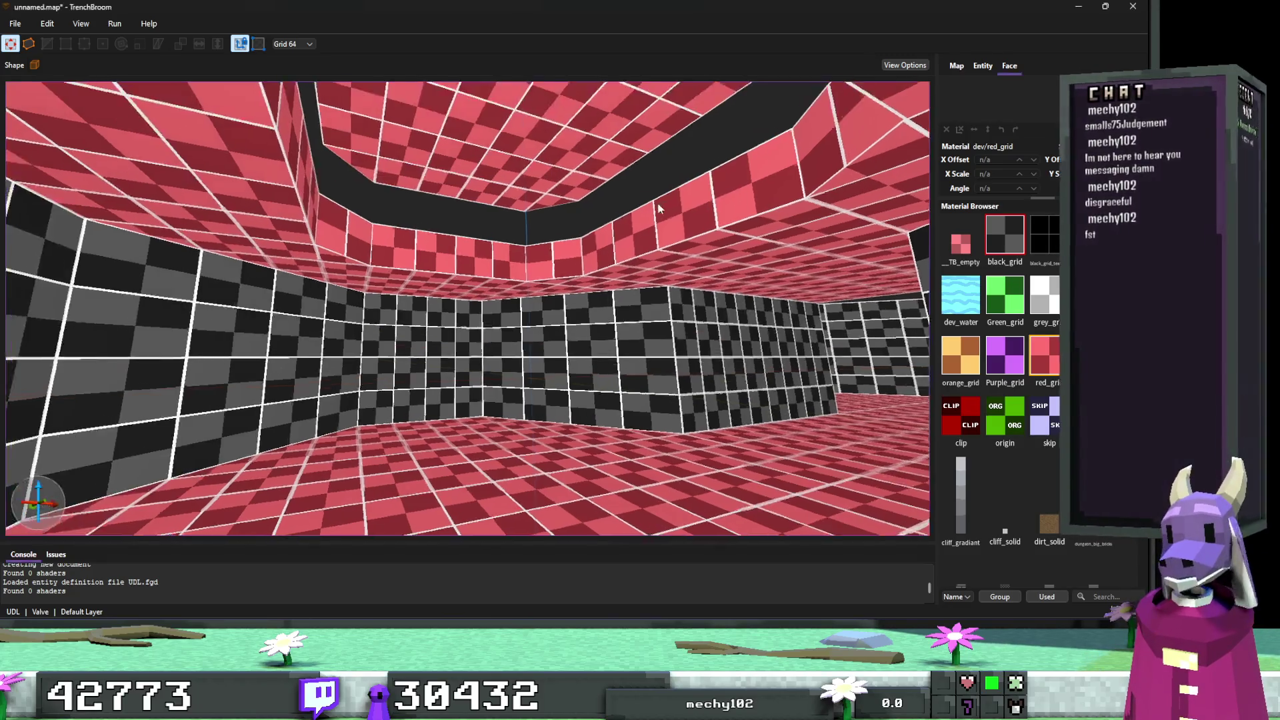
{"action": "key", "text": "f"}
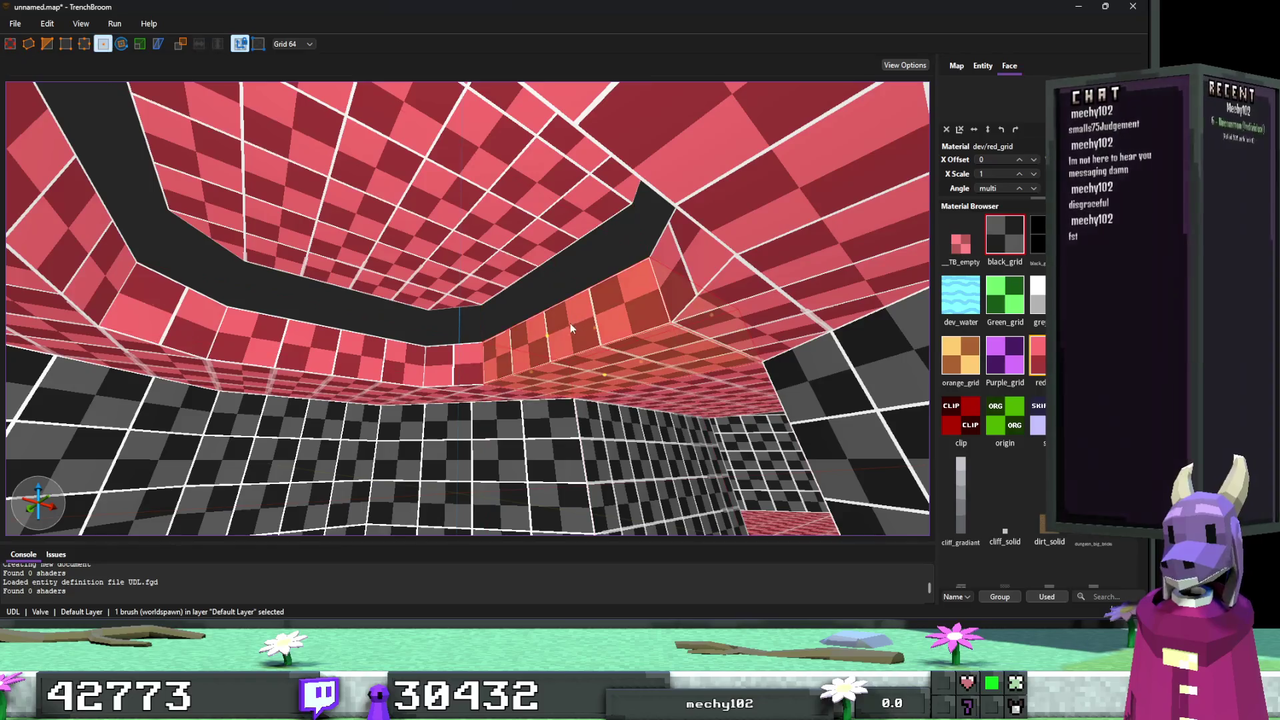
{"action": "left_click_drag", "start_coordinate": [550, 334], "coordinate": [549, 253]}
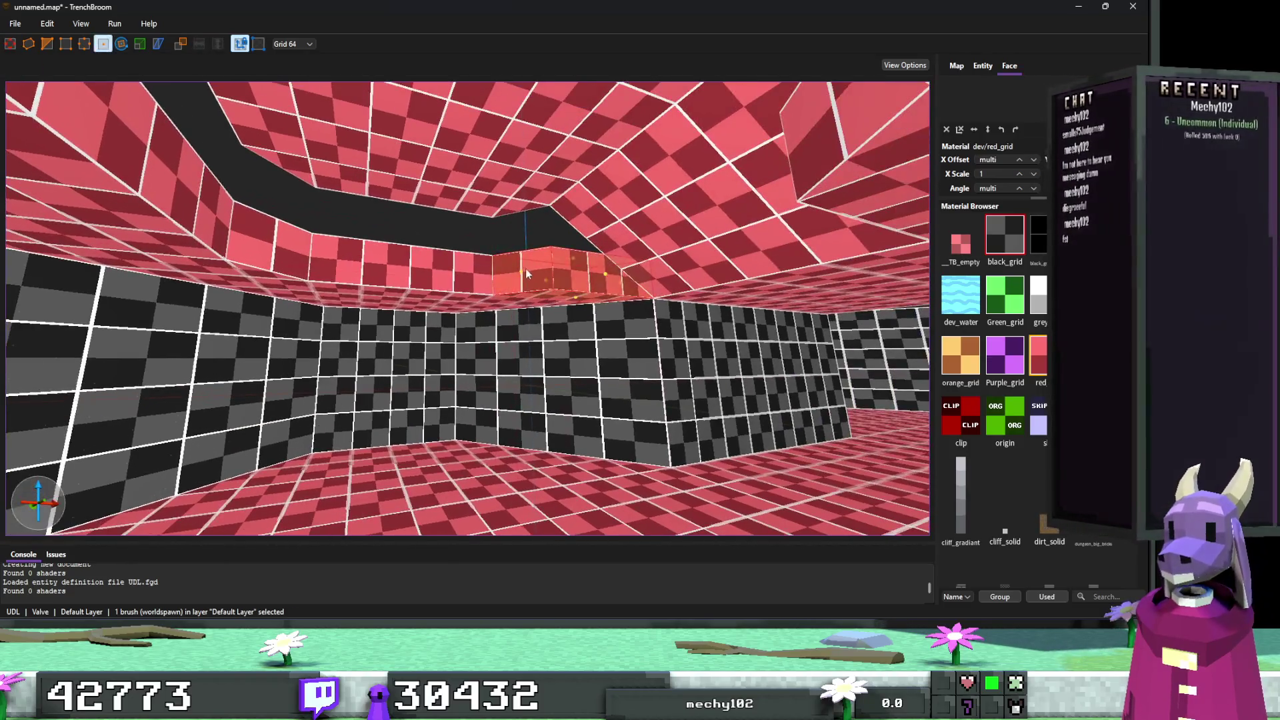
{"action": "mouse_move", "coordinate": [525, 268]}
{"action": "left_mouse_down"}
{"action": "mouse_move", "coordinate": [525, 223]}
{"action": "mouse_move", "coordinate": [440, 275]}
{"action": "mouse_move", "coordinate": [411, 268]}
{"action": "mouse_move", "coordinate": [418, 196]}
{"action": "left_mouse_up"}
{"action": "key", "text": "Escape"}
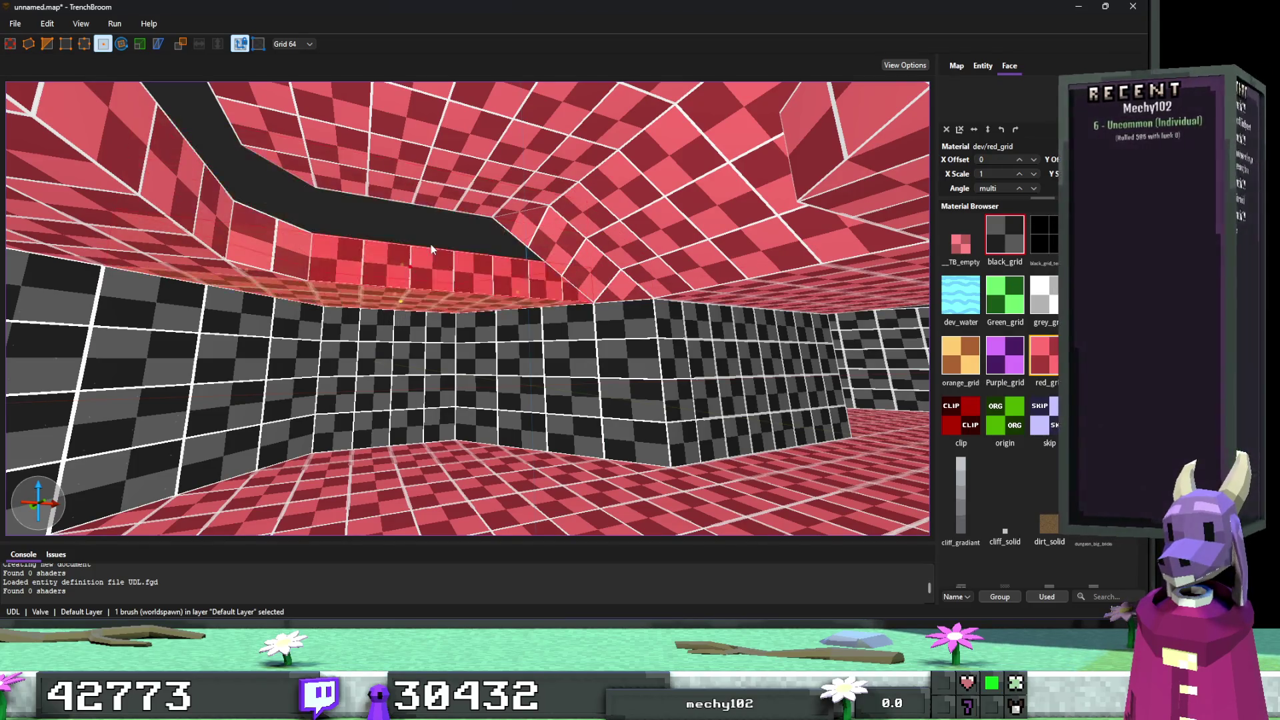
Inspect the ceiling brush from another angle and try the Vertex tool before returning to Face editing.
{"action": "scroll", "coordinate": [494, 275], "scroll_direction": "up", "scroll_amount": 5}
{"action": "scroll", "coordinate": [473, 266], "scroll_direction": "down", "scroll_amount": 10}
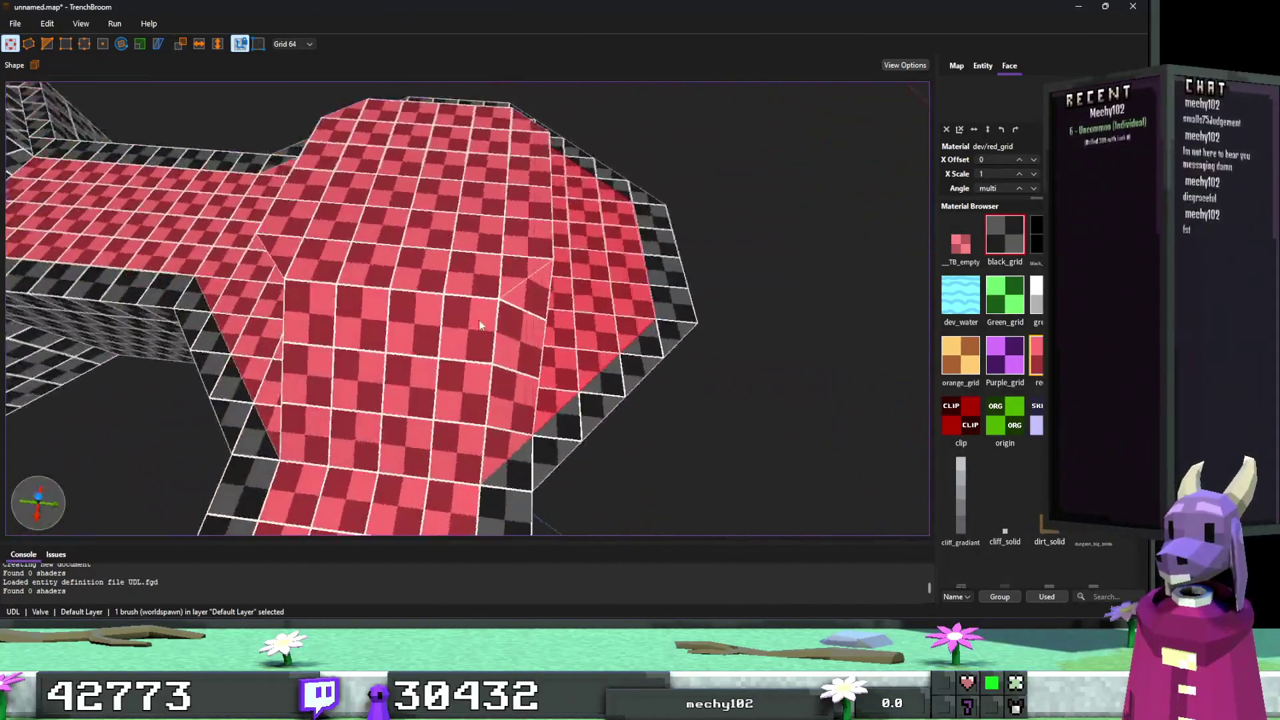
{"action": "left_click_drag", "start_coordinate": [479, 320], "coordinate": [510, 328]}
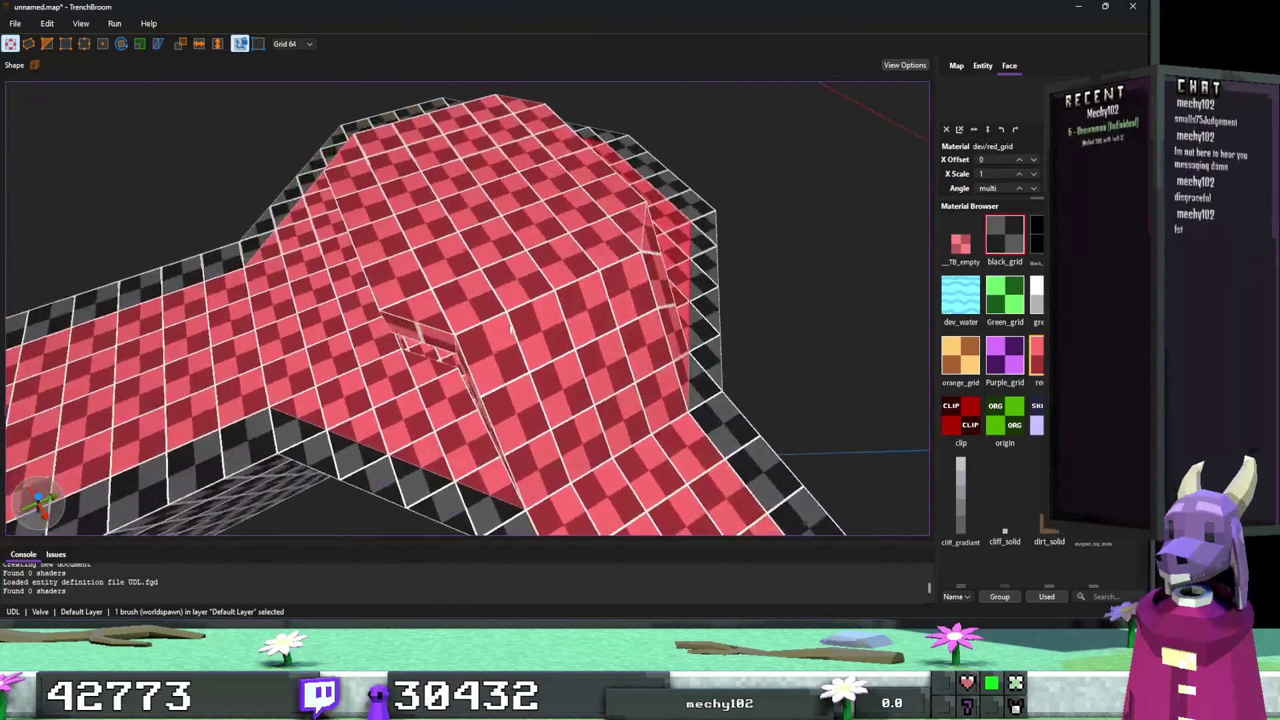
{"action": "scroll", "coordinate": [506, 365], "scroll_direction": "up", "scroll_amount": 5}
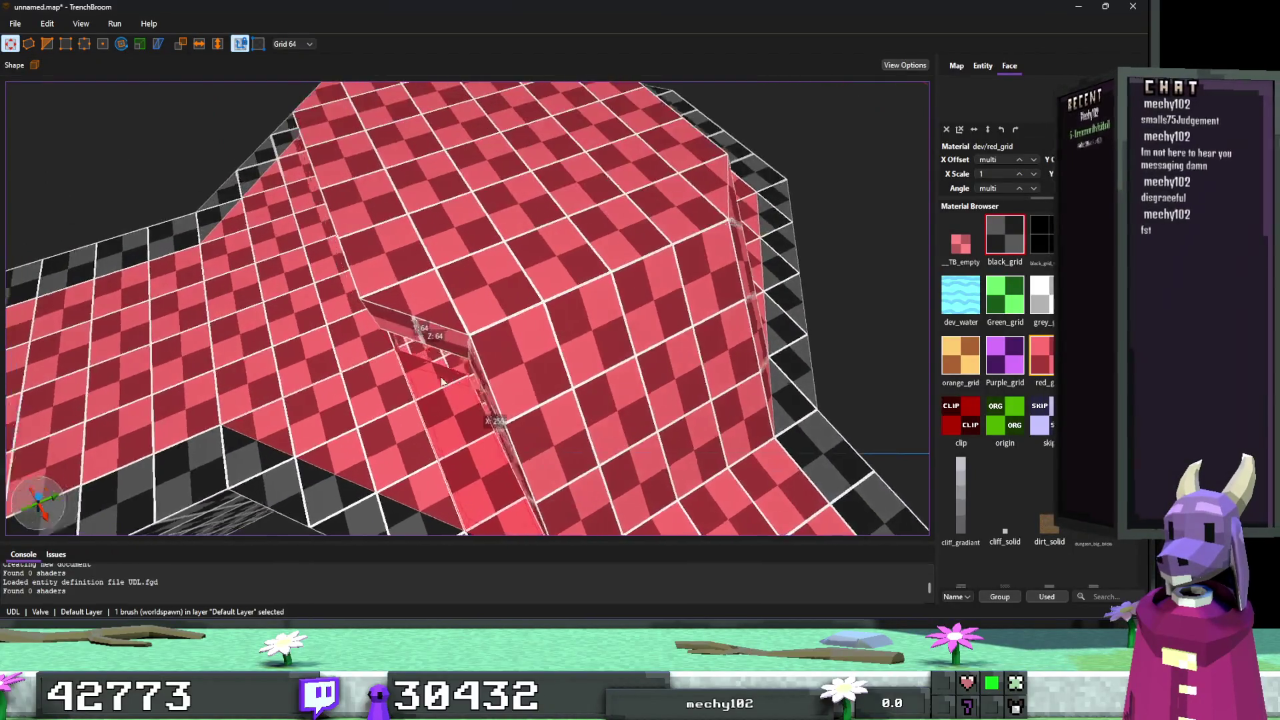
{"action": "scroll", "coordinate": [528, 384], "scroll_direction": "down", "scroll_amount": 5}
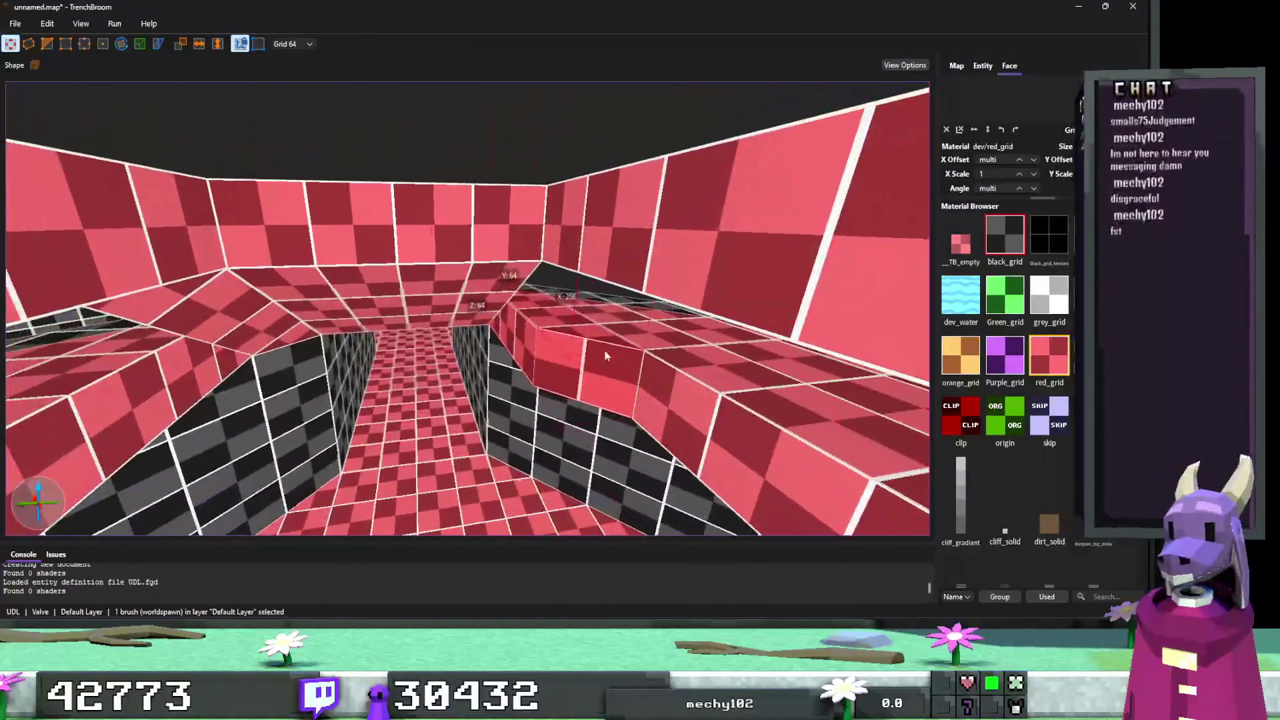
{"action": "key", "text": "v"}
{"action": "scroll", "coordinate": [570, 377], "scroll_direction": "up", "scroll_amount": 5}
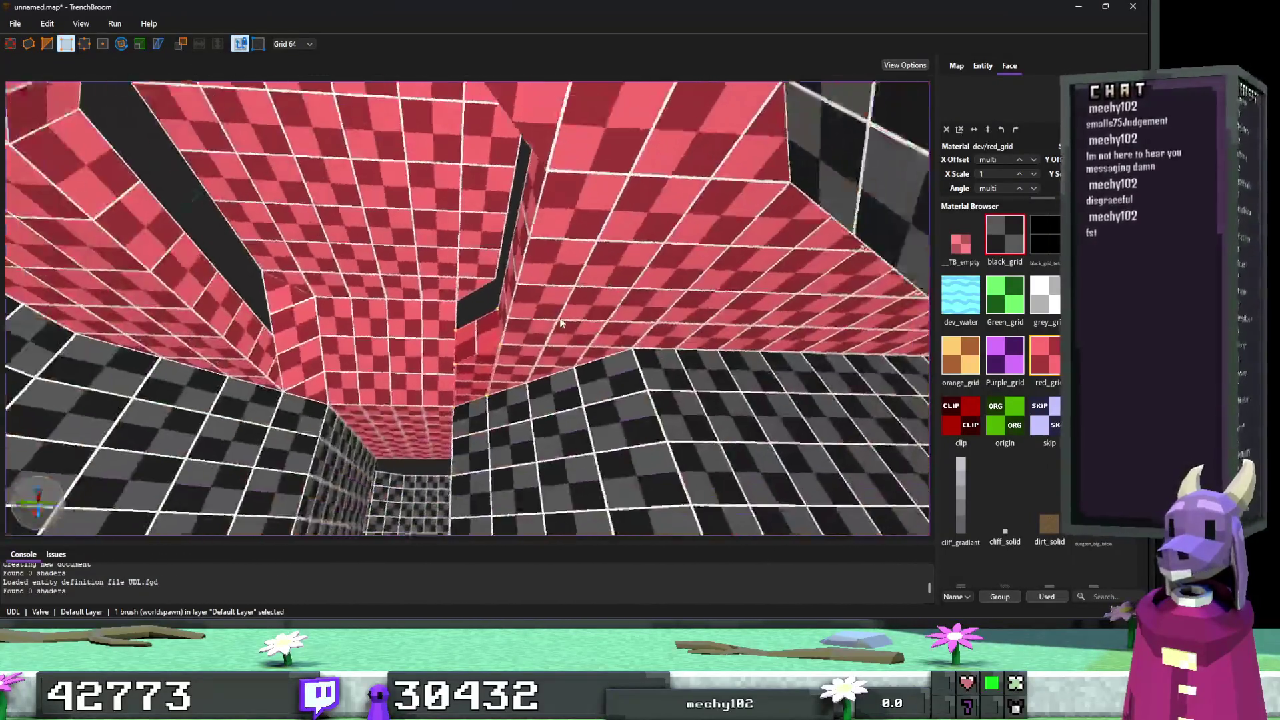
{"action": "scroll", "coordinate": [523, 332], "scroll_direction": "down", "scroll_amount": 5}
{"action": "key", "text": "f"}
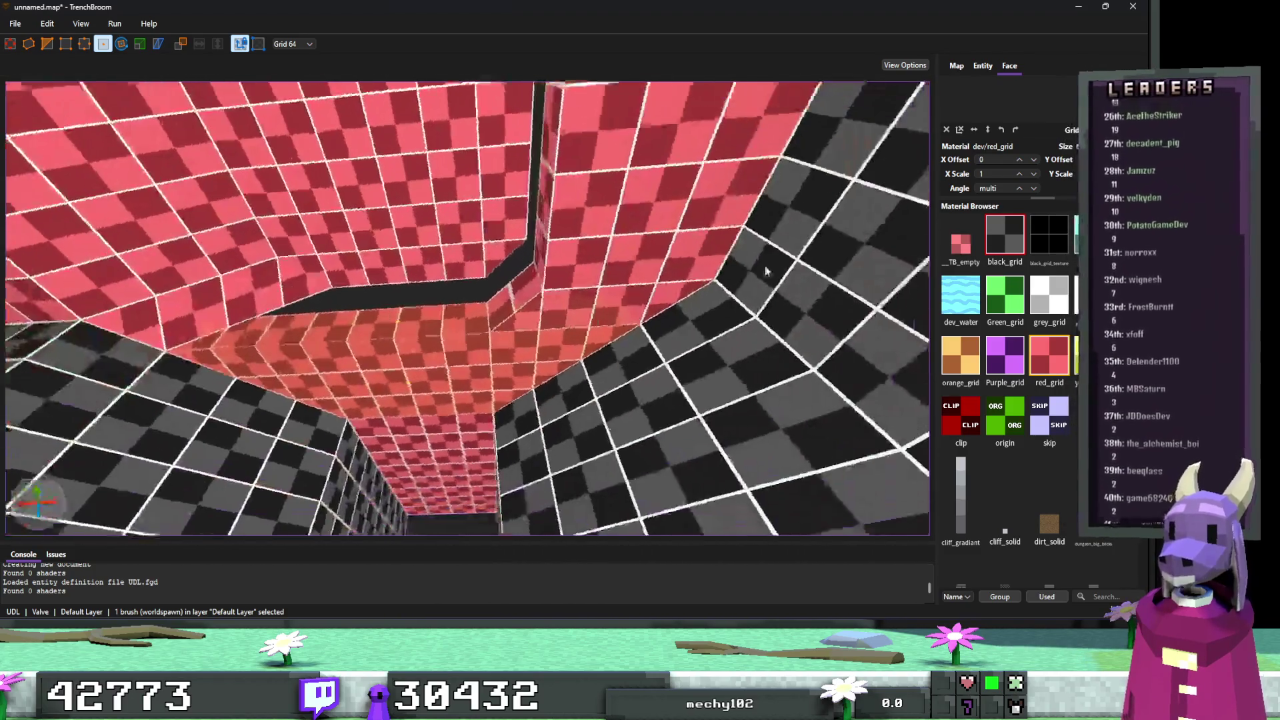
Select both corridor ceiling brushes and inspect their edges with the Edge tool.
{"action": "key", "text": "b"}
{"action": "right_click", "coordinate": [522, 356]}
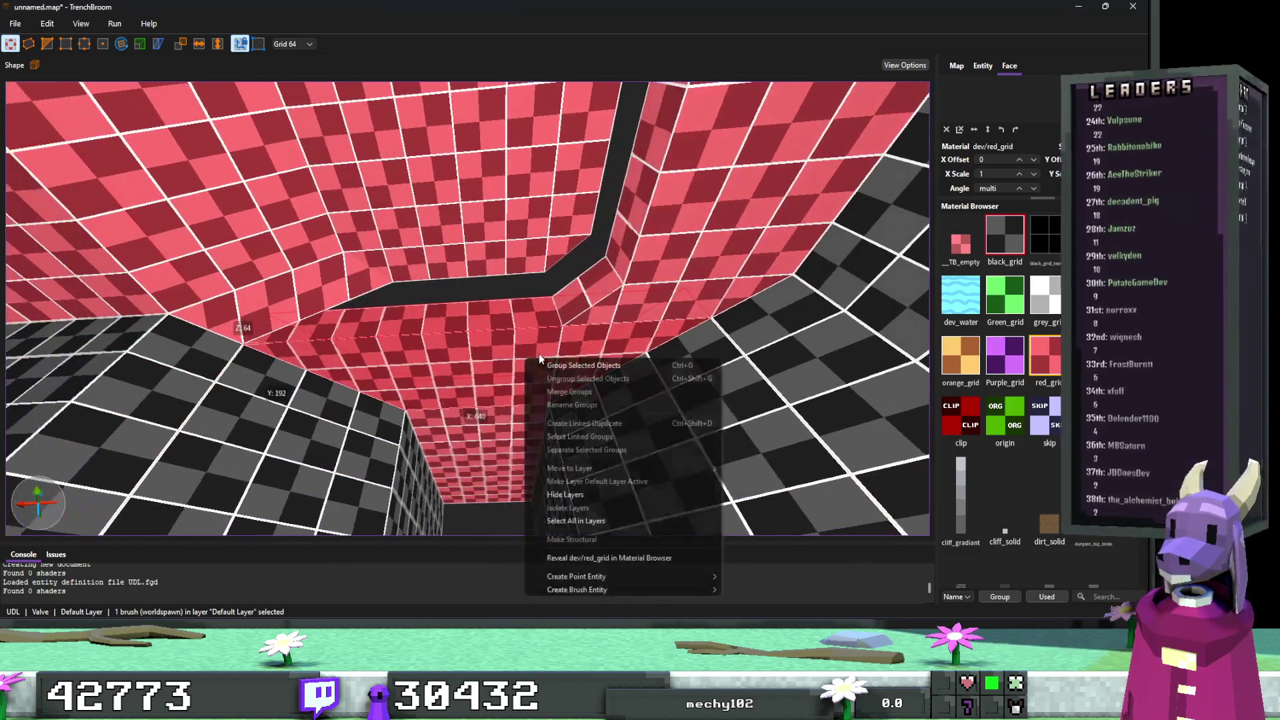
{"action": "left_click", "coordinate": [678, 341]}
{"action": "left_click", "coordinate": [580, 343], "text": "ctrl"}
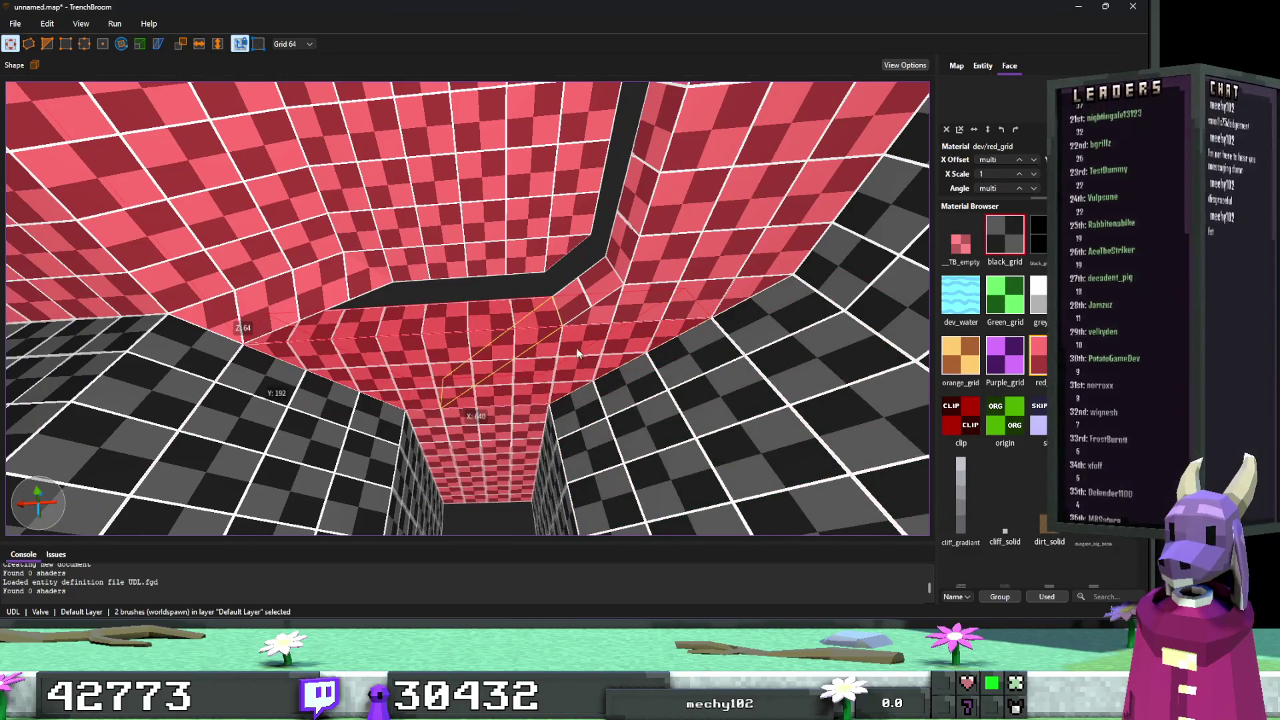
{"action": "key", "text": "e"}
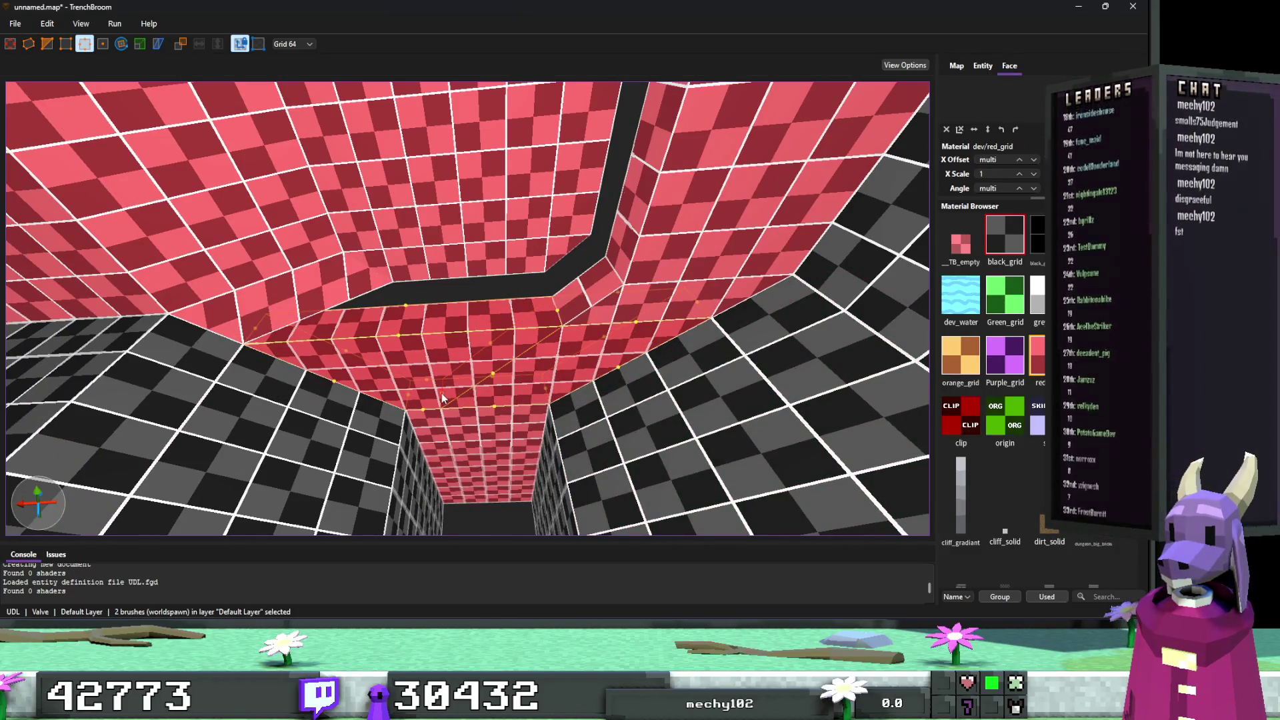
{"action": "key", "text": "e"}
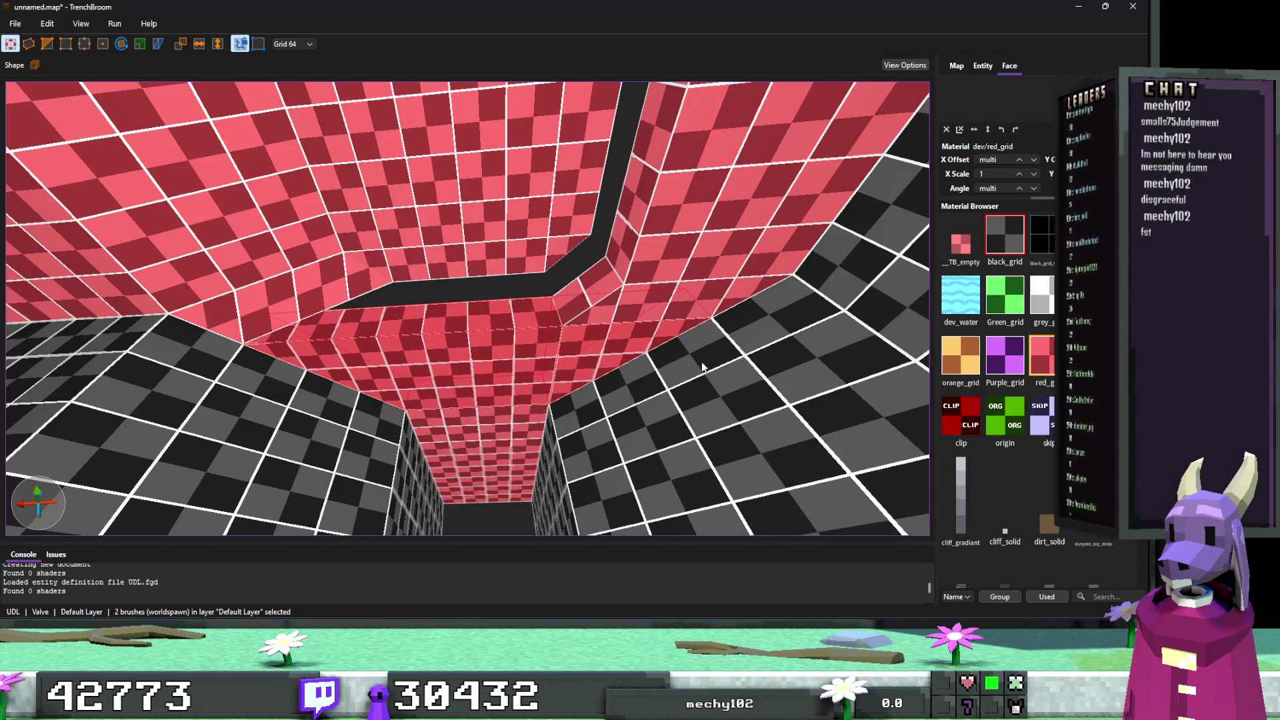
{"action": "left_click", "coordinate": [562, 358]}
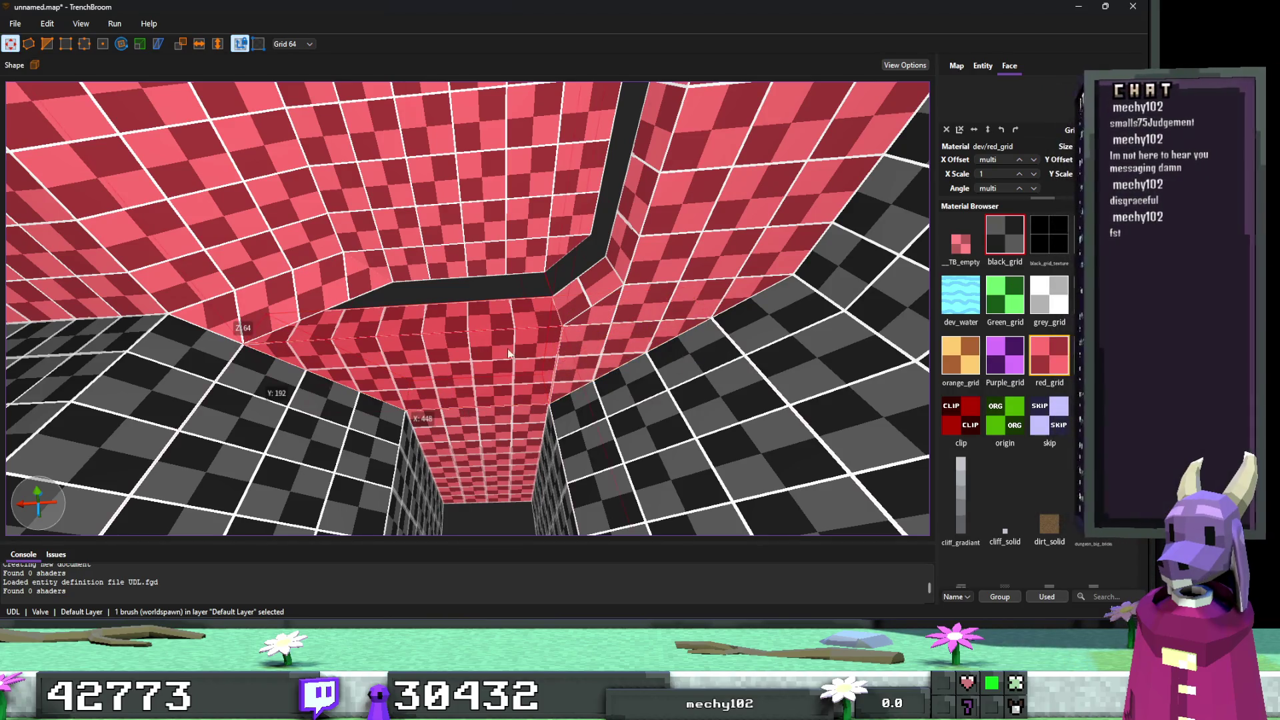
{"action": "scroll", "coordinate": [571, 370], "scroll_direction": "up", "scroll_amount": 2}
{"action": "scroll", "coordinate": [570, 378], "scroll_direction": "up", "scroll_amount": 2}
{"action": "left_click", "coordinate": [400, 377], "text": "ctrl"}
{"action": "key", "text": "e"}
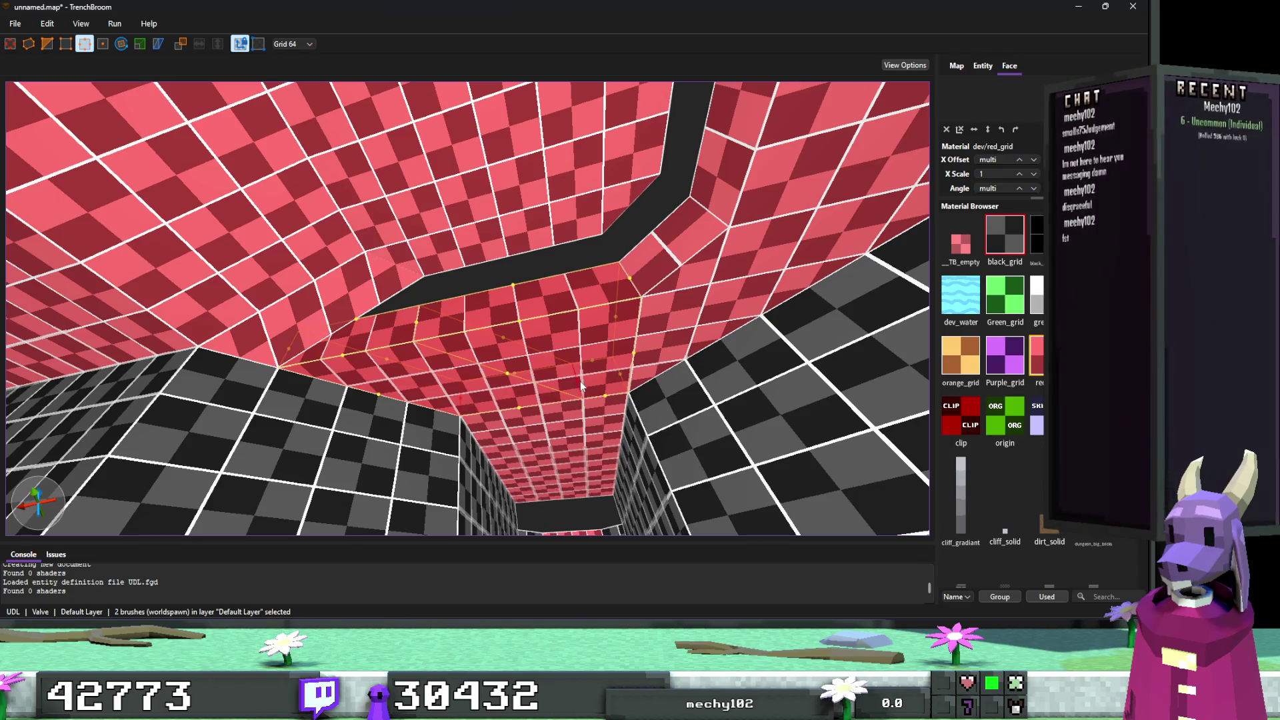
{"action": "key", "text": "Escape"}
{"action": "key", "text": "Escape"}
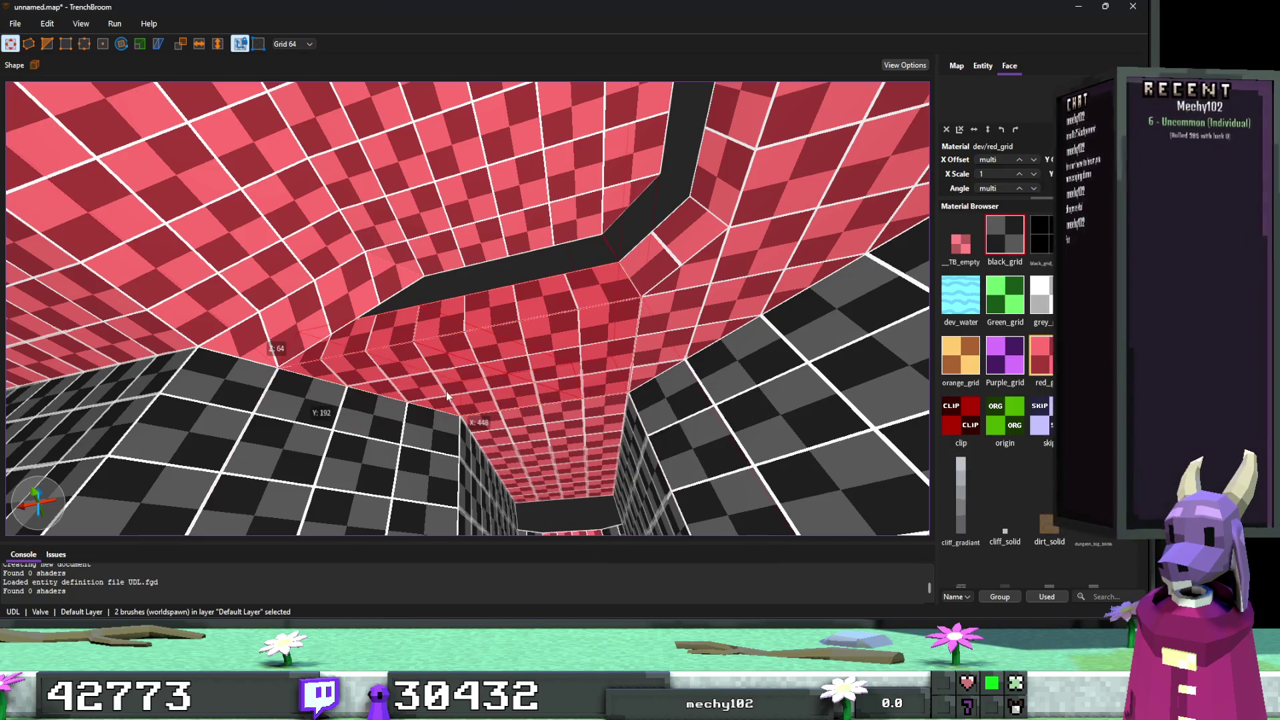
Stretch one ceiling brush's face into a 192-unit sloped wedge filling the beveled corner.
{"action": "left_click", "coordinate": [446, 396]}
{"action": "key", "text": "f"}
{"action": "mouse_move", "coordinate": [582, 389]}
{"action": "left_mouse_down"}
{"action": "mouse_move", "coordinate": [551, 374]}
{"action": "mouse_move", "coordinate": [448, 406]}
{"action": "left_mouse_up"}
{"action": "left_click", "coordinate": [572, 388]}
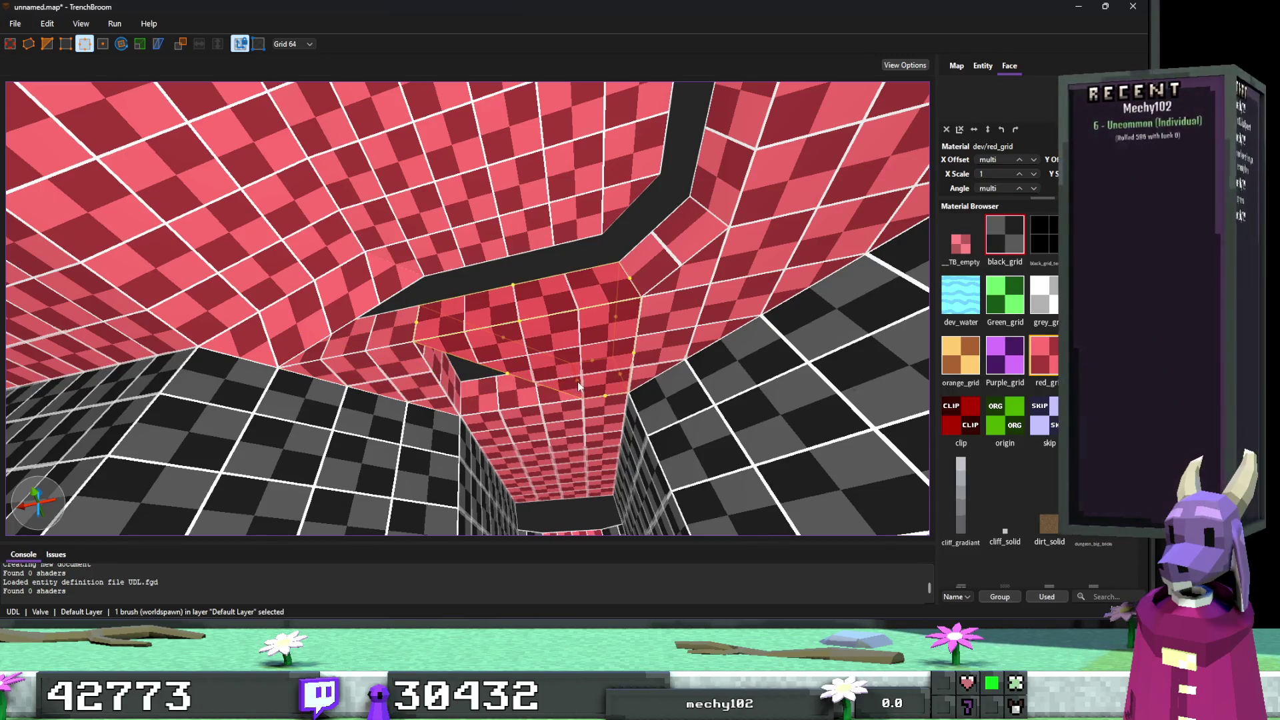
{"action": "key", "text": "b"}
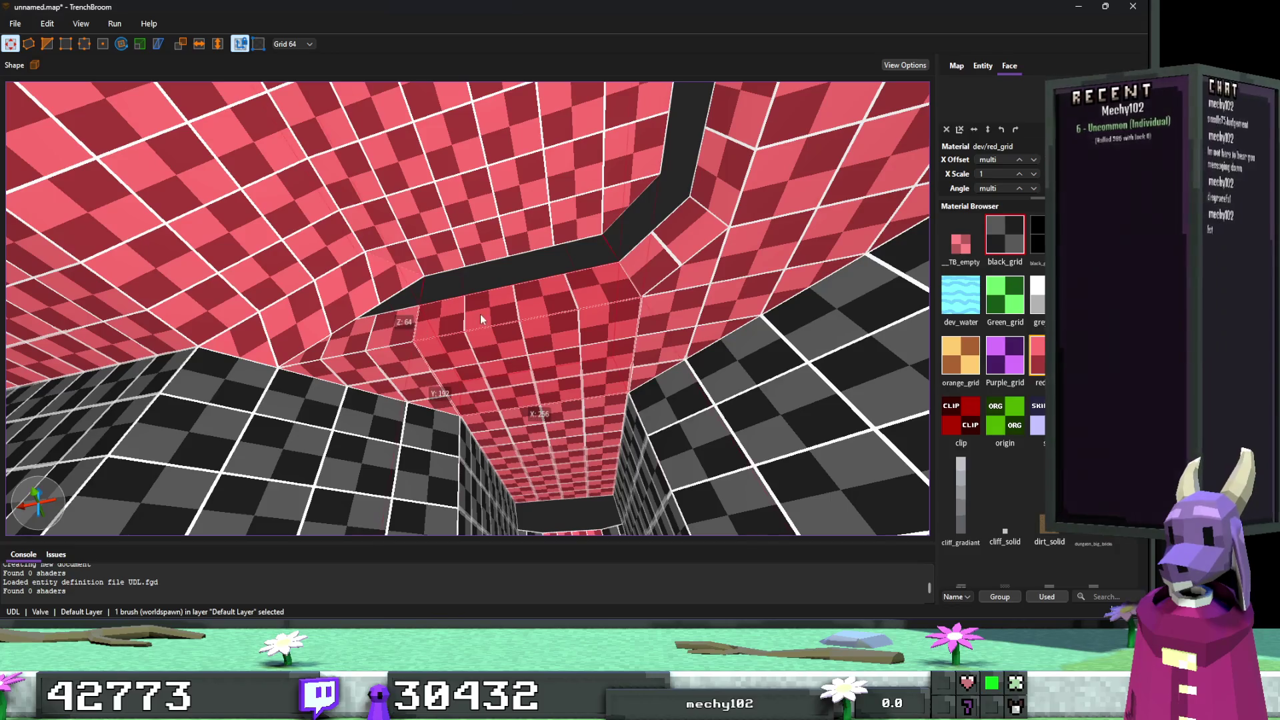
{"action": "scroll", "coordinate": [480, 314], "scroll_direction": "down", "scroll_amount": 10}
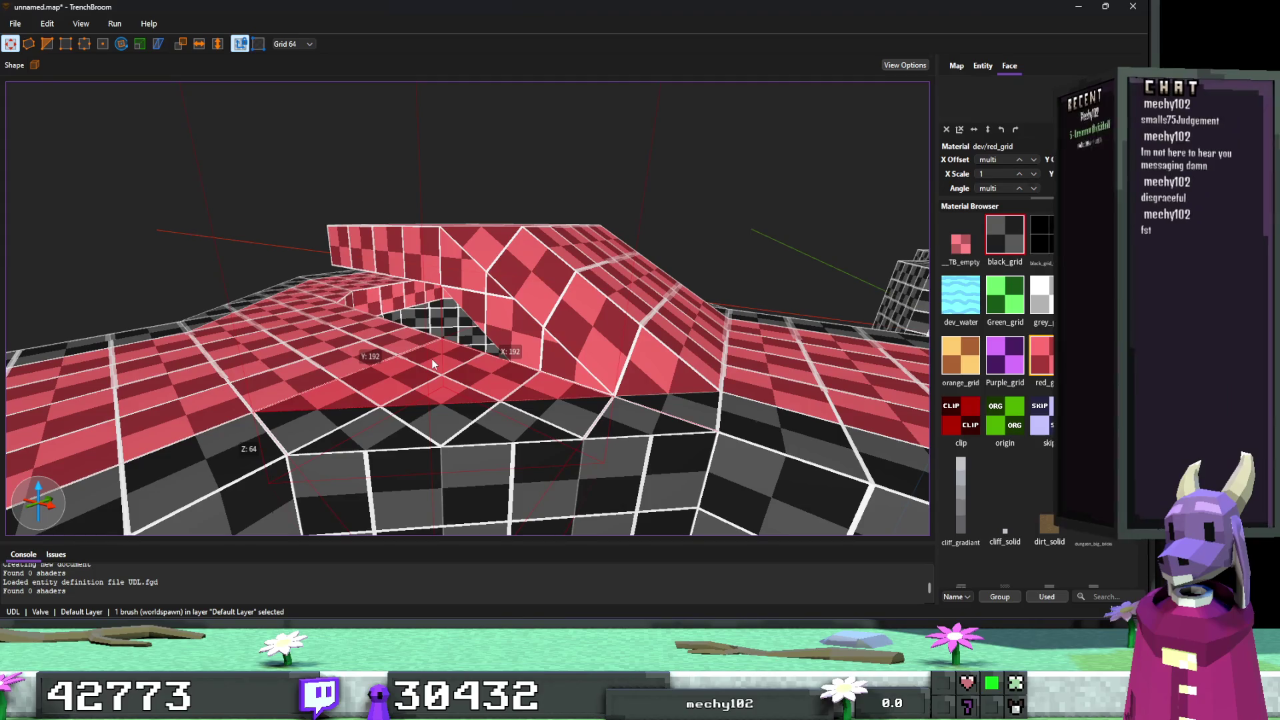
Look through the red corridor to inspect the ceiling brush edges.
{"action": "mouse_move", "coordinate": [424, 351]}
{"action": "left_mouse_down"}
{"action": "mouse_move", "coordinate": [502, 377]}
{"action": "mouse_move", "coordinate": [526, 288]}
{"action": "left_mouse_up"}
{"action": "key", "text": "e"}
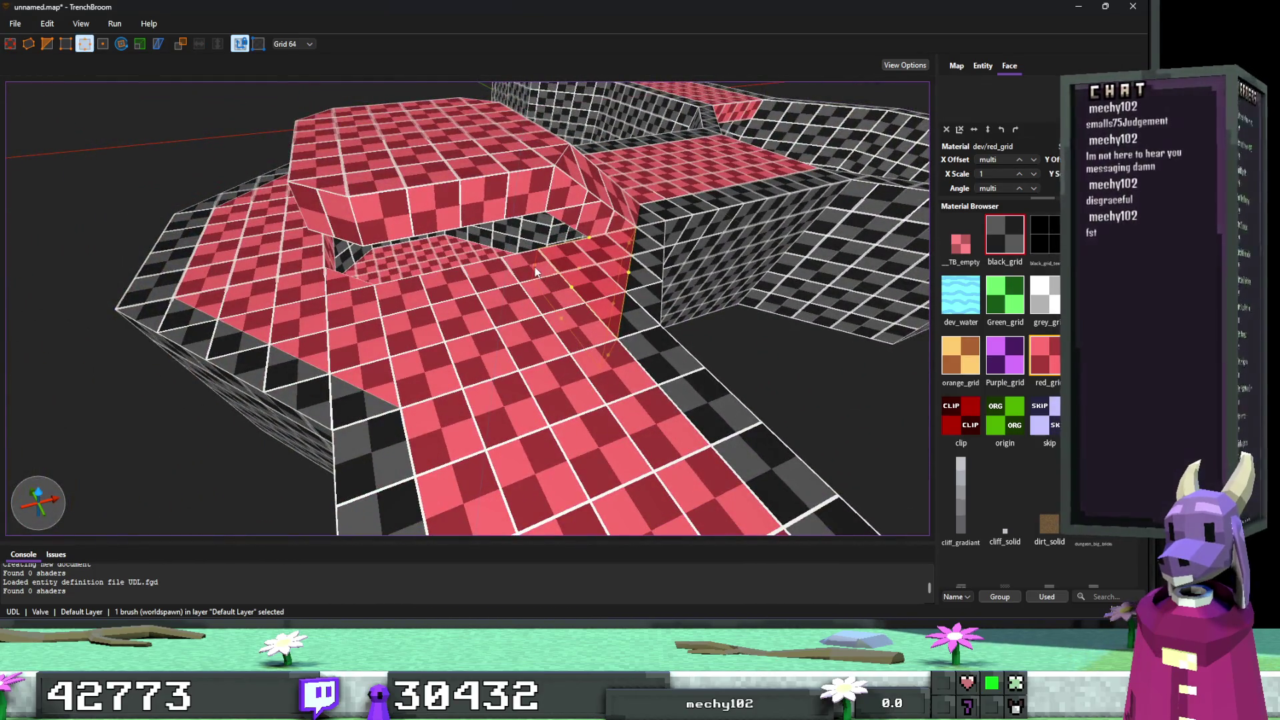
{"action": "scroll", "coordinate": [458, 295], "scroll_direction": "up", "scroll_amount": 10}
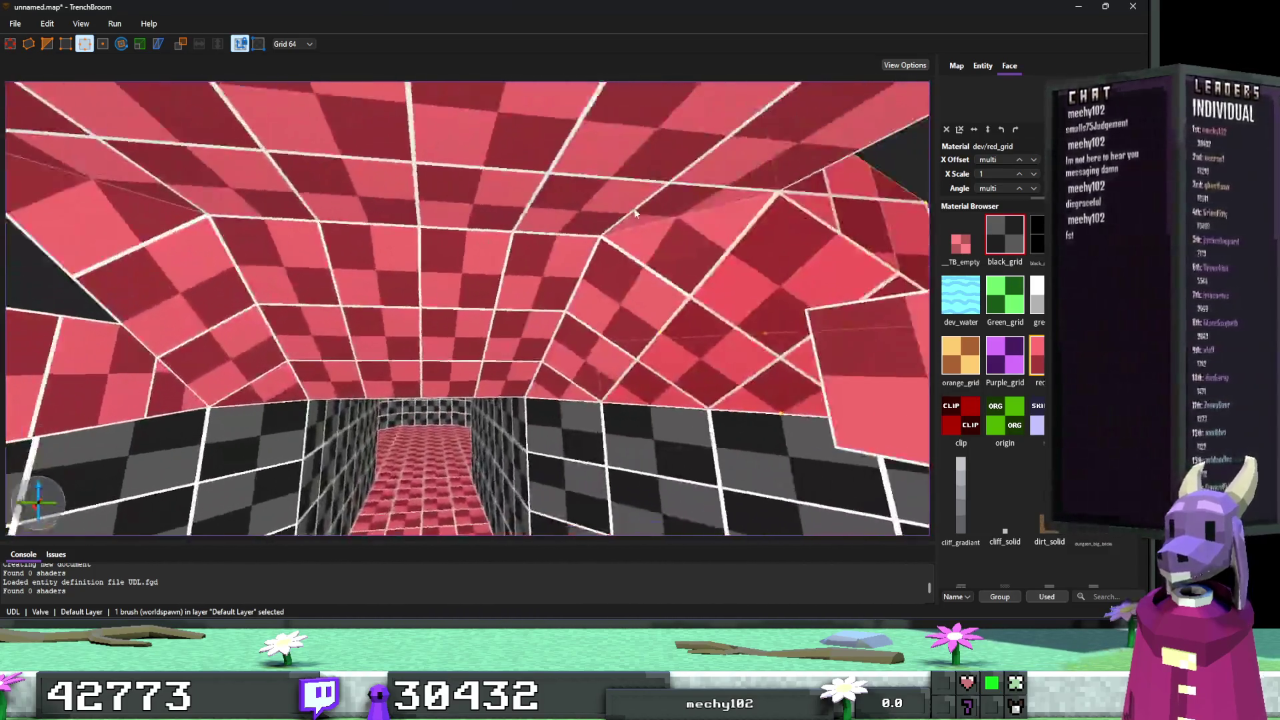
{"action": "left_click_drag", "start_coordinate": [635, 213], "coordinate": [638, 230]}
{"action": "key", "text": "Escape"}
{"action": "mouse_move", "coordinate": [651, 306]}
{"action": "left_mouse_down"}
{"action": "mouse_move", "coordinate": [731, 309]}
{"action": "mouse_move", "coordinate": [608, 370]}
{"action": "left_mouse_up"}
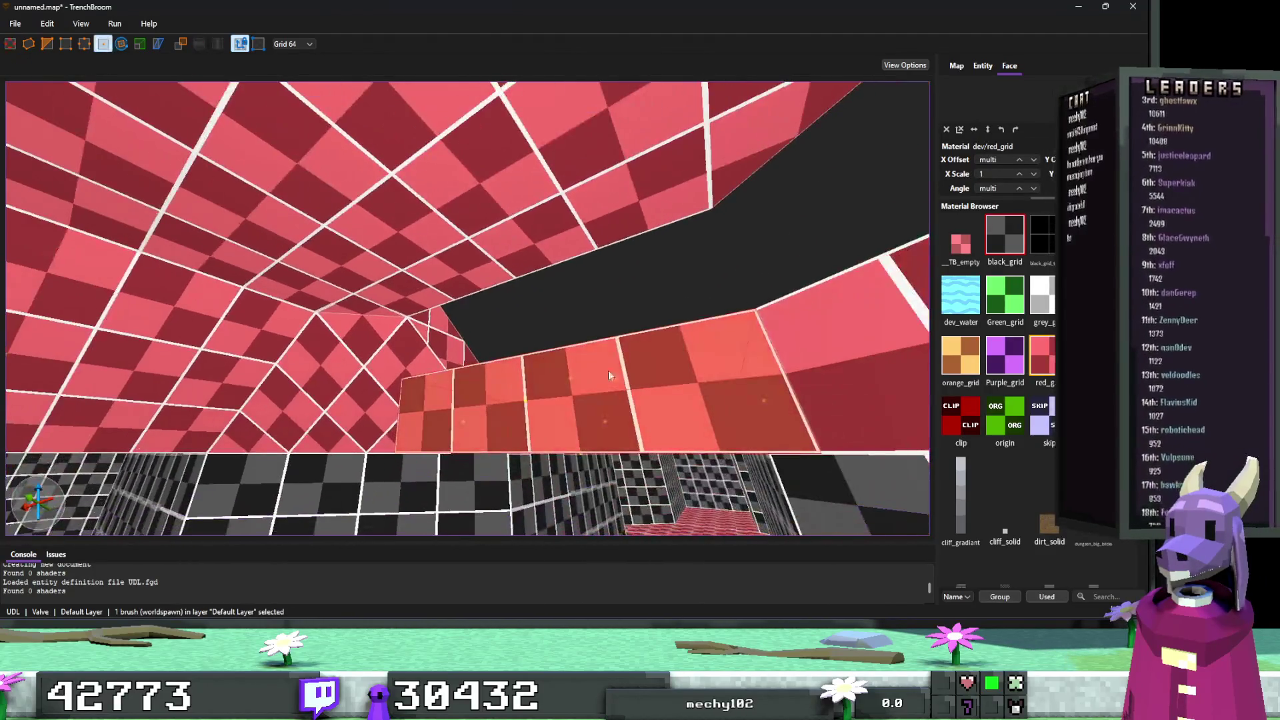
{"action": "mouse_move", "coordinate": [520, 409]}
{"action": "left_mouse_down"}
{"action": "mouse_move", "coordinate": [526, 259]}
{"action": "mouse_move", "coordinate": [563, 320]}
{"action": "mouse_move", "coordinate": [539, 340]}
{"action": "mouse_move", "coordinate": [490, 233]}
{"action": "mouse_move", "coordinate": [492, 194]}
{"action": "mouse_move", "coordinate": [494, 262]}
{"action": "left_mouse_up"}
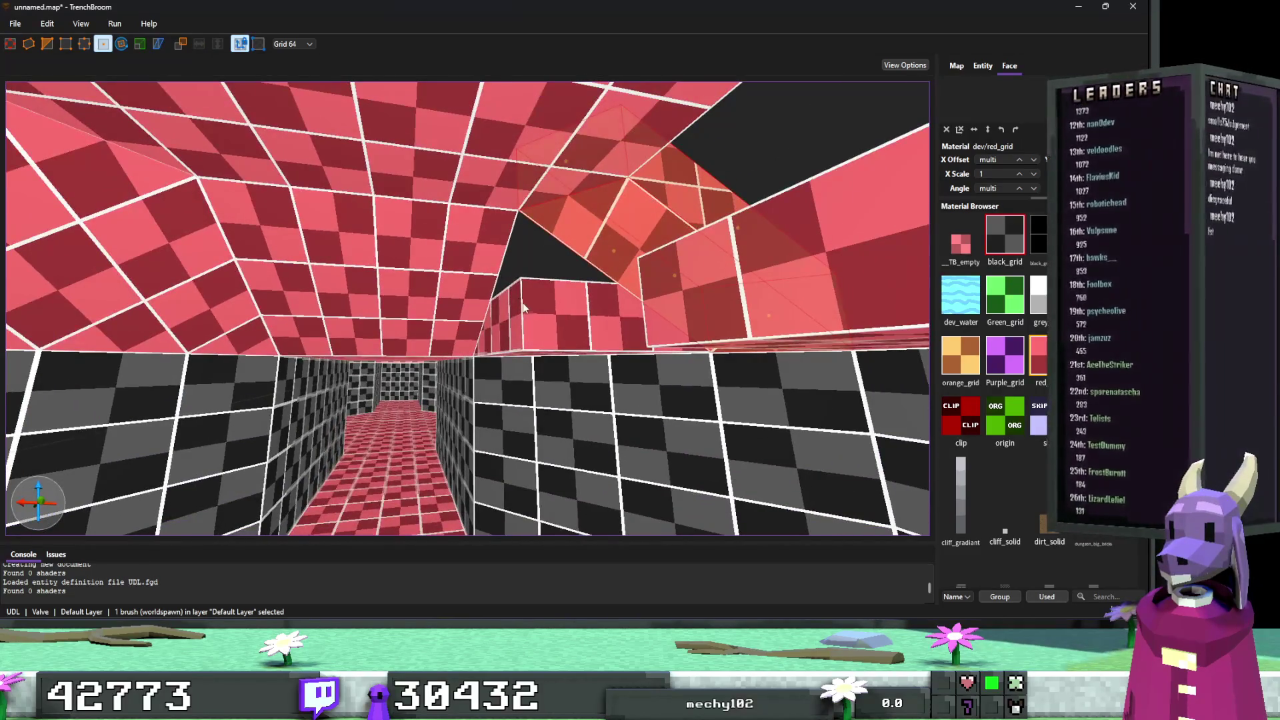
Extend the brush beside the dark ceiling gap upward to close it.
{"action": "key", "text": "e"}
{"action": "left_click_drag", "start_coordinate": [523, 313], "coordinate": [549, 225]}
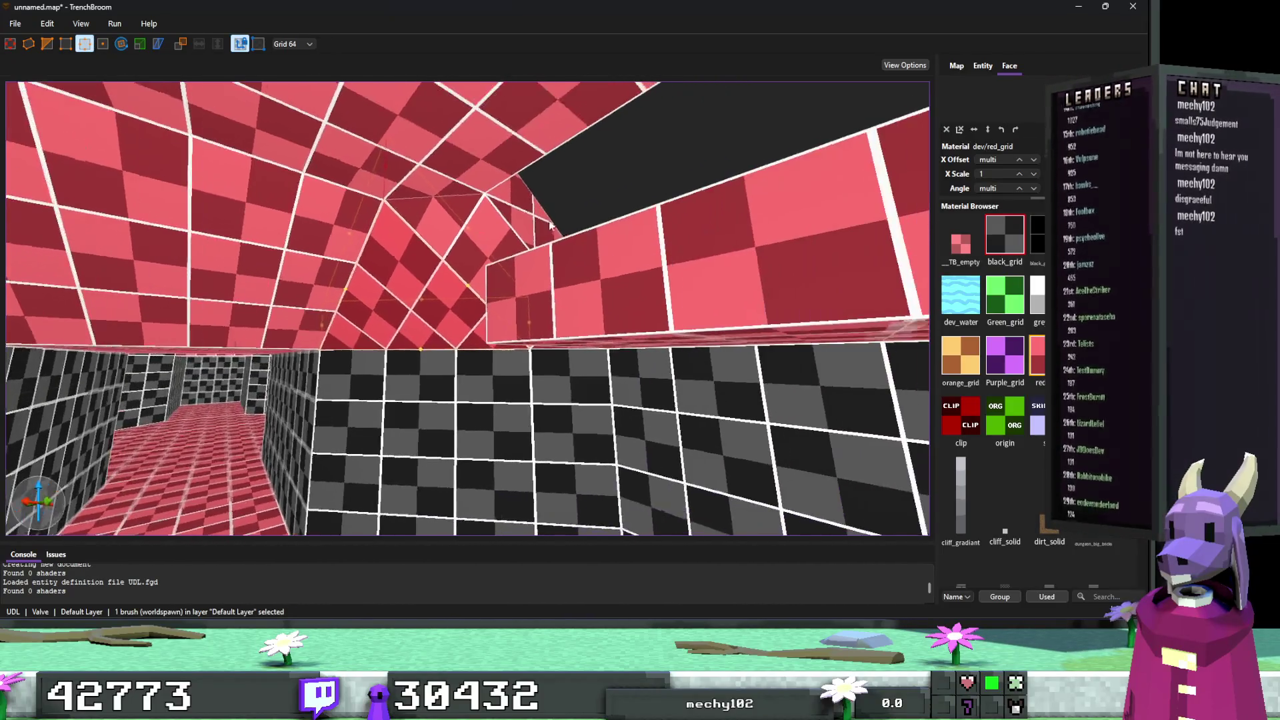
{"action": "left_click_drag", "start_coordinate": [668, 278], "coordinate": [557, 310]}
{"action": "key", "text": "f"}
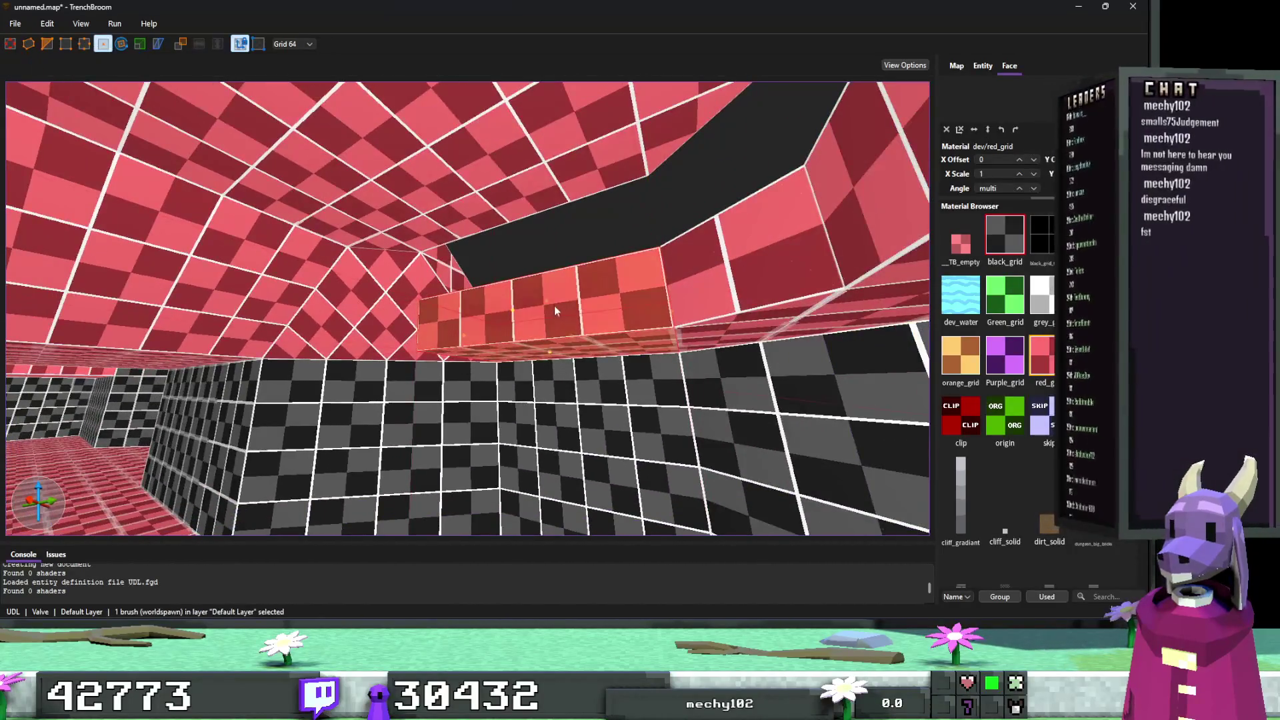
{"action": "key", "text": "Escape"}
{"action": "left_click_drag", "start_coordinate": [514, 211], "coordinate": [537, 245]}
{"action": "left_click", "coordinate": [607, 270]}
{"action": "left_click_drag", "start_coordinate": [607, 270], "coordinate": [611, 128]}
{"action": "key", "text": "Escape"}
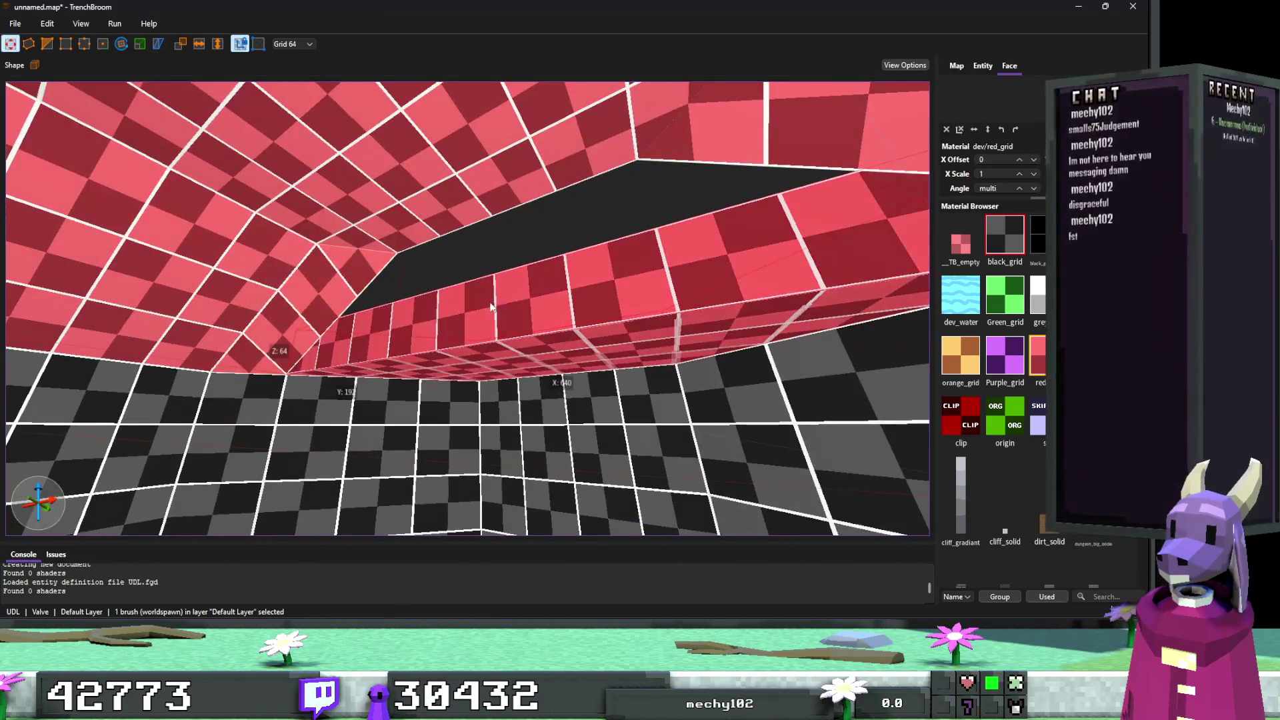
Select both red ceiling blocks and raise their lower edge to height 128.
{"action": "mouse_move", "coordinate": [544, 318]}
{"action": "left_mouse_down"}
{"action": "mouse_move", "coordinate": [578, 340]}
{"action": "mouse_move", "coordinate": [360, 345]}
{"action": "left_mouse_up"}
{"action": "left_click", "coordinate": [350, 346], "text": "ctrl"}
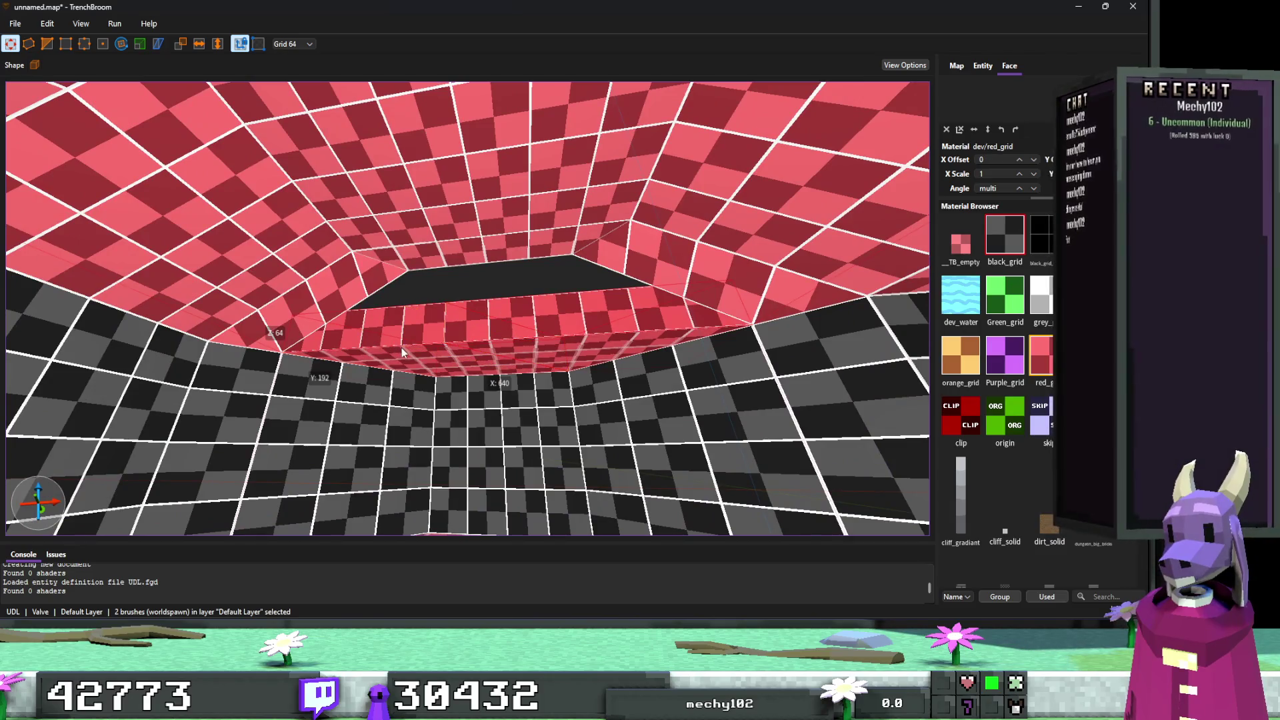
{"action": "key", "text": "e"}
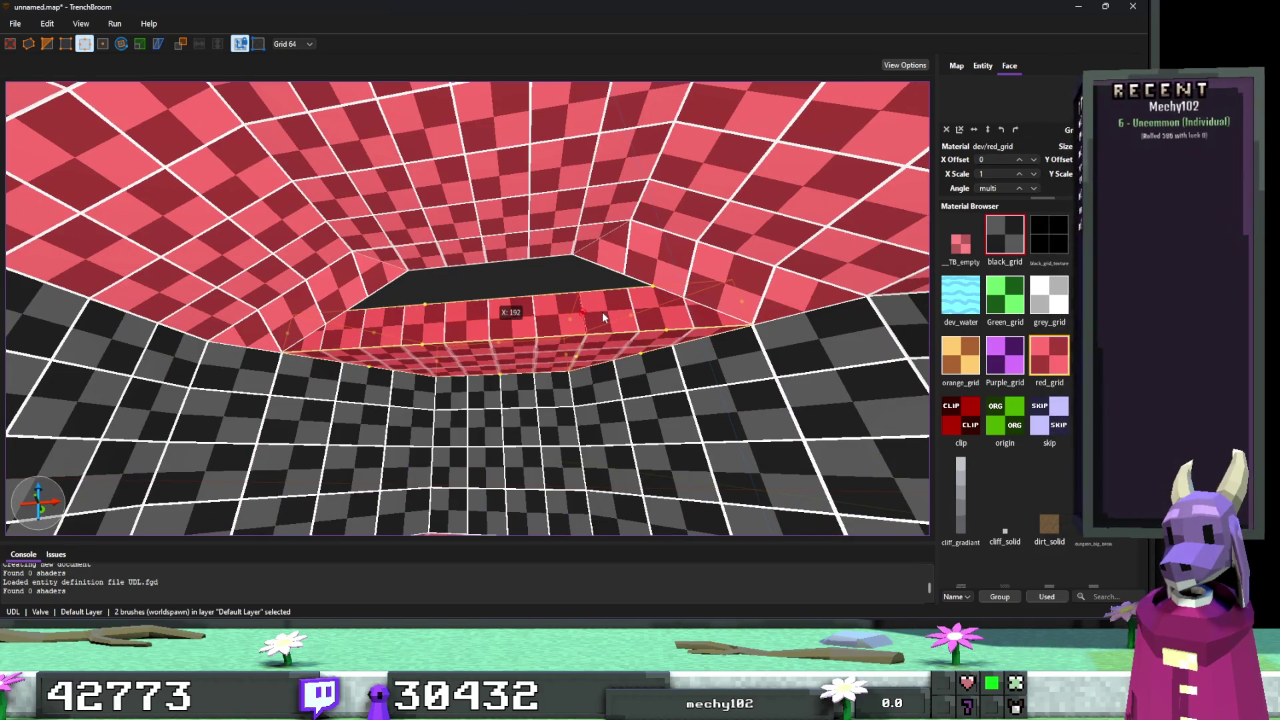
{"action": "key", "text": "ctrl+z"}
{"action": "key", "text": "ctrl+z"}
{"action": "key", "text": "ctrl+z"}
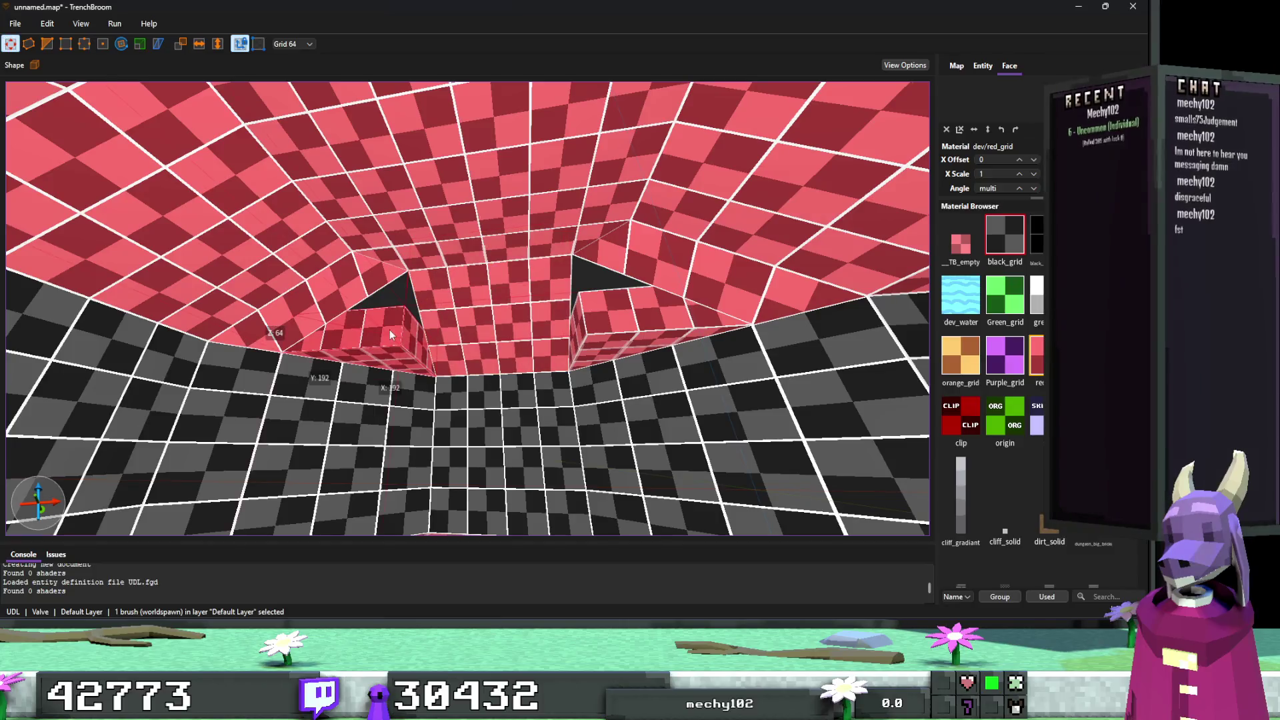
{"action": "key", "text": "ctrl+z"}
{"action": "key", "text": "ctrl+z"}
{"action": "key", "text": "ctrl+shift+z"}
{"action": "key", "text": "ctrl+shift+z"}
{"action": "key", "text": "ctrl+shift+z"}
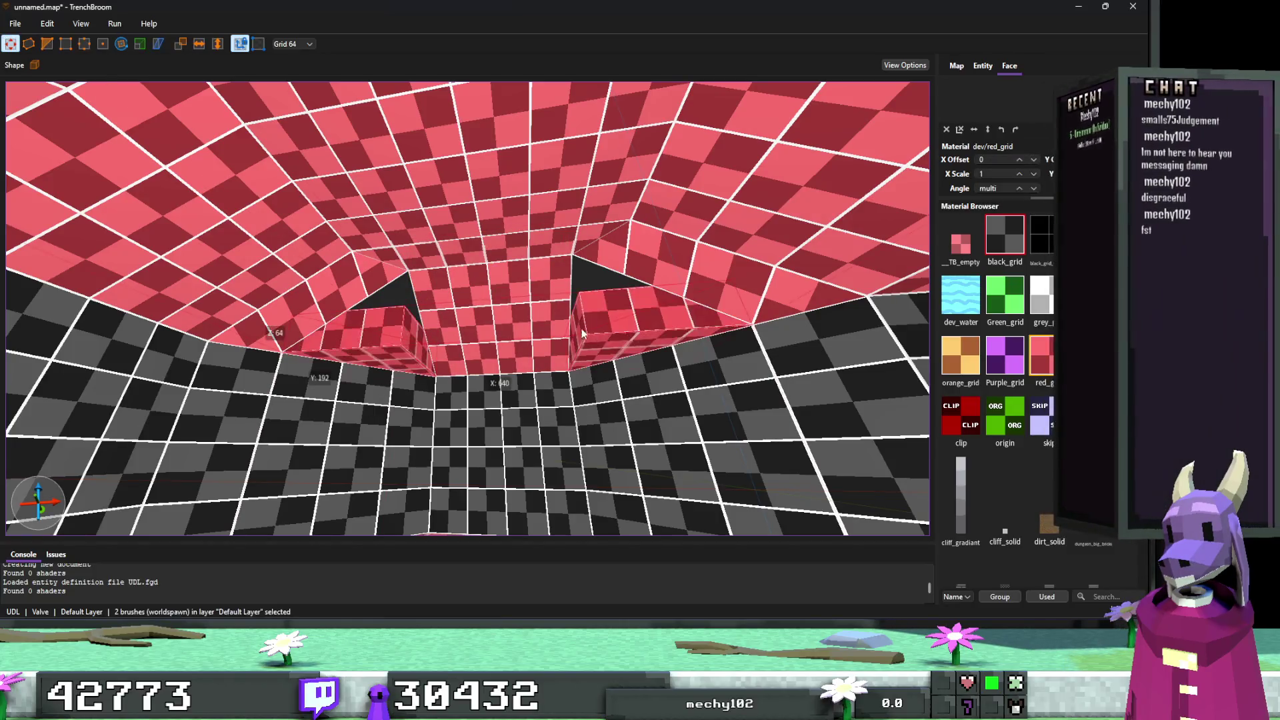
{"action": "left_click_drag", "start_coordinate": [401, 326], "coordinate": [400, 259]}
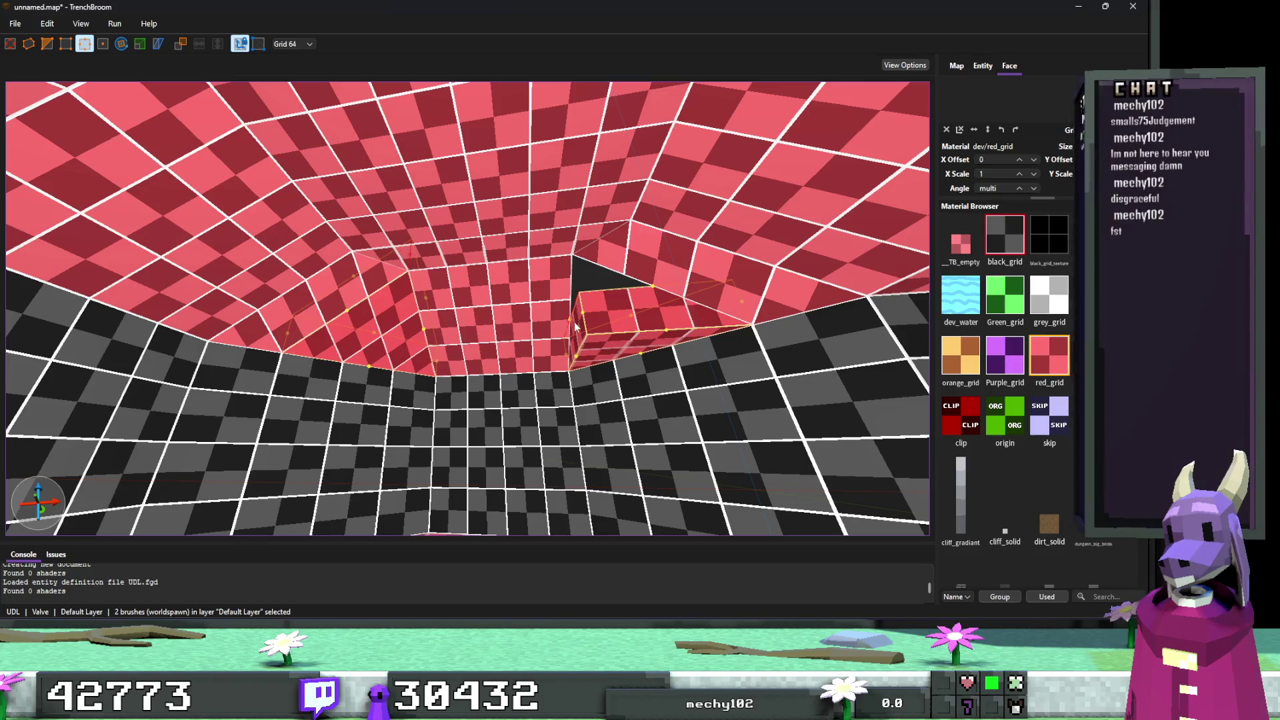
{"action": "key", "text": "b"}
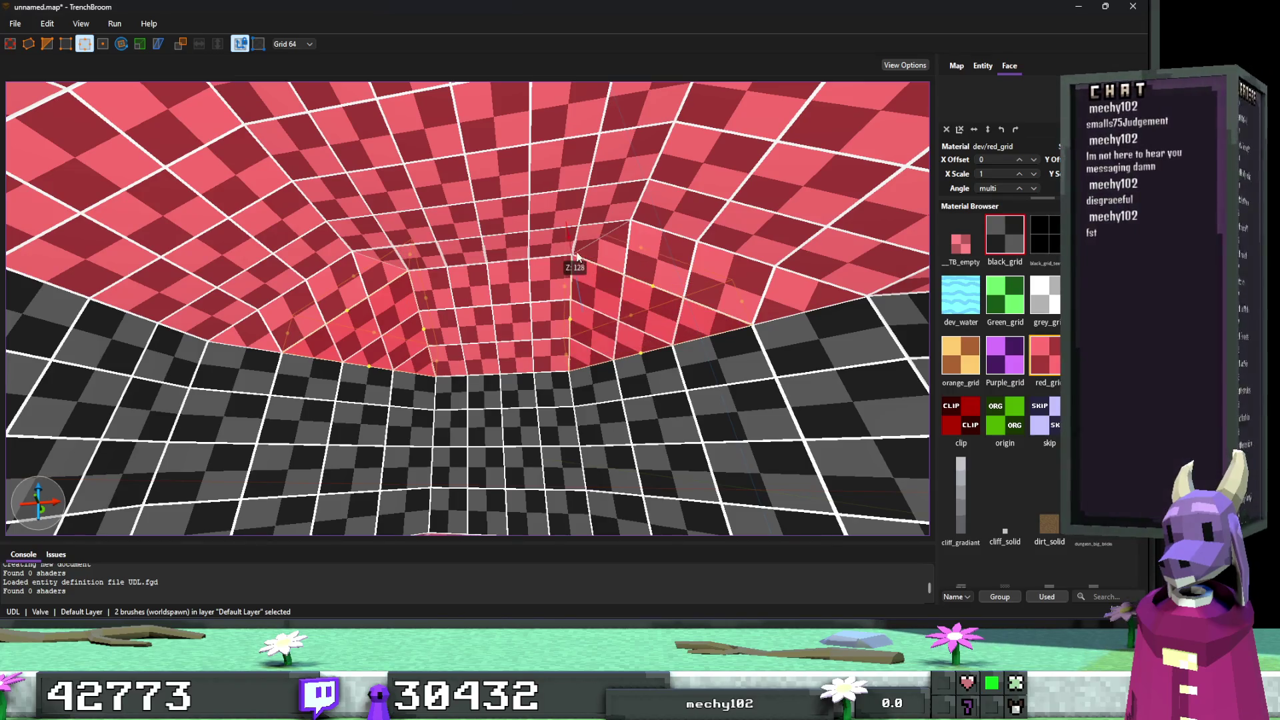
{"action": "scroll", "coordinate": [540, 283], "scroll_direction": "up", "scroll_amount": 3}
{"action": "key", "text": "Escape"}
{"action": "scroll", "coordinate": [536, 285], "scroll_direction": "up", "scroll_amount": 5}
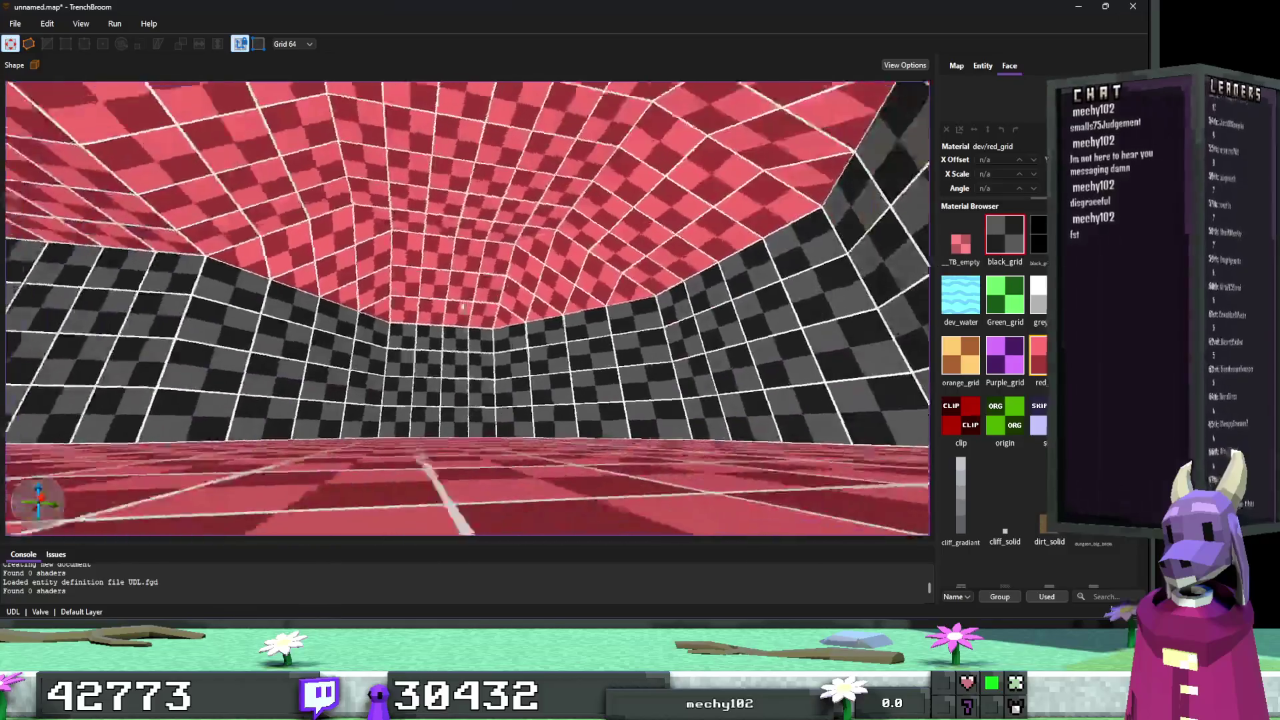
Drag the room ceiling brush's top edge down into a sloped roof.
{"action": "scroll", "coordinate": [357, 350], "scroll_direction": "down", "scroll_amount": 5}
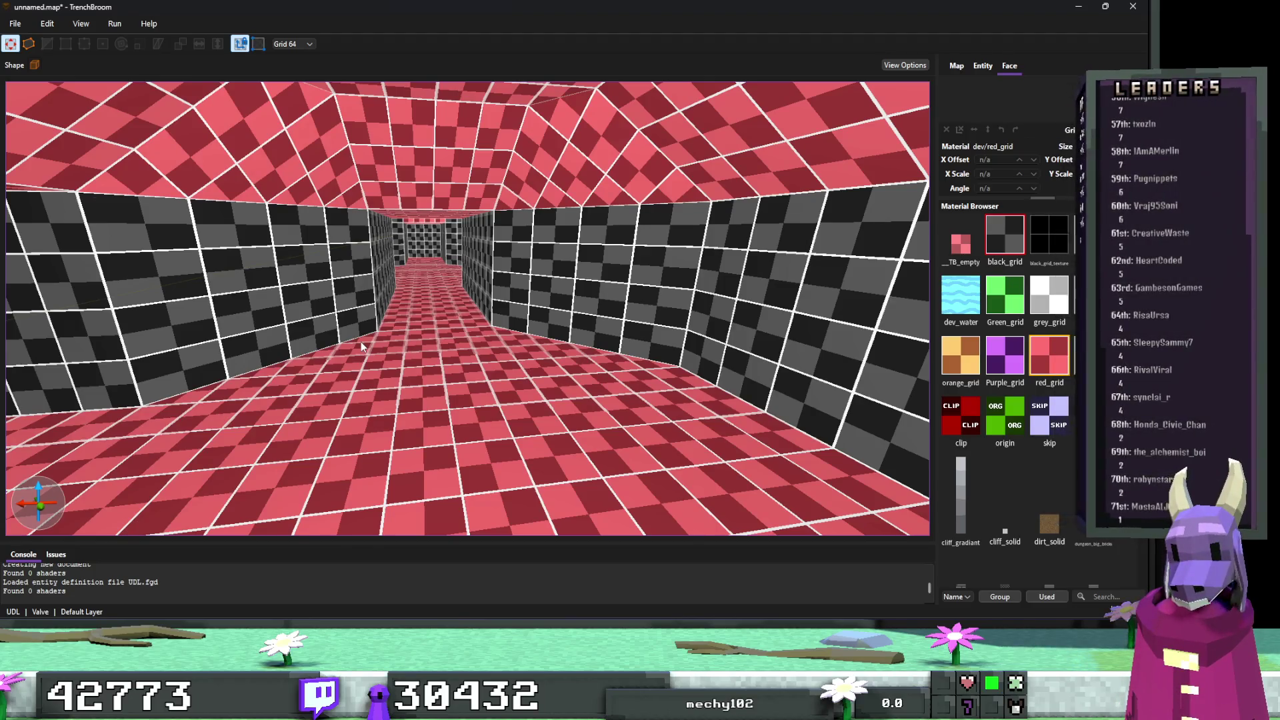
{"action": "left_click_drag", "start_coordinate": [362, 341], "coordinate": [361, 358]}
{"action": "scroll", "coordinate": [360, 360], "scroll_direction": "down", "scroll_amount": 3}
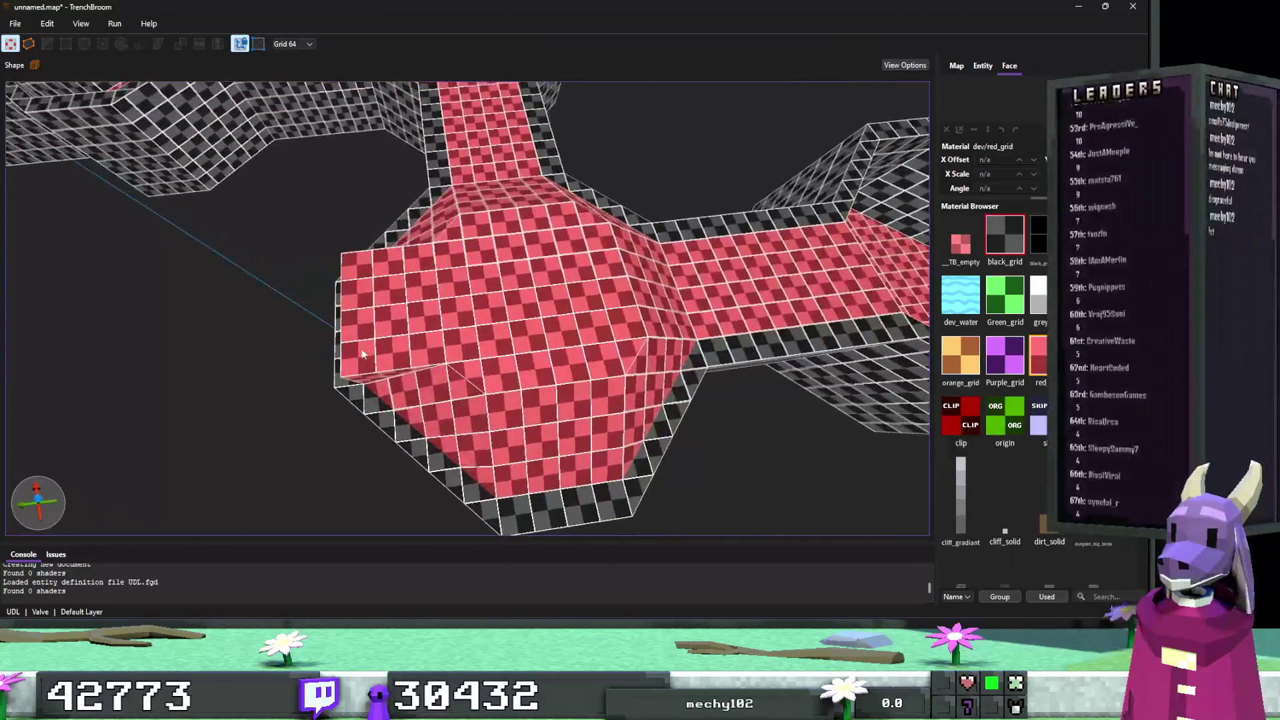
{"action": "left_click", "coordinate": [374, 347]}
{"action": "scroll", "coordinate": [410, 332], "scroll_direction": "up", "scroll_amount": 6}
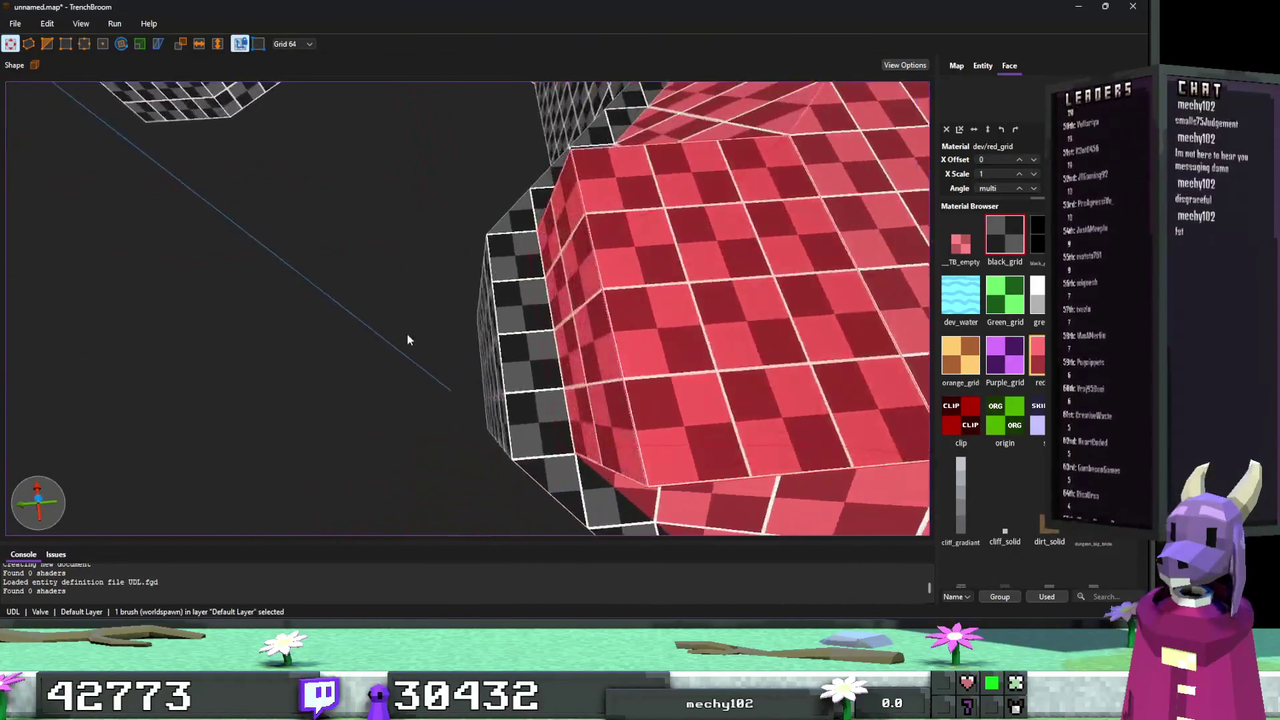
{"action": "key", "text": "e"}
{"action": "mouse_move", "coordinate": [634, 268]}
{"action": "left_mouse_down"}
{"action": "mouse_move", "coordinate": [607, 308]}
{"action": "mouse_move", "coordinate": [650, 236]}
{"action": "left_mouse_up"}
{"action": "mouse_move", "coordinate": [508, 257]}
{"action": "left_mouse_down"}
{"action": "mouse_move", "coordinate": [493, 366]}
{"action": "mouse_move", "coordinate": [457, 402]}
{"action": "mouse_move", "coordinate": [438, 402]}
{"action": "left_mouse_up"}
{"action": "key", "text": "b"}
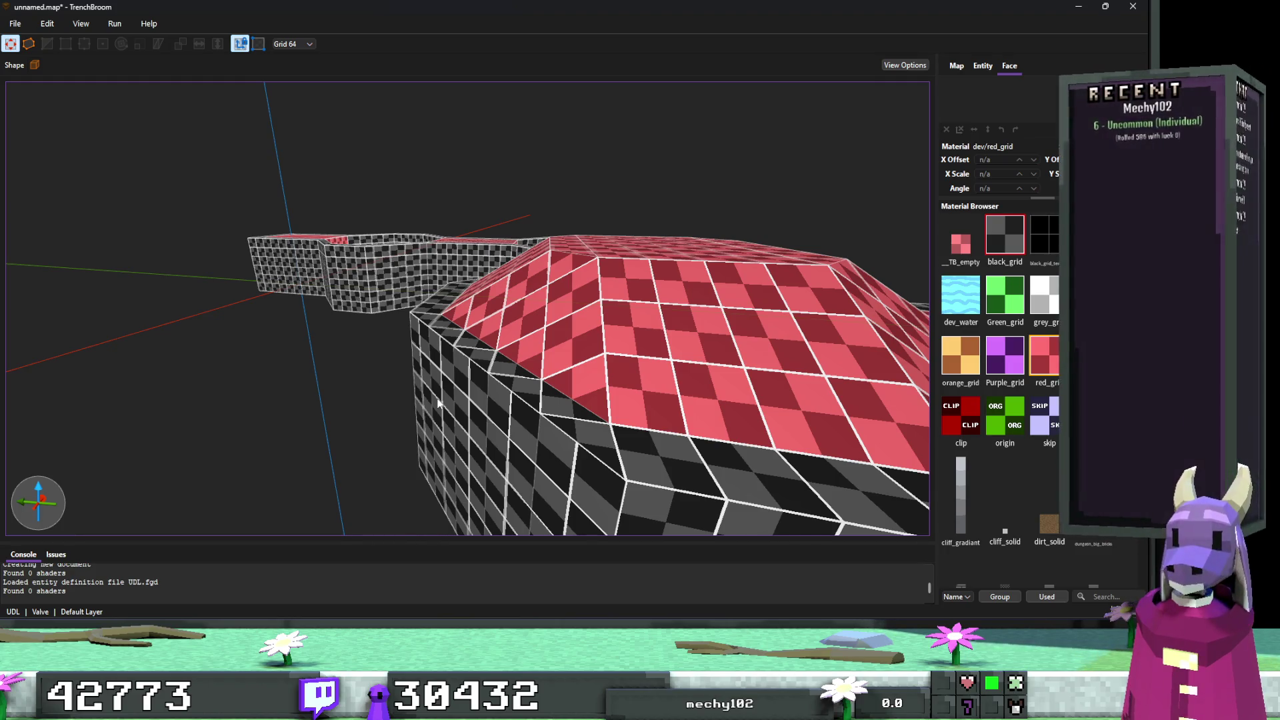
Select the domed room's ceiling brushes one by one.
{"action": "scroll", "coordinate": [493, 381], "scroll_direction": "up", "scroll_amount": 10}
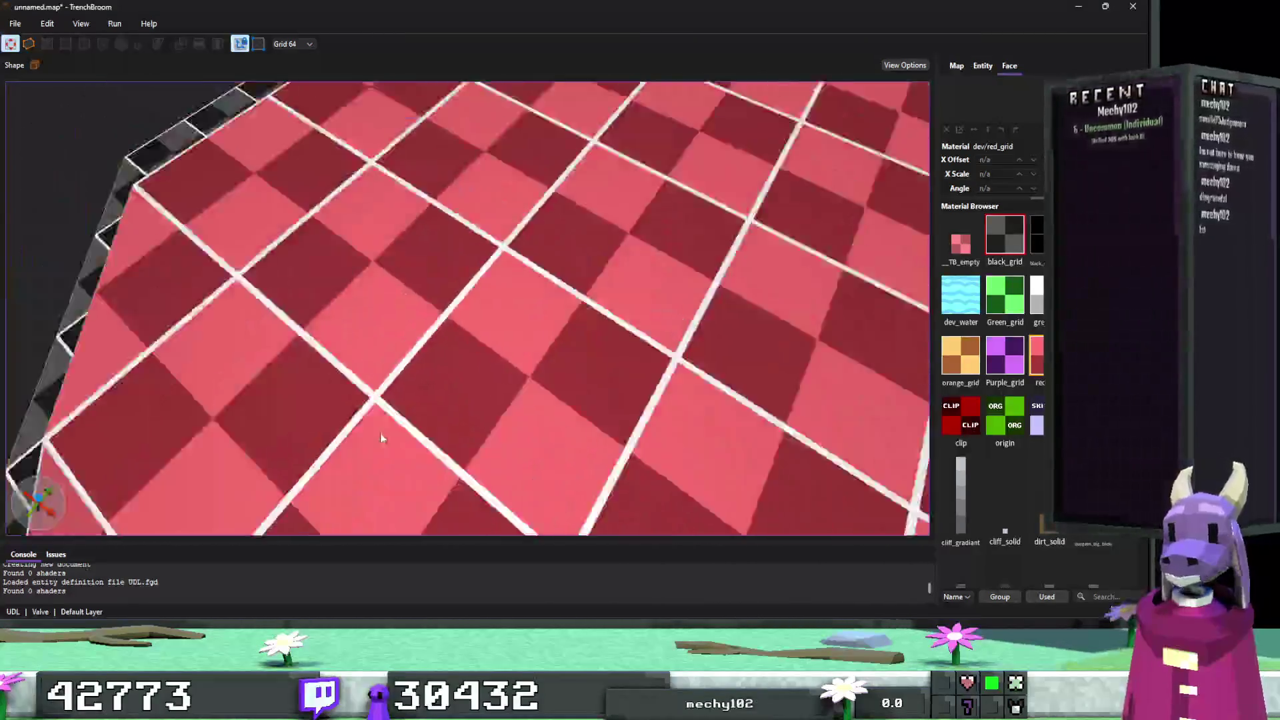
{"action": "scroll", "coordinate": [380, 434], "scroll_direction": "down", "scroll_amount": 10}
{"action": "left_click", "coordinate": [430, 380]}
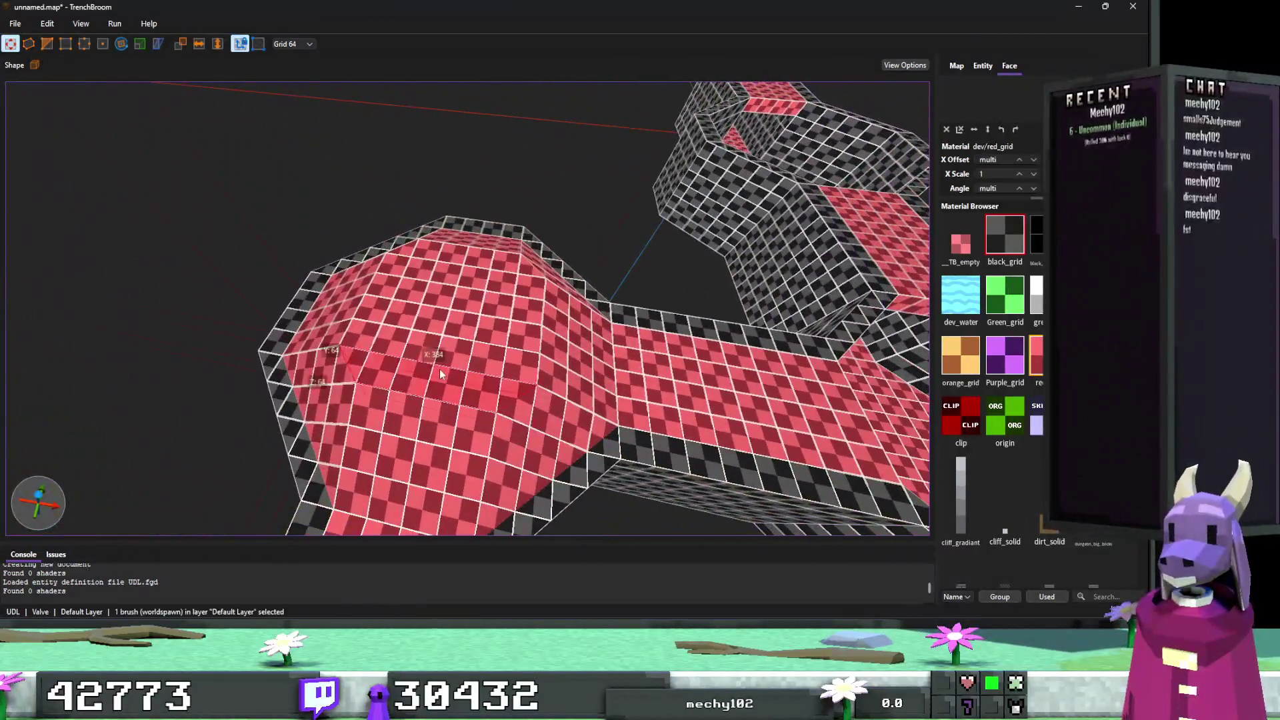
{"action": "left_click", "coordinate": [561, 346], "text": "ctrl"}
{"action": "left_click", "coordinate": [338, 393], "text": "ctrl"}
{"action": "left_click", "coordinate": [358, 298], "text": "ctrl"}
{"action": "left_click", "coordinate": [458, 246], "text": "ctrl"}
Add the remaining beveled ceiling brushes of every room to the selection.
{"action": "left_click", "coordinate": [559, 243], "text": "ctrl"}
{"action": "left_click", "coordinate": [553, 253], "text": "ctrl"}
{"action": "left_click", "coordinate": [530, 279], "text": "ctrl"}
{"action": "left_click", "coordinate": [467, 347], "text": "ctrl"}
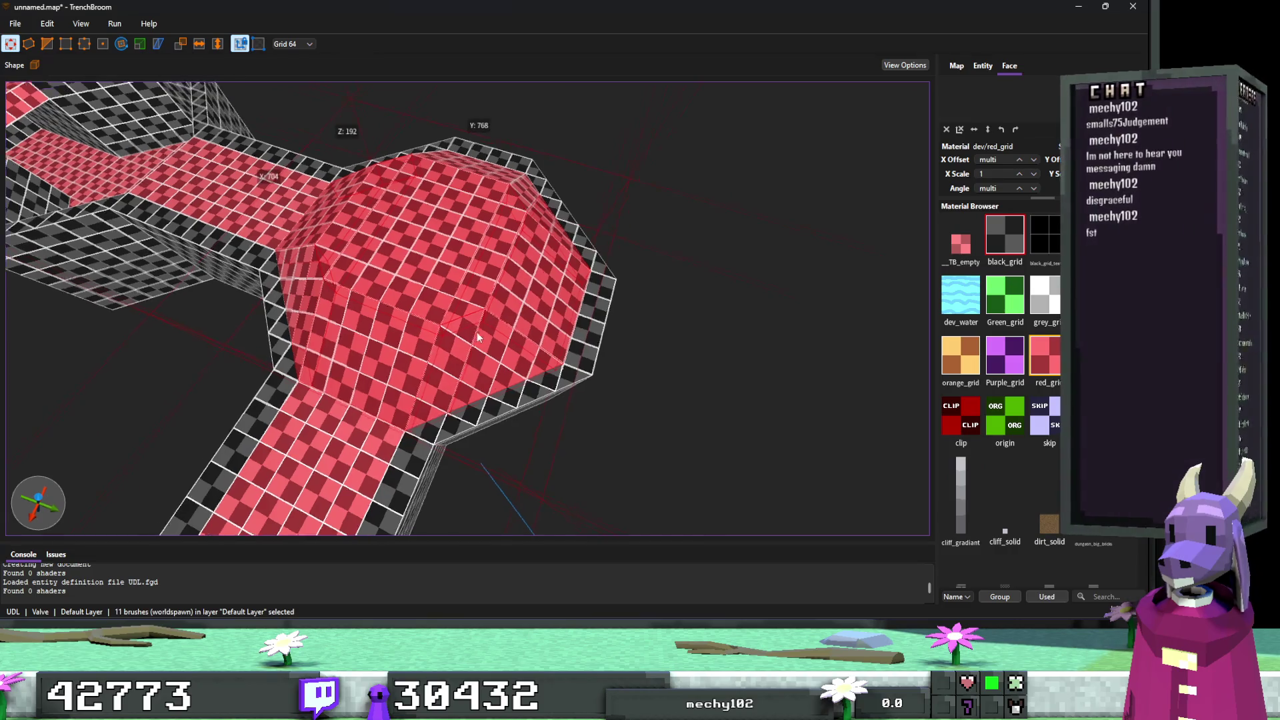
{"action": "left_click", "coordinate": [493, 341], "text": "ctrl"}
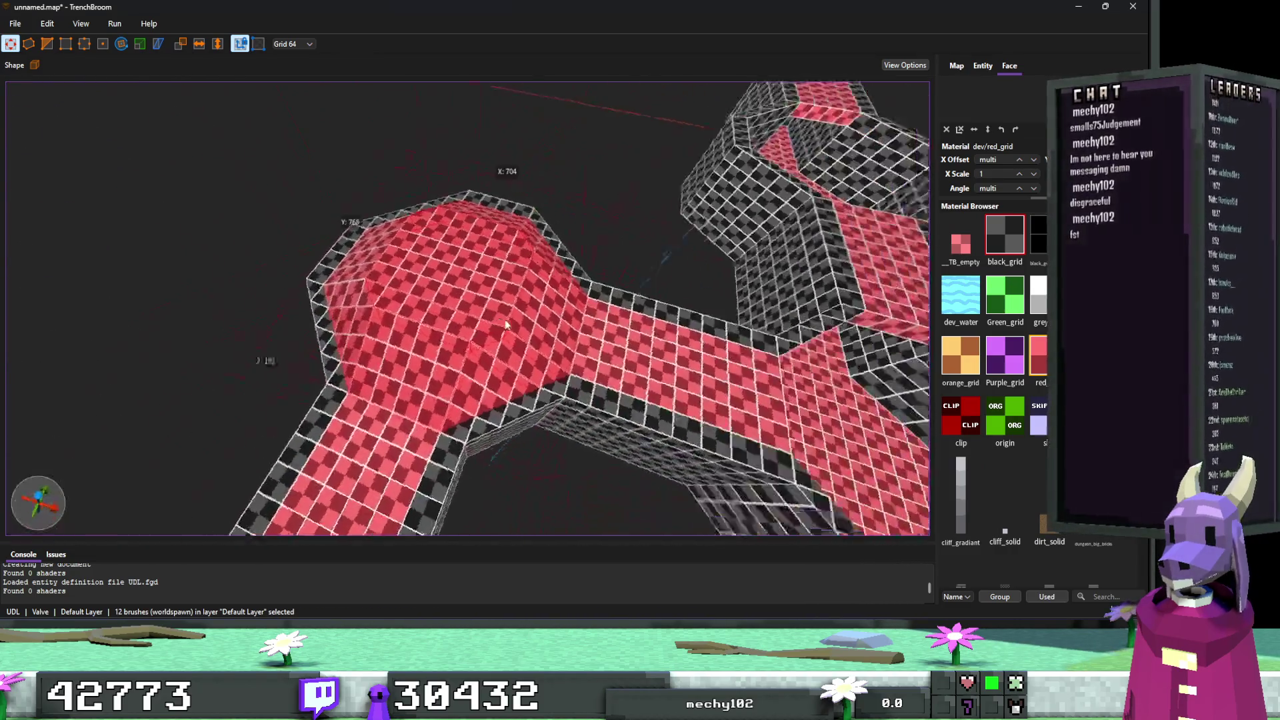
{"action": "left_click", "coordinate": [440, 334], "text": "ctrl"}
{"action": "left_click", "coordinate": [435, 310], "text": "ctrl"}
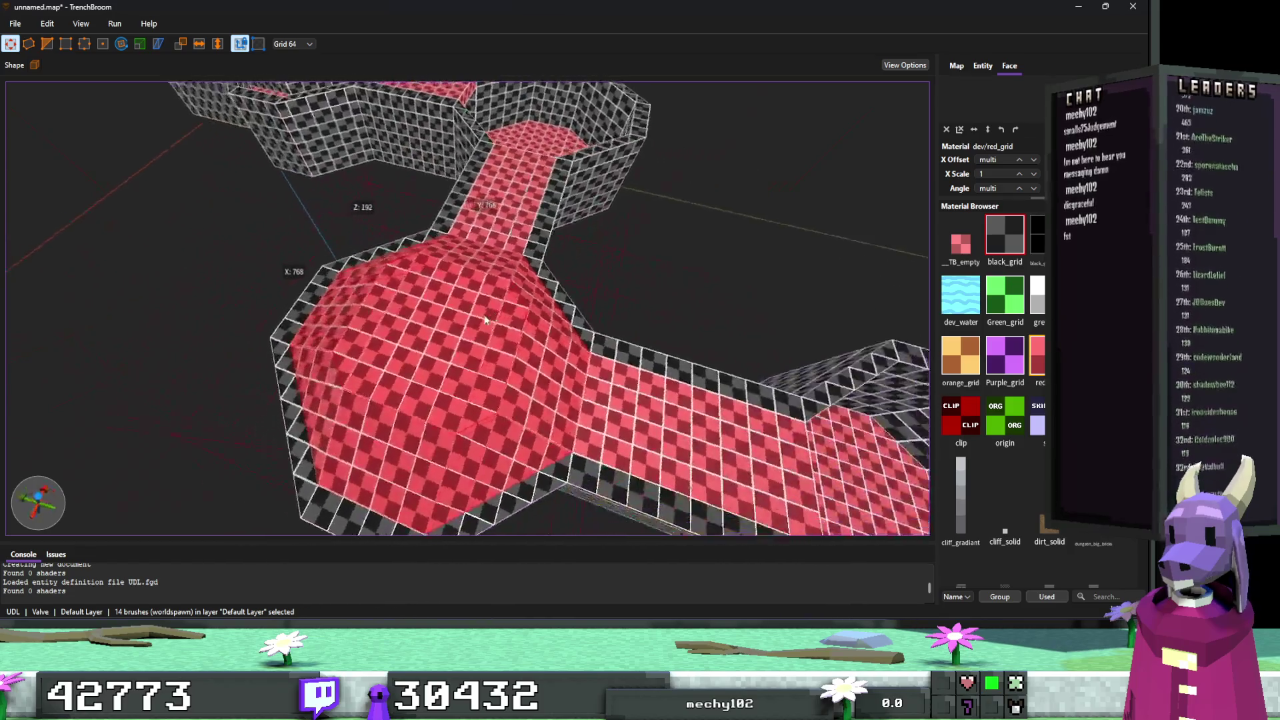
{"action": "left_click", "coordinate": [441, 412], "text": "ctrl"}
{"action": "mouse_move", "coordinate": [522, 342]}
{"action": "left_mouse_down"}
{"action": "mouse_move", "coordinate": [382, 342]}
{"action": "mouse_move", "coordinate": [537, 312]}
{"action": "mouse_move", "coordinate": [718, 322]}
{"action": "mouse_move", "coordinate": [713, 338]}
{"action": "mouse_move", "coordinate": [634, 349]}
{"action": "mouse_move", "coordinate": [642, 335]}
{"action": "mouse_move", "coordinate": [630, 330]}
{"action": "mouse_move", "coordinate": [559, 350]}
{"action": "mouse_move", "coordinate": [267, 329]}
{"action": "mouse_move", "coordinate": [612, 370]}
{"action": "mouse_move", "coordinate": [638, 405]}
{"action": "mouse_move", "coordinate": [598, 412]}
{"action": "mouse_move", "coordinate": [473, 354]}
{"action": "mouse_move", "coordinate": [493, 353]}
{"action": "left_mouse_up"}
Undo the accidental move of the dome brush over the left room.
{"action": "mouse_move", "coordinate": [791, 260]}
{"action": "left_mouse_down"}
{"action": "mouse_move", "coordinate": [480, 280]}
{"action": "mouse_move", "coordinate": [208, 383]}
{"action": "mouse_move", "coordinate": [224, 373]}
{"action": "left_mouse_up"}
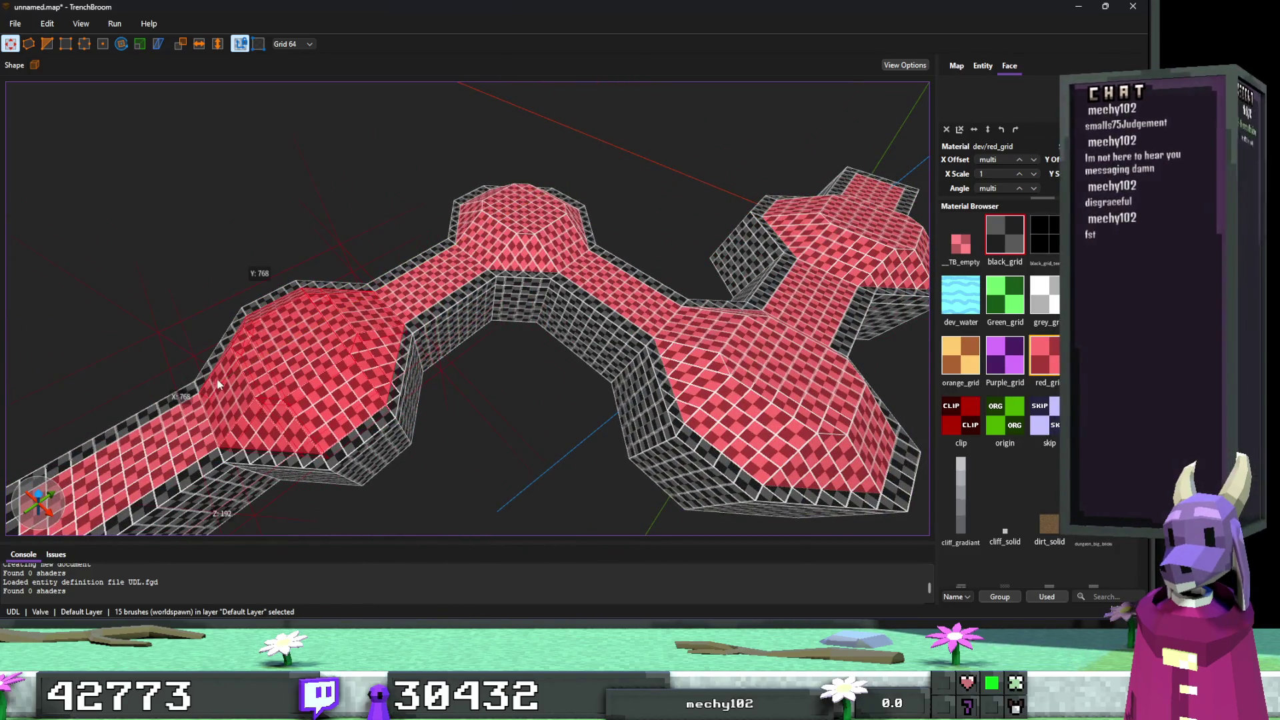
{"action": "right_click", "coordinate": [330, 360]}
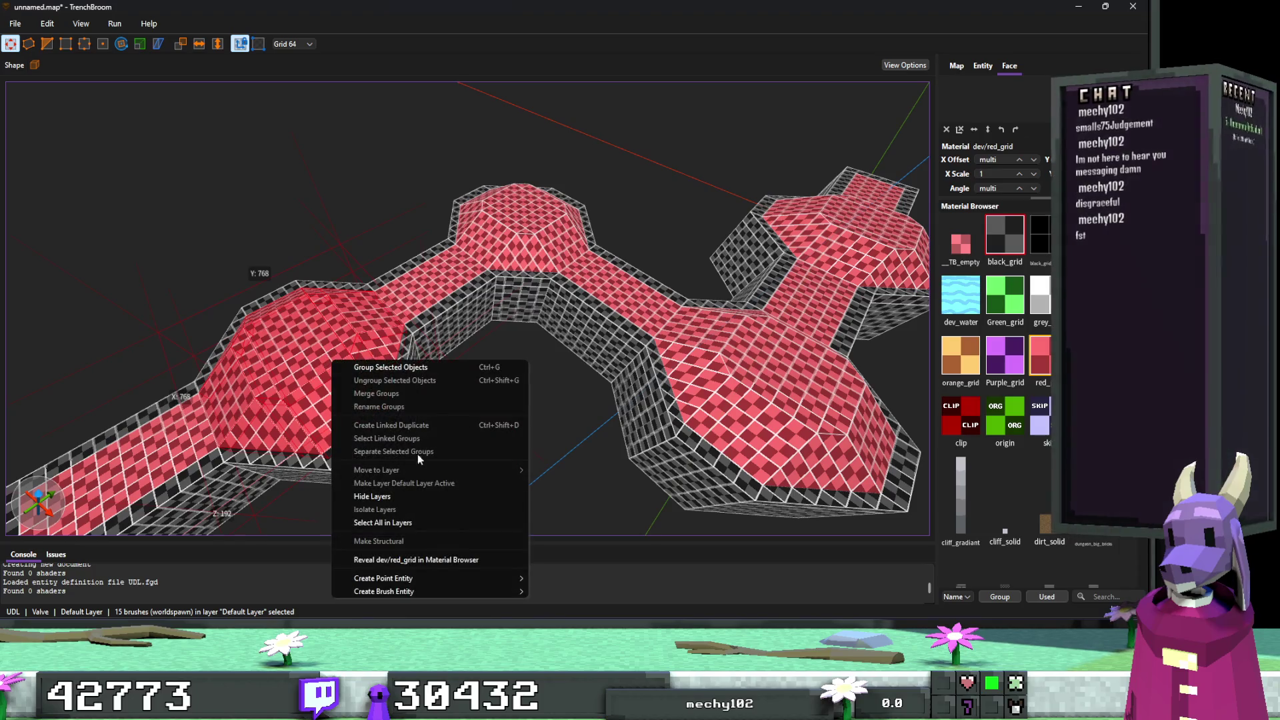
{"action": "left_click", "coordinate": [494, 526]}
{"action": "key", "text": "ctrl+z"}
{"action": "key", "text": "ctrl+z"}
{"action": "key", "text": "ctrl+z"}
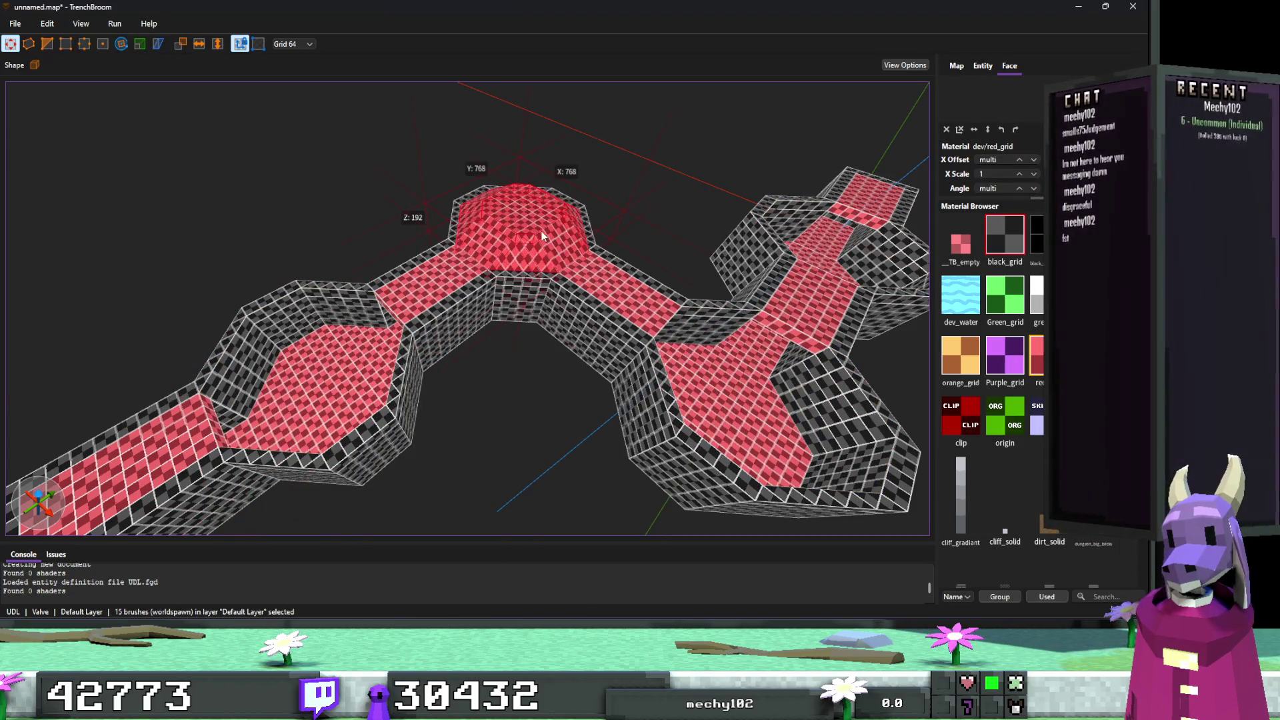
Convert the selected ceiling brushes into a func_geo brush entity.
{"action": "right_click", "coordinate": [541, 231]}
{"action": "mouse_move", "coordinate": [626, 464]}
{"action": "mouse_move", "coordinate": [770, 477]}
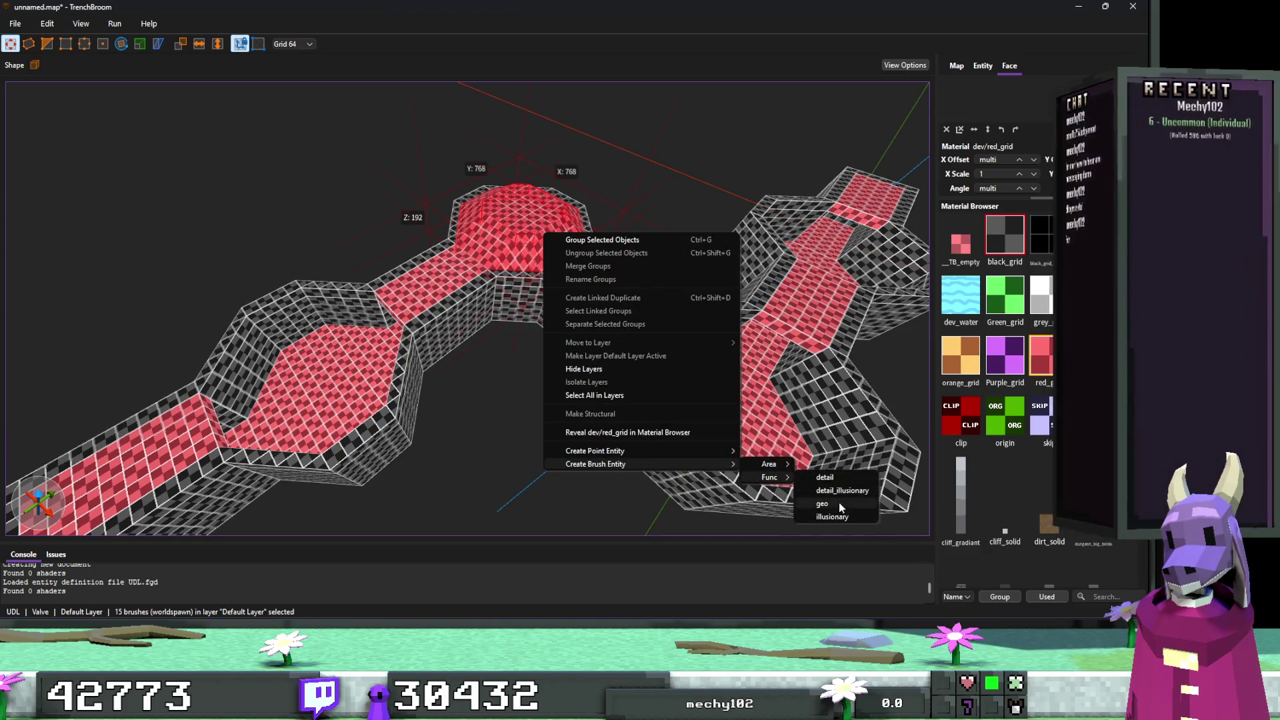
{"action": "left_click", "coordinate": [834, 503]}
{"action": "mouse_move", "coordinate": [418, 310]}
{"action": "left_mouse_down"}
{"action": "mouse_move", "coordinate": [713, 428]}
{"action": "mouse_move", "coordinate": [697, 432]}
{"action": "mouse_move", "coordinate": [702, 374]}
{"action": "mouse_move", "coordinate": [678, 401]}
{"action": "mouse_move", "coordinate": [353, 386]}
{"action": "left_mouse_up"}
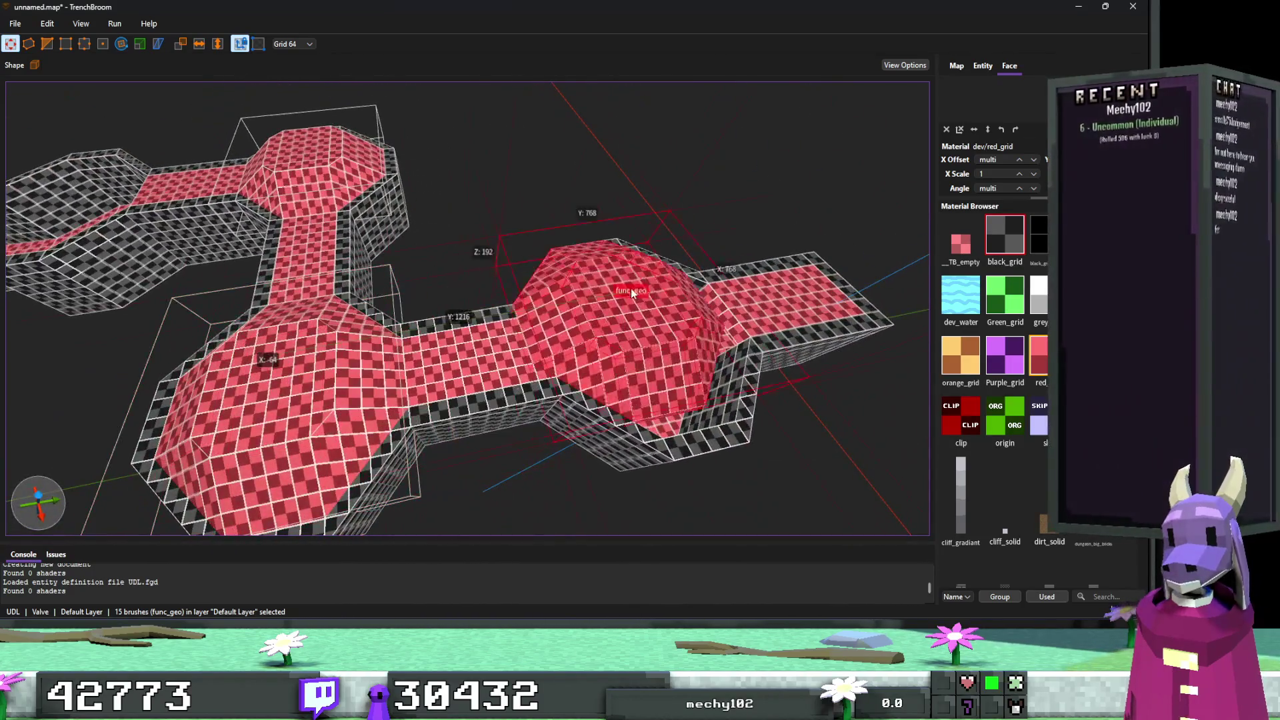
{"action": "mouse_move", "coordinate": [630, 288]}
{"action": "left_mouse_down"}
{"action": "mouse_move", "coordinate": [661, 298]}
{"action": "mouse_move", "coordinate": [486, 334]}
{"action": "mouse_move", "coordinate": [592, 341]}
{"action": "left_mouse_up"}
{"action": "mouse_move", "coordinate": [773, 300]}
{"action": "left_mouse_down"}
{"action": "mouse_move", "coordinate": [256, 374]}
{"action": "mouse_move", "coordinate": [218, 402]}
{"action": "left_mouse_up"}
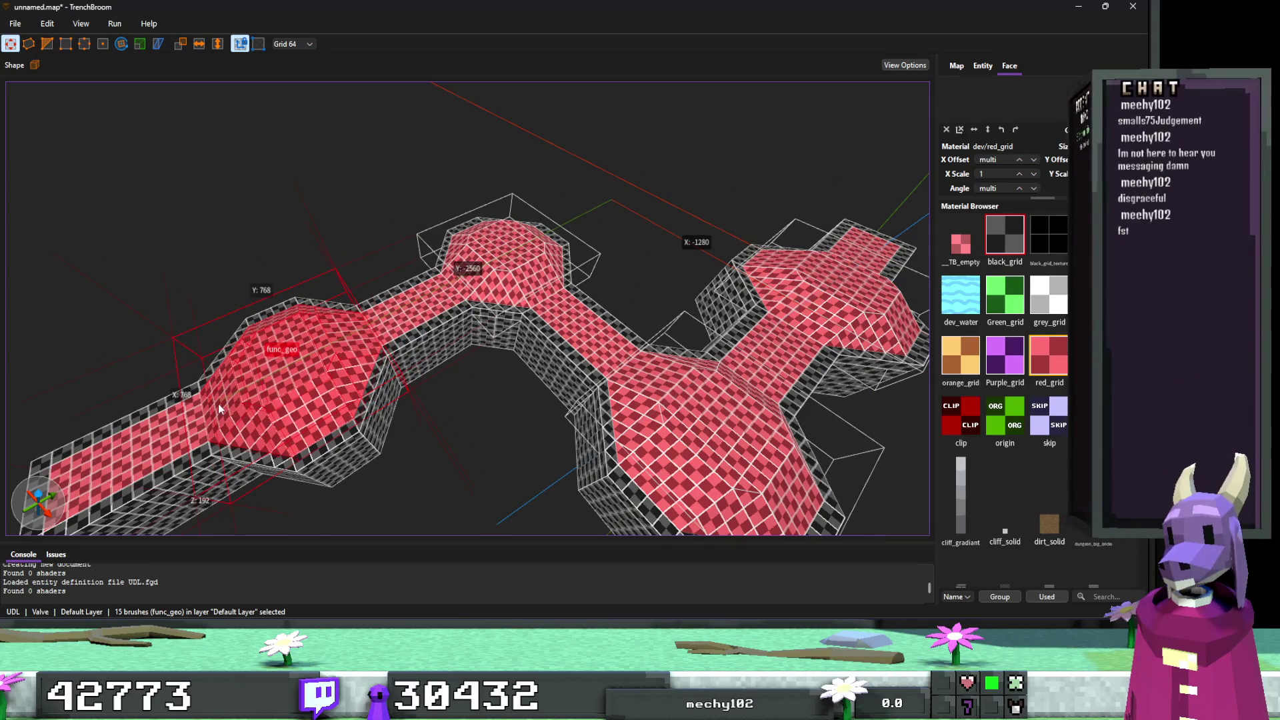
{"action": "left_click", "coordinate": [444, 423]}
{"action": "left_click_drag", "start_coordinate": [447, 423], "coordinate": [484, 434]}
{"action": "scroll", "coordinate": [484, 429], "scroll_direction": "down", "scroll_amount": 10}
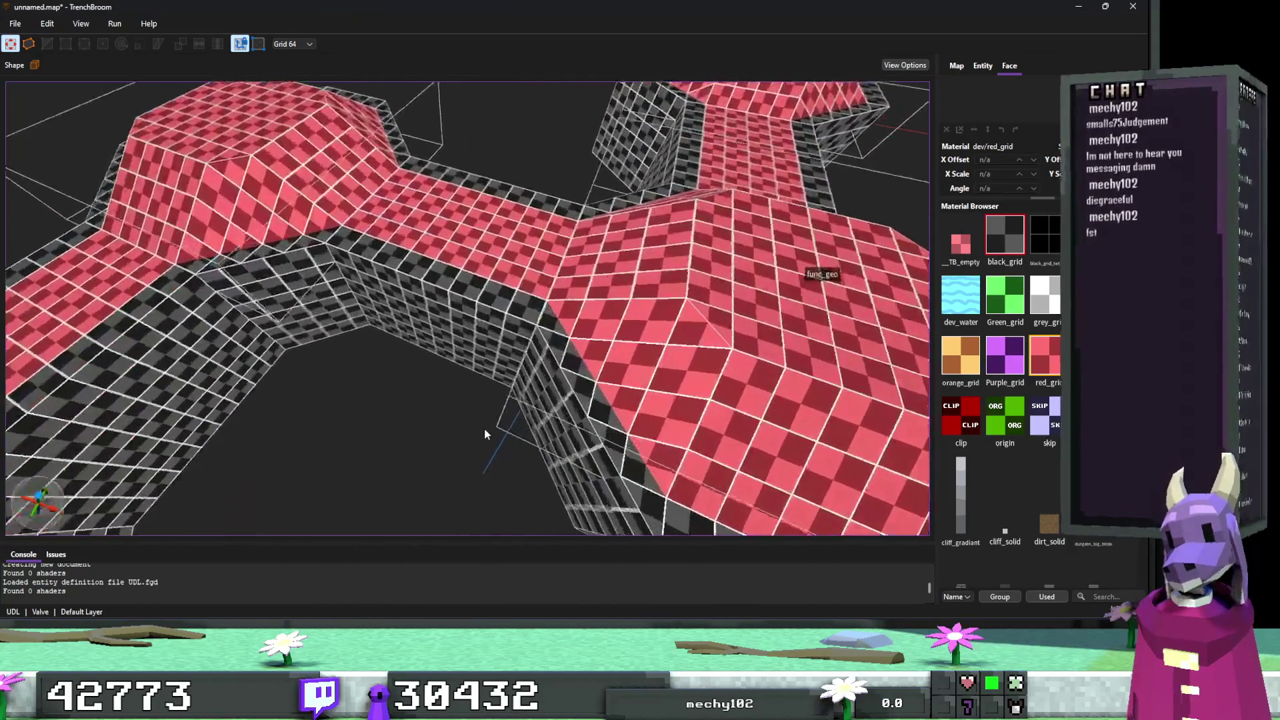
{"action": "scroll", "coordinate": [398, 376], "scroll_direction": "up", "scroll_amount": 10}
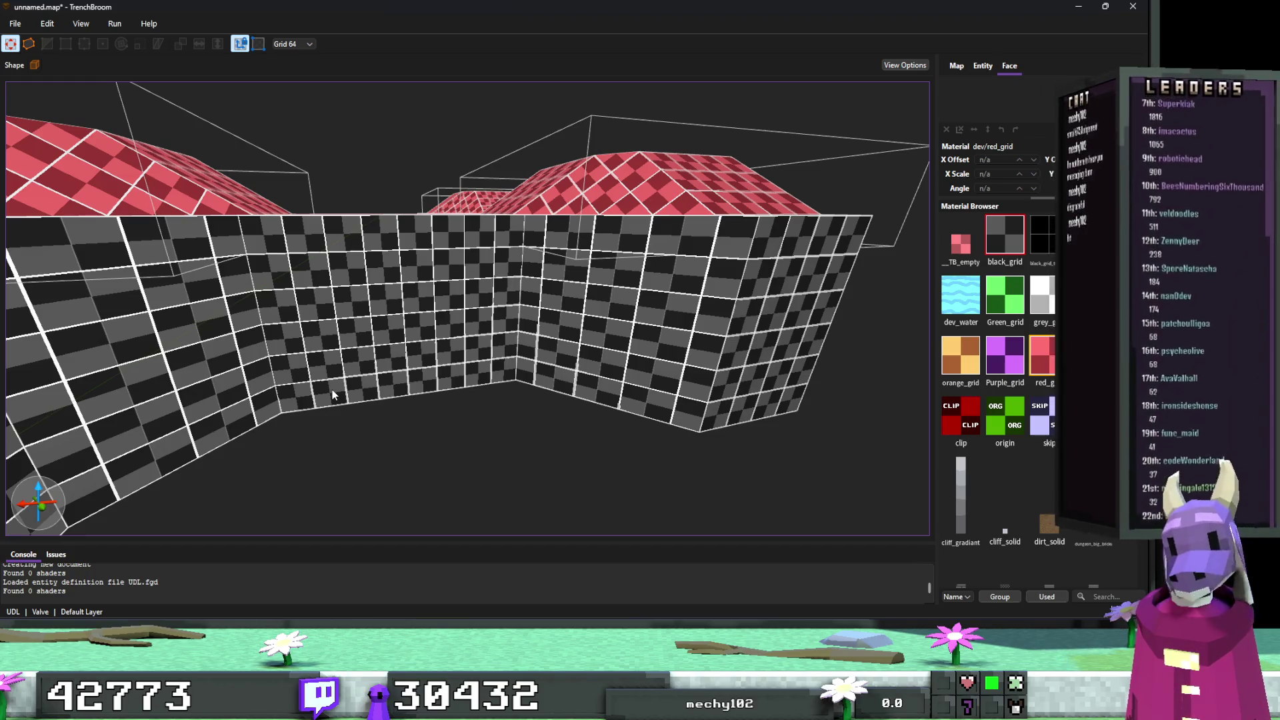
{"action": "left_click", "coordinate": [332, 389]}
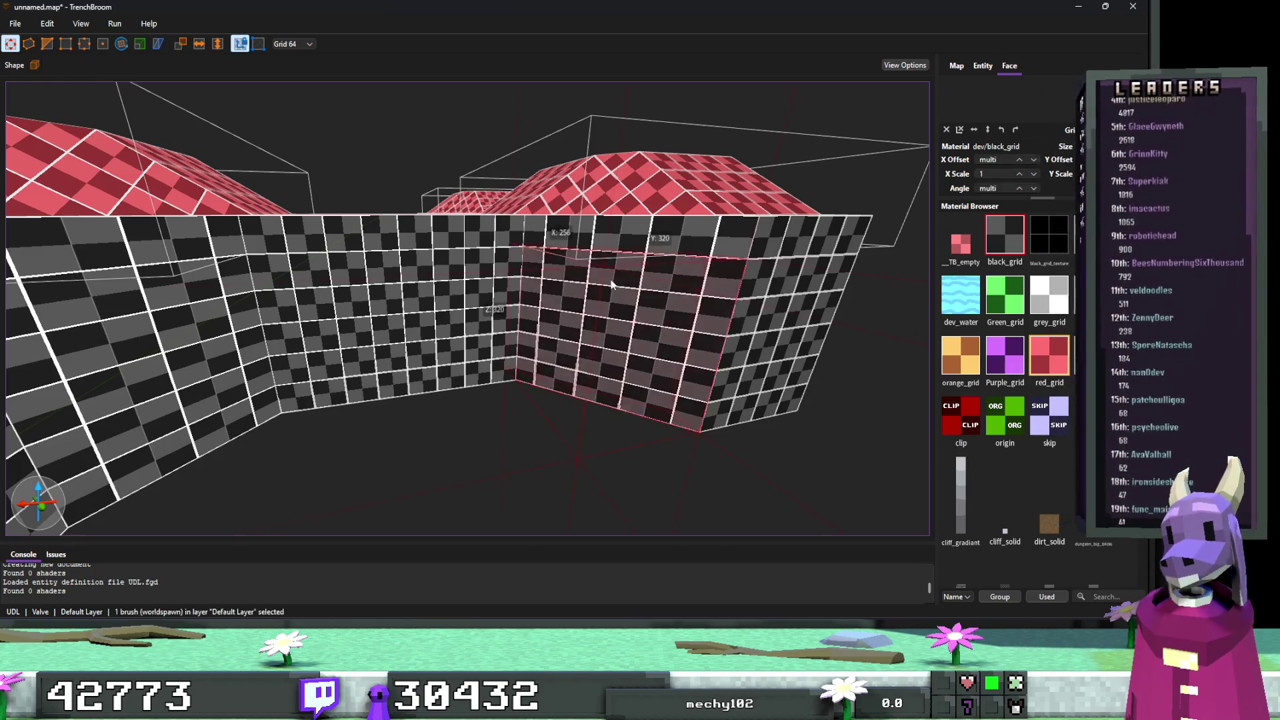
{"action": "key", "text": "ctrl+u"}
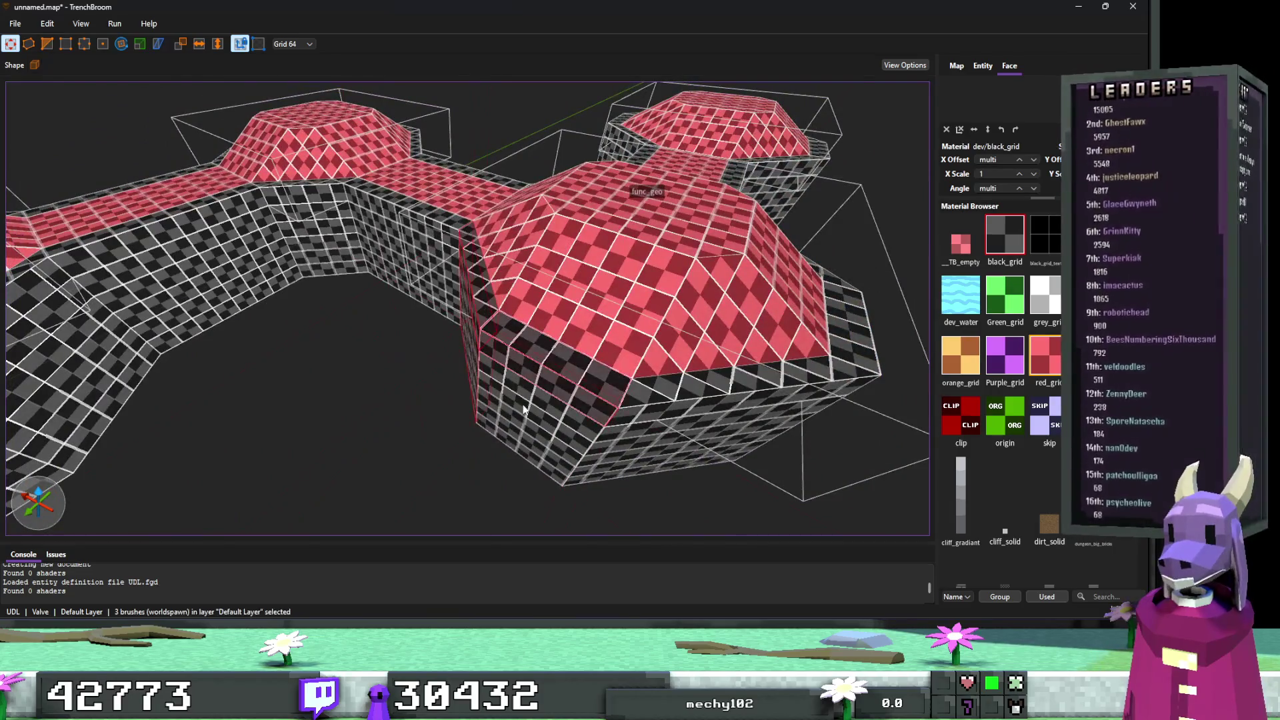
{"action": "left_click", "coordinate": [577, 438], "text": "ctrl"}
{"action": "left_click", "coordinate": [726, 386], "text": "ctrl"}
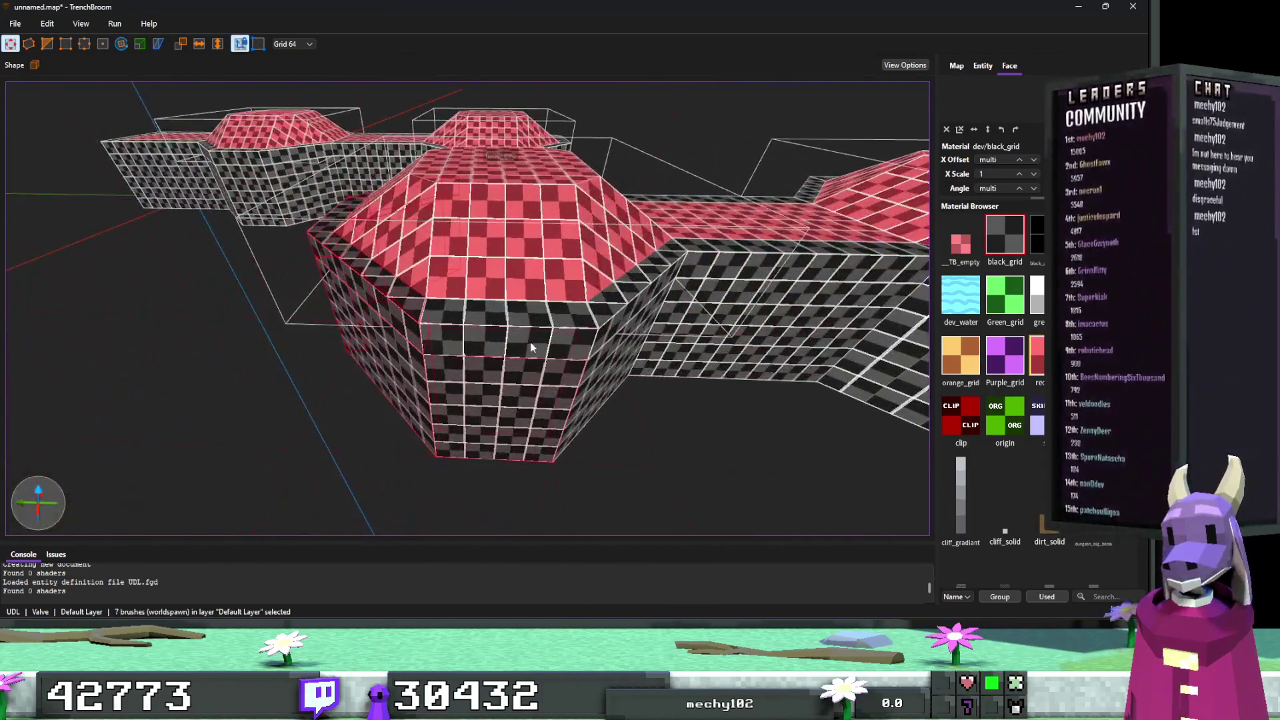
{"action": "left_click", "coordinate": [530, 347], "text": "ctrl"}
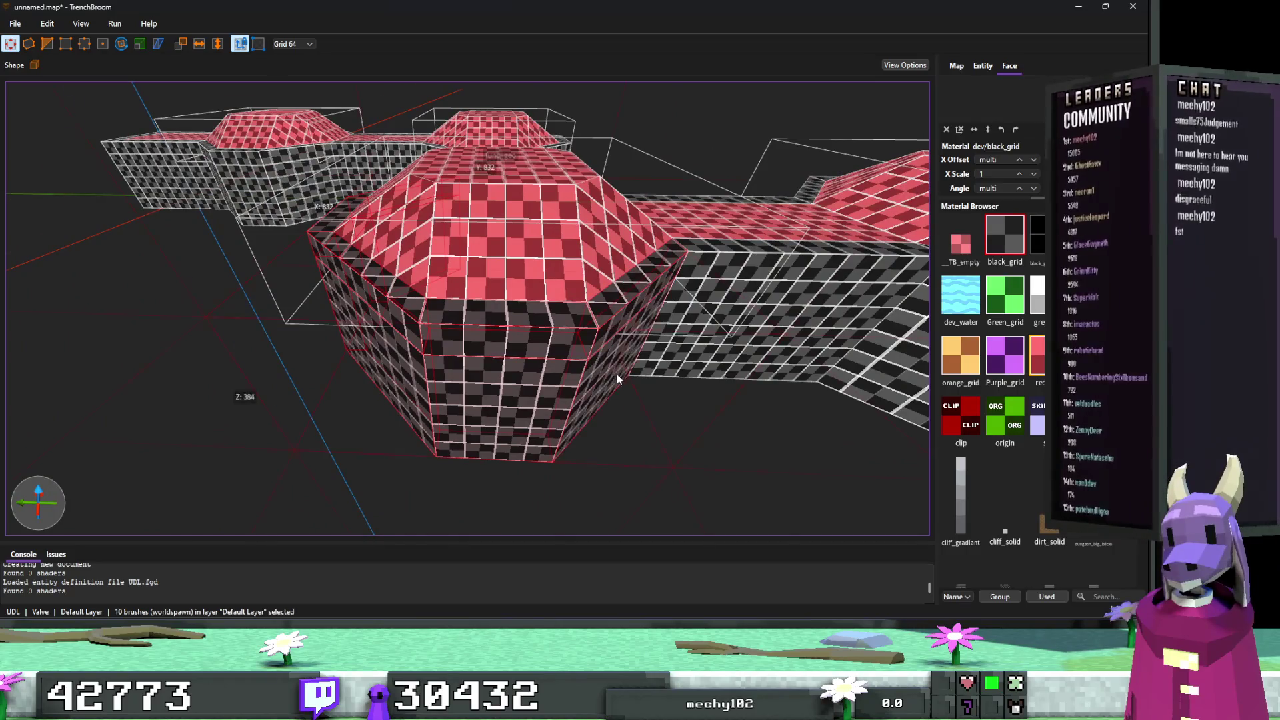
{"action": "scroll", "coordinate": [592, 363], "scroll_direction": "up", "scroll_amount": 5}
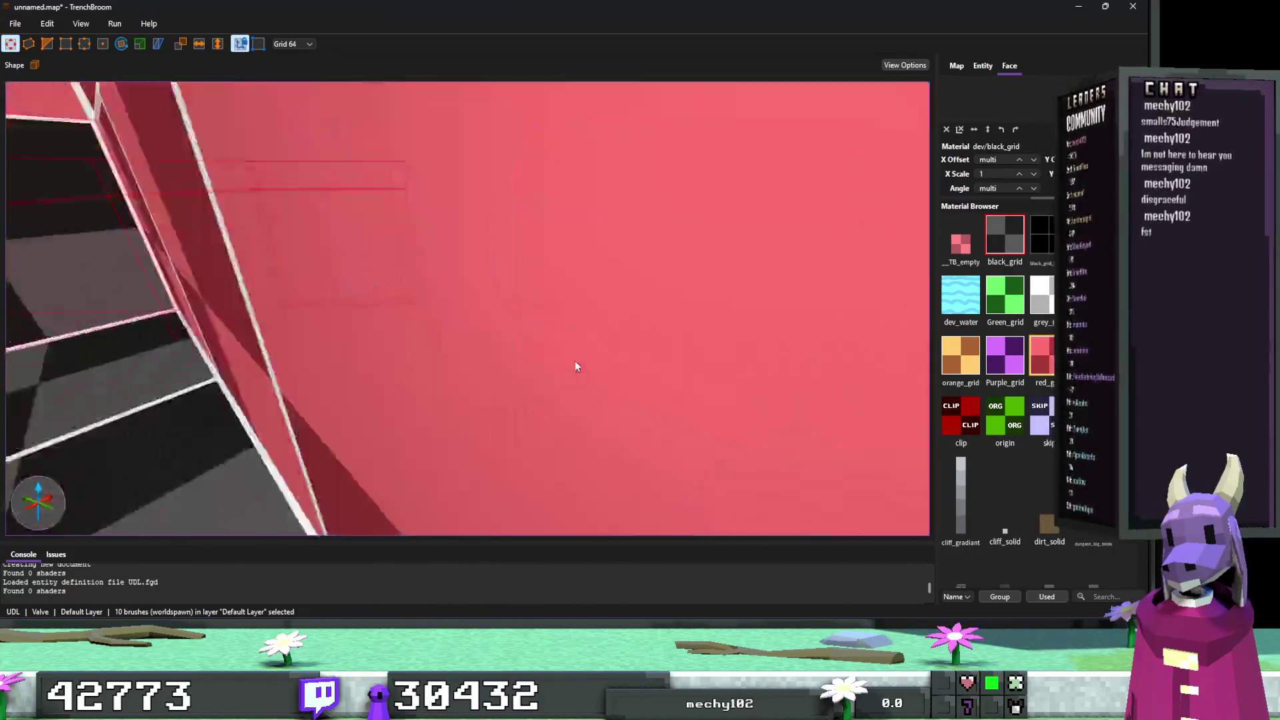
{"action": "key", "text": "ctrl+a"}
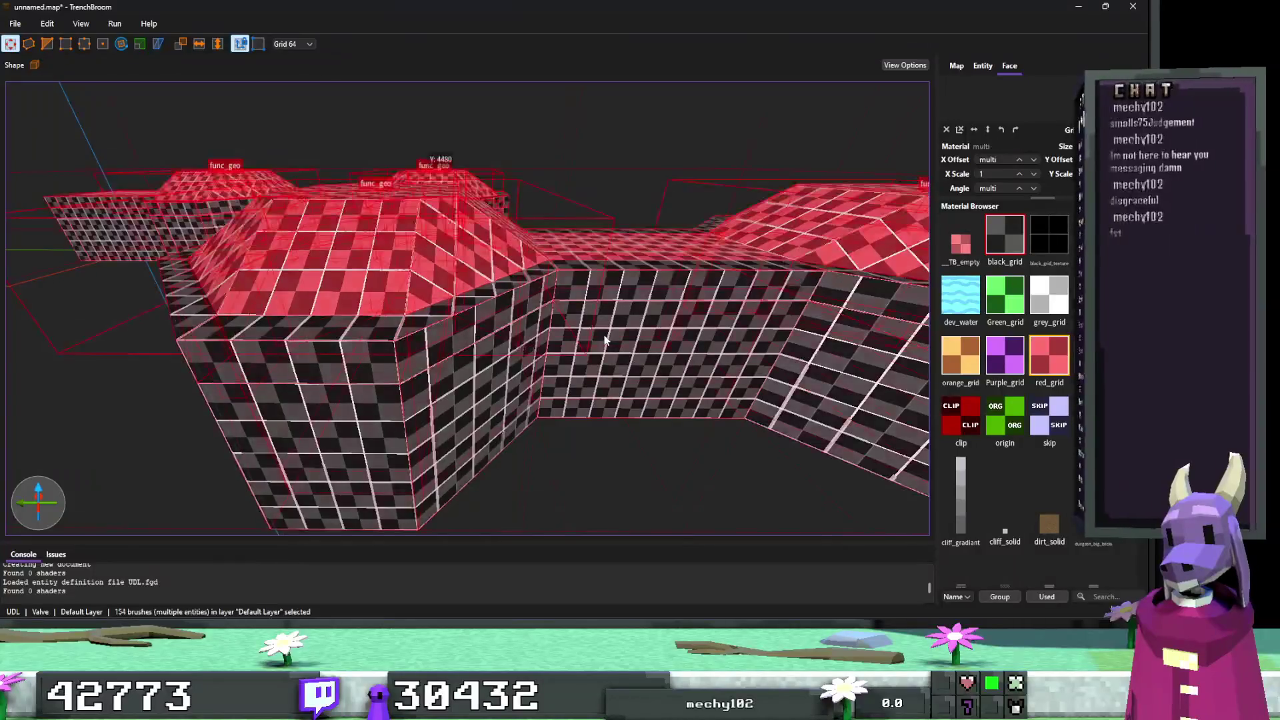
{"action": "left_click", "coordinate": [487, 326]}
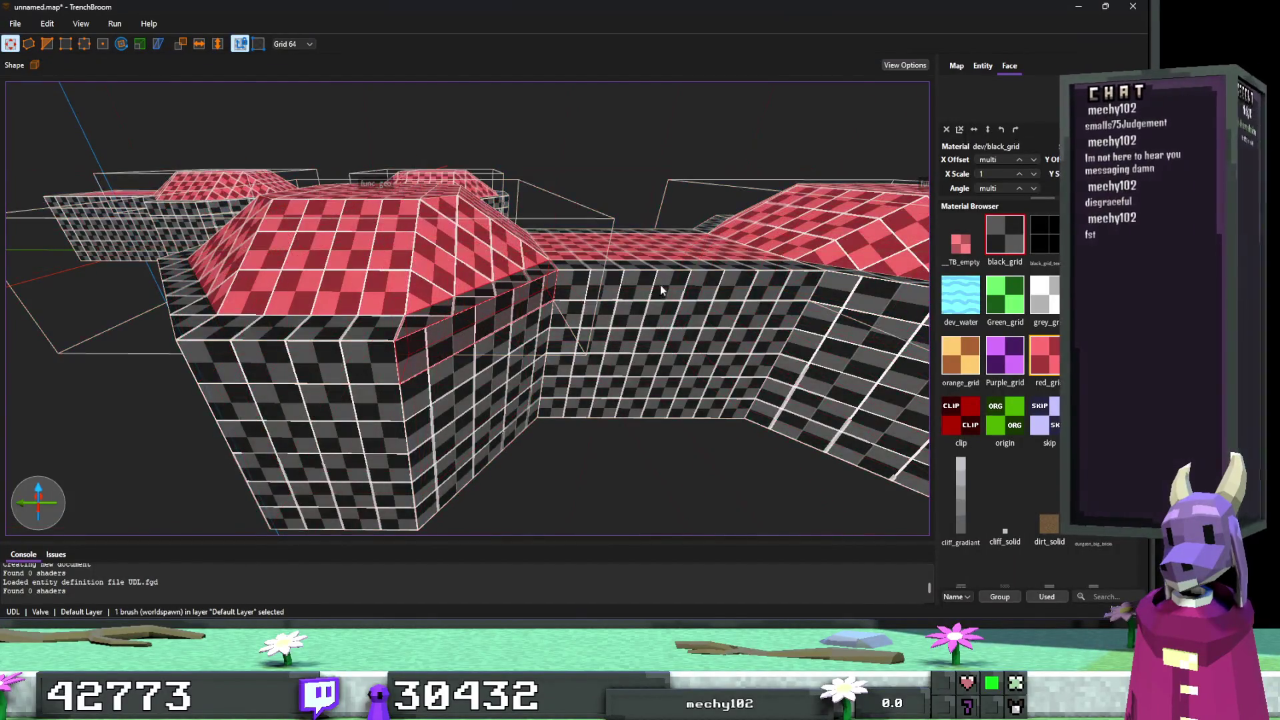
{"action": "scroll", "coordinate": [580, 326], "scroll_direction": "down", "scroll_amount": 5}
{"action": "left_click", "coordinate": [578, 325], "text": "ctrl"}
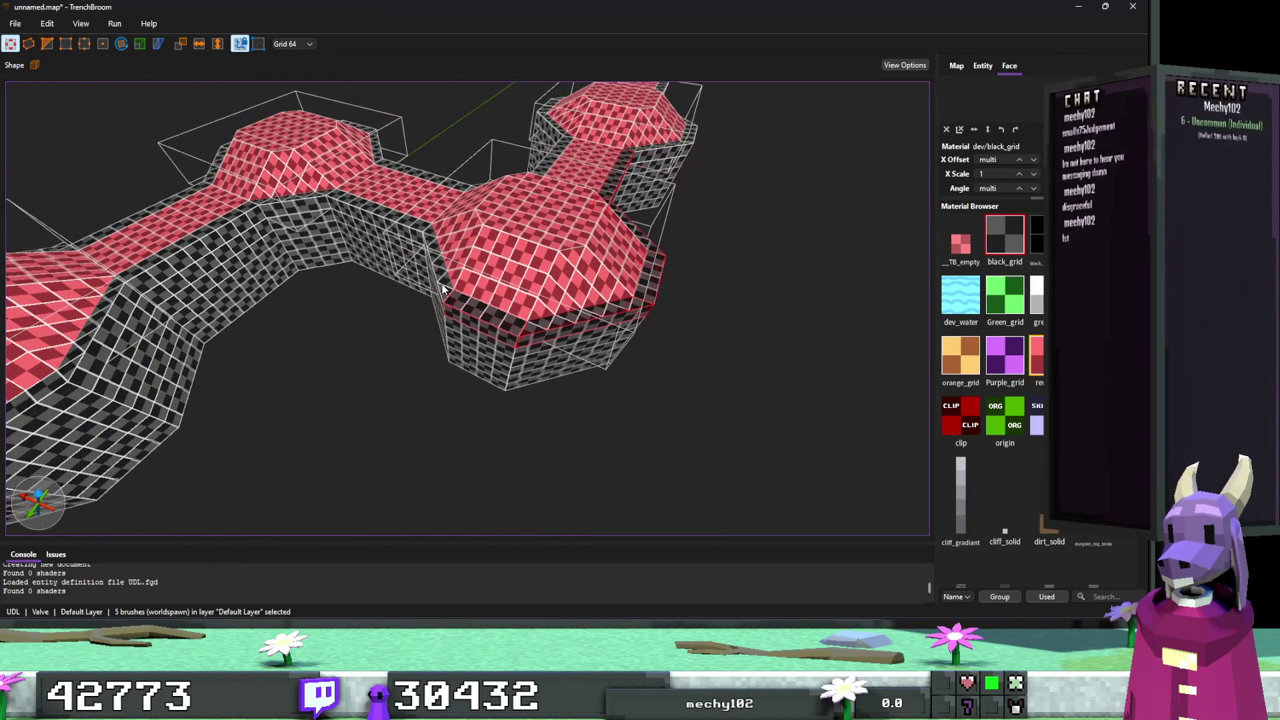
{"action": "left_click", "coordinate": [302, 204], "text": "ctrl"}
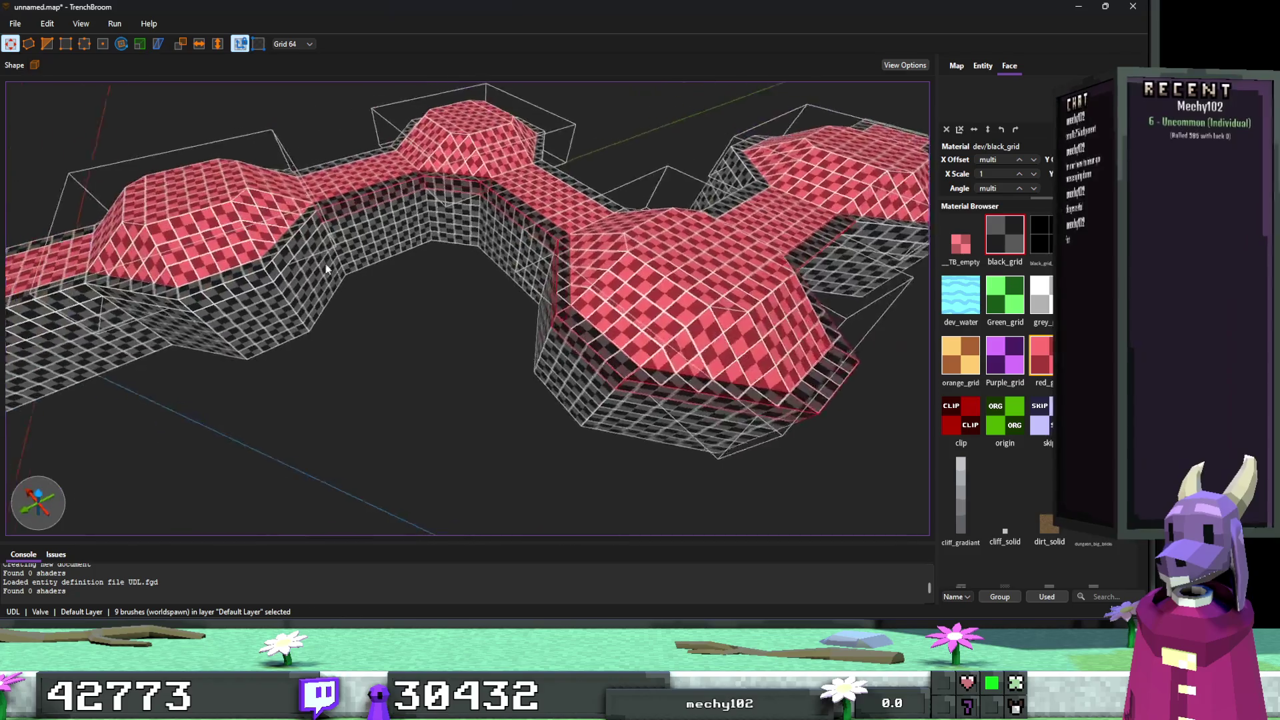
{"action": "left_click", "coordinate": [333, 289], "text": "ctrl"}
{"action": "left_click", "coordinate": [244, 306], "text": "ctrl"}
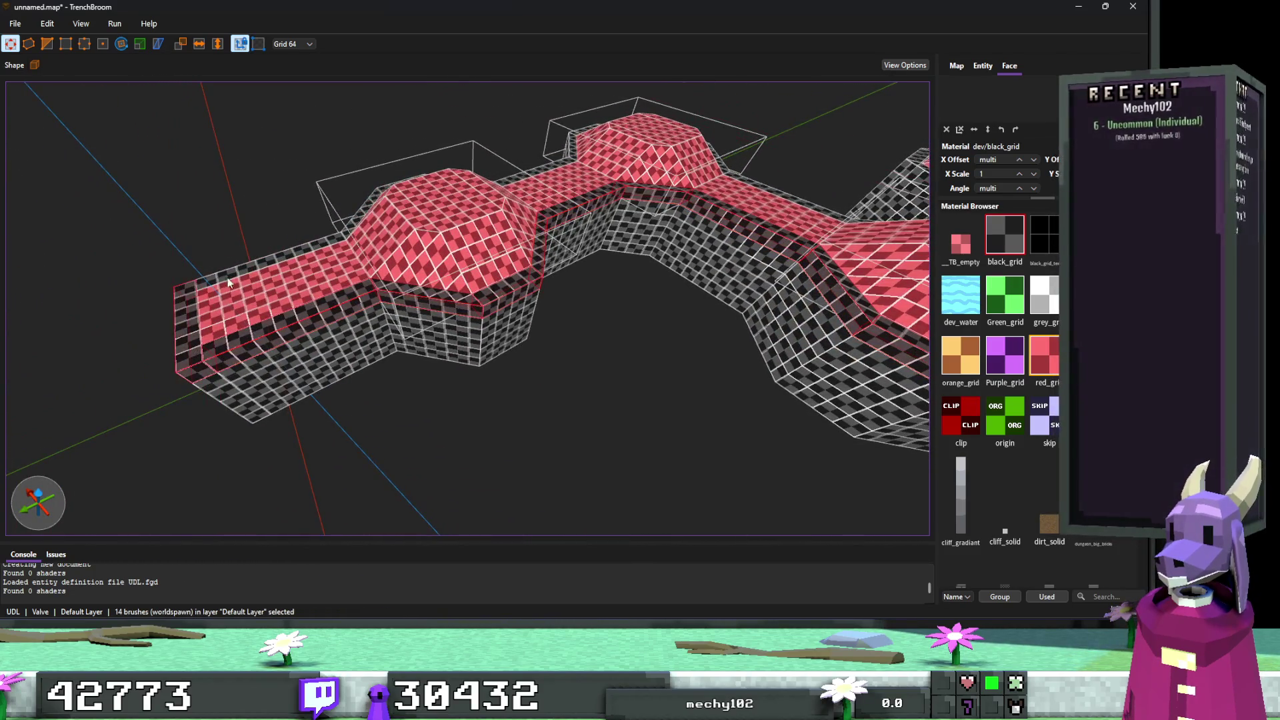
{"action": "left_click", "coordinate": [227, 277], "text": "ctrl"}
{"action": "key", "text": "a"}
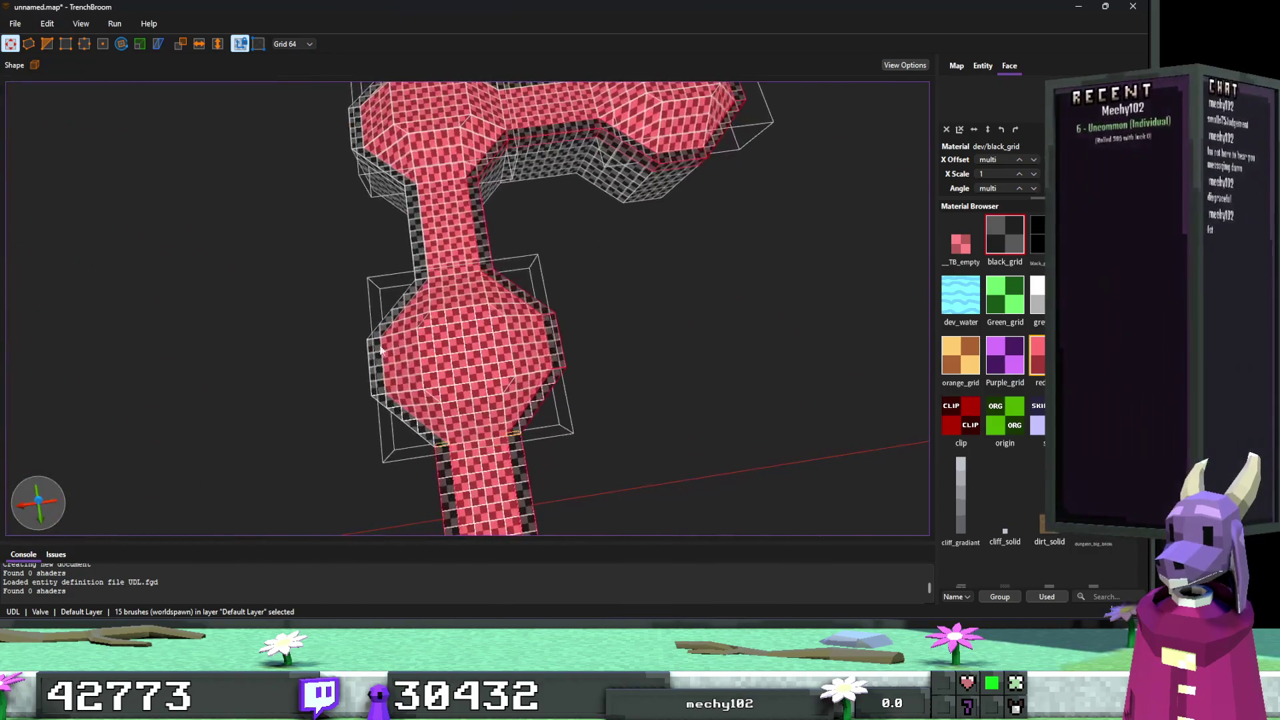
{"action": "left_click", "coordinate": [389, 411], "text": "ctrl"}
{"action": "left_click", "coordinate": [374, 375], "text": "ctrl"}
{"action": "left_click", "coordinate": [377, 333], "text": "ctrl"}
{"action": "left_click", "coordinate": [420, 263], "text": "ctrl"}
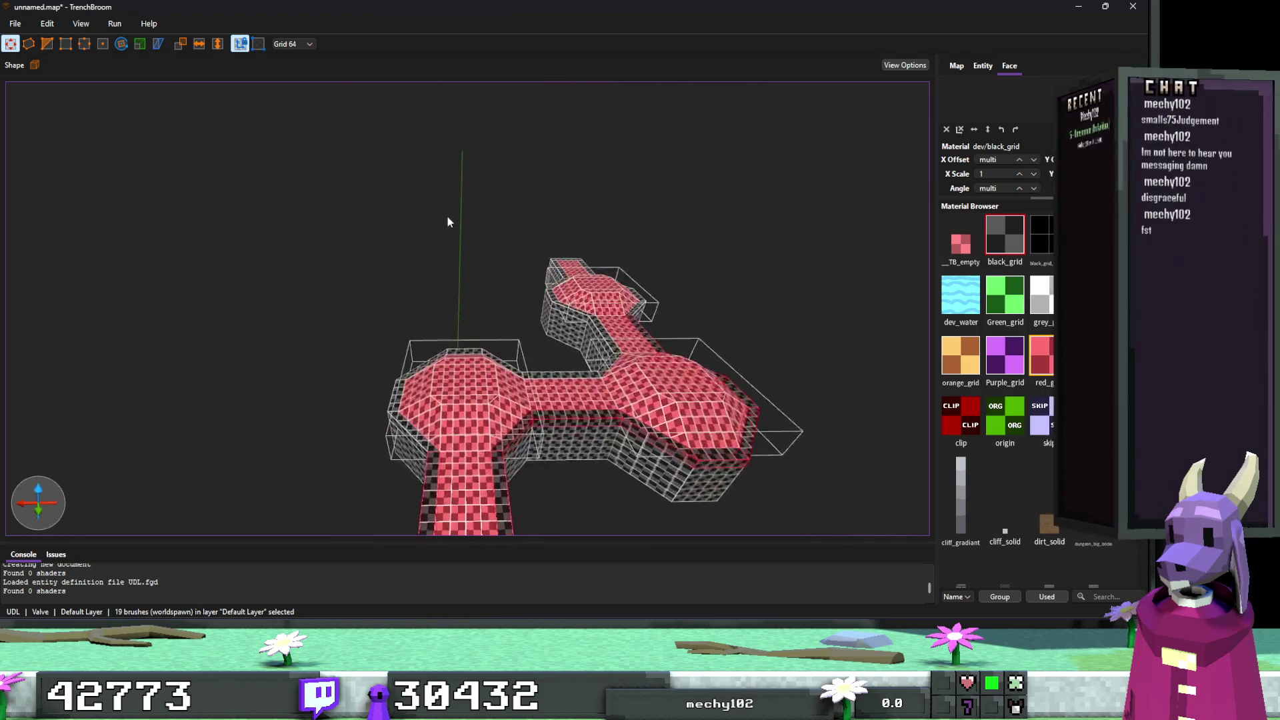
{"action": "left_click", "coordinate": [437, 303], "text": "ctrl"}
{"action": "left_click", "coordinate": [380, 310], "text": "ctrl"}
{"action": "left_click_drag", "start_coordinate": [531, 302], "coordinate": [590, 262]}
{"action": "left_click", "coordinate": [590, 261], "text": "ctrl"}
{"action": "left_click", "coordinate": [551, 228], "text": "ctrl"}
{"action": "left_click", "coordinate": [523, 248], "text": "ctrl"}
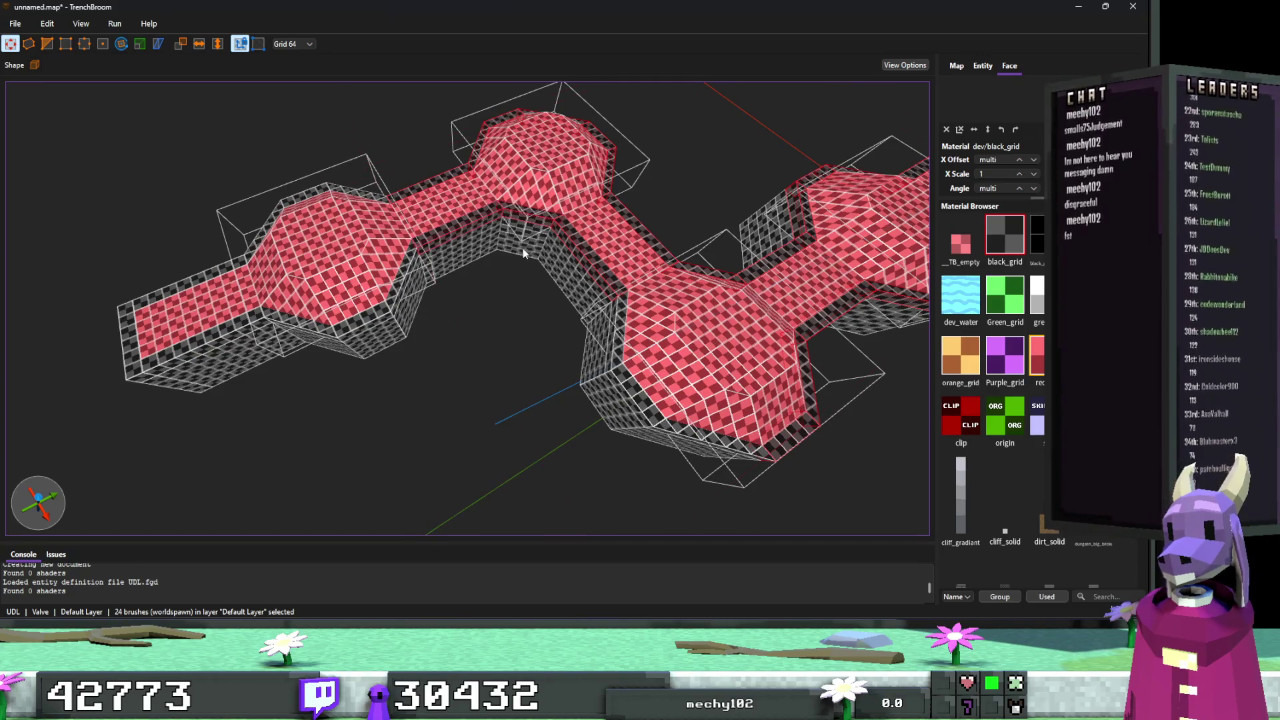
{"action": "left_click", "coordinate": [612, 333], "text": "ctrl"}
{"action": "left_click", "coordinate": [640, 400], "text": "ctrl"}
{"action": "left_click", "coordinate": [722, 447], "text": "ctrl"}
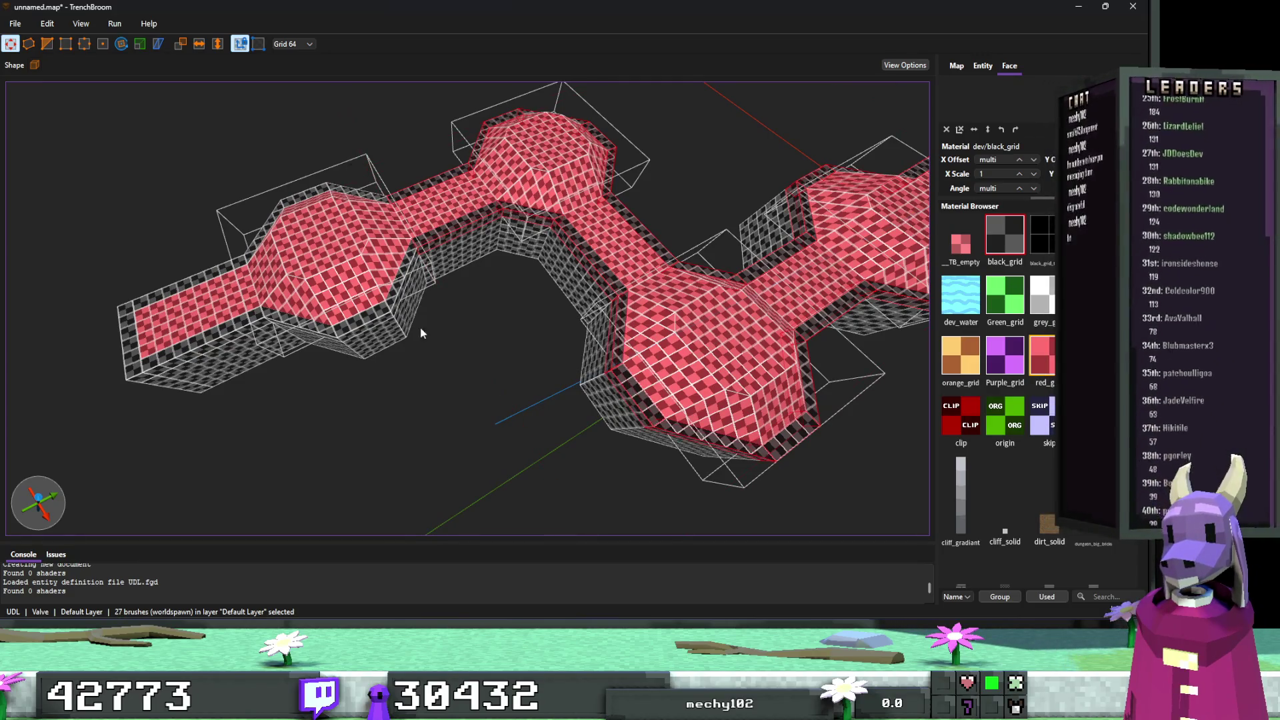
{"action": "left_click", "coordinate": [402, 284], "text": "ctrl"}
{"action": "left_click", "coordinate": [363, 322], "text": "ctrl"}
{"action": "left_click", "coordinate": [300, 329], "text": "ctrl"}
{"action": "left_click", "coordinate": [200, 350], "text": "ctrl"}
{"action": "left_click", "coordinate": [130, 346], "text": "ctrl"}
{"action": "left_click", "coordinate": [264, 230], "text": "ctrl"}
{"action": "left_click", "coordinate": [158, 294], "text": "ctrl"}
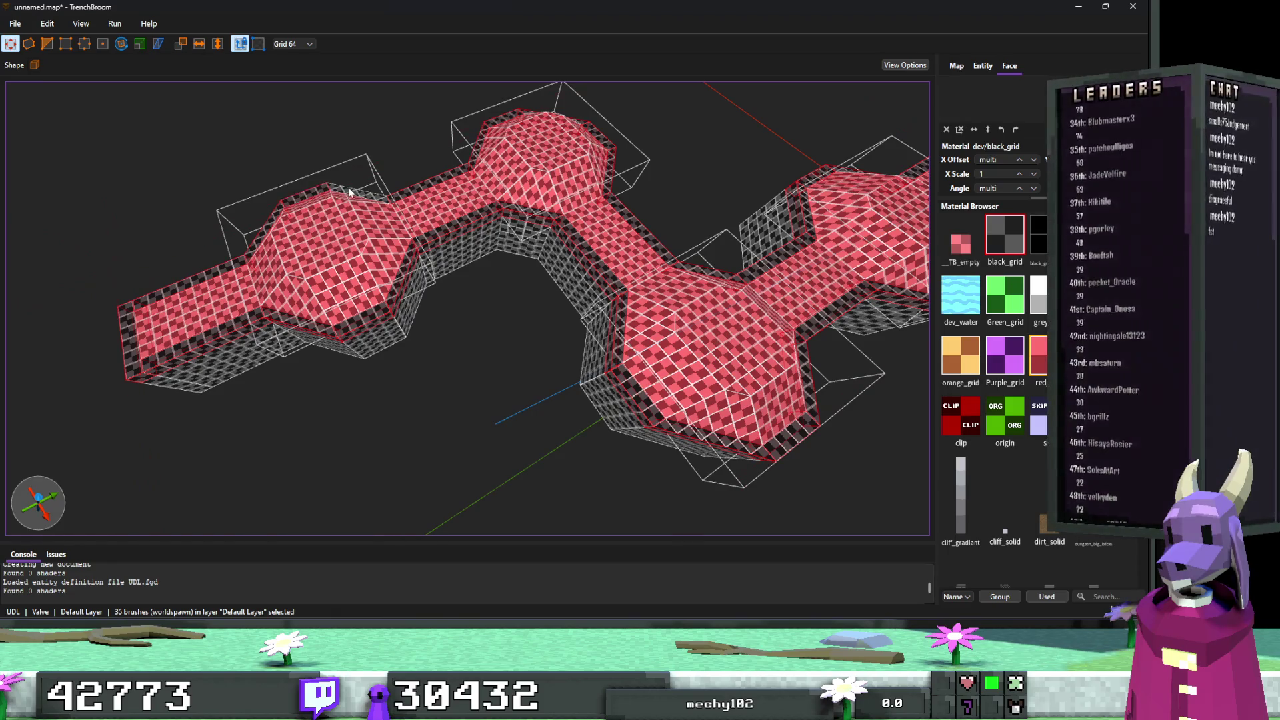
{"action": "key", "text": "Escape"}
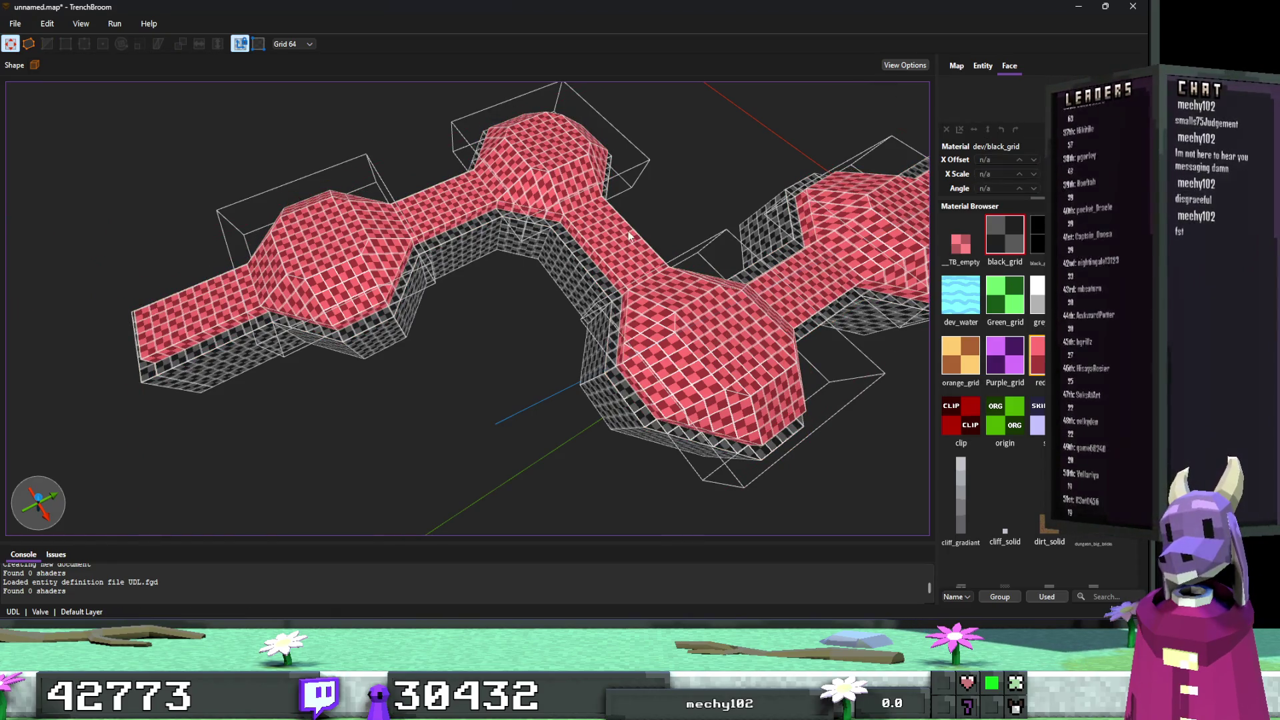
{"action": "right_click", "coordinate": [1018, 242]}
{"action": "left_click", "coordinate": [1026, 260]}
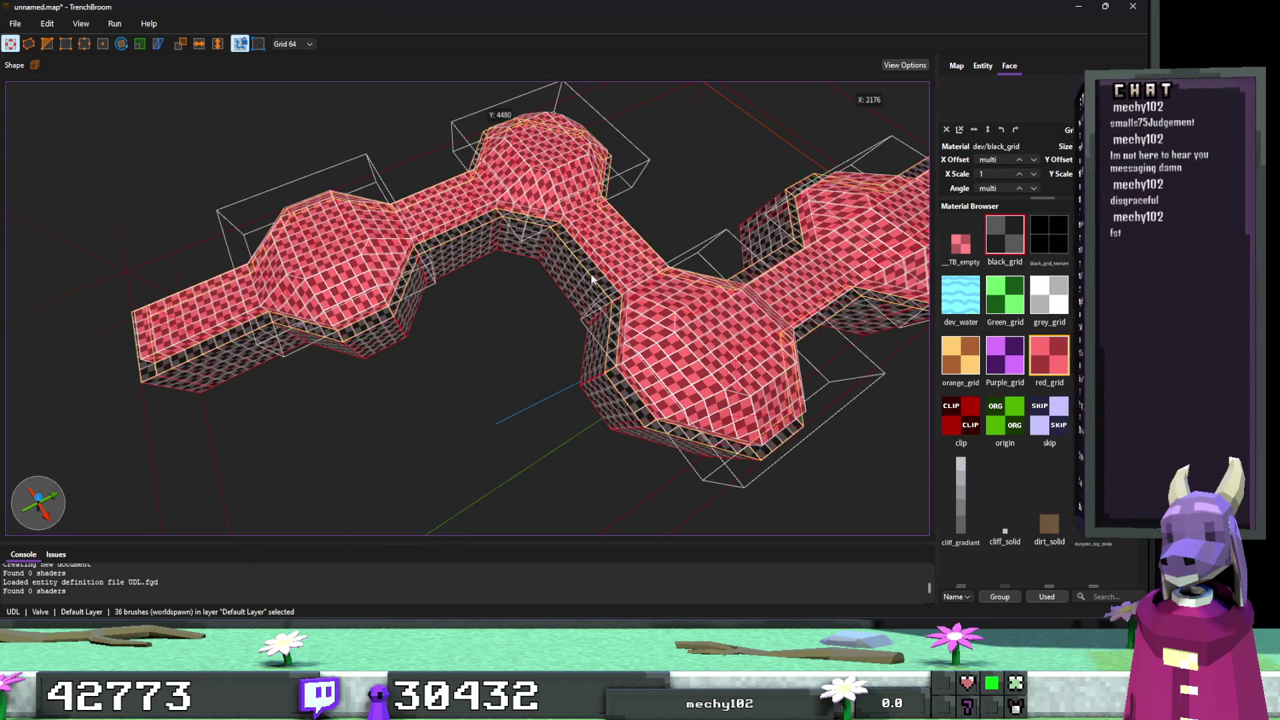
{"action": "key", "text": "Down"}
{"action": "scroll", "coordinate": [583, 292], "scroll_direction": "up", "scroll_amount": 10}
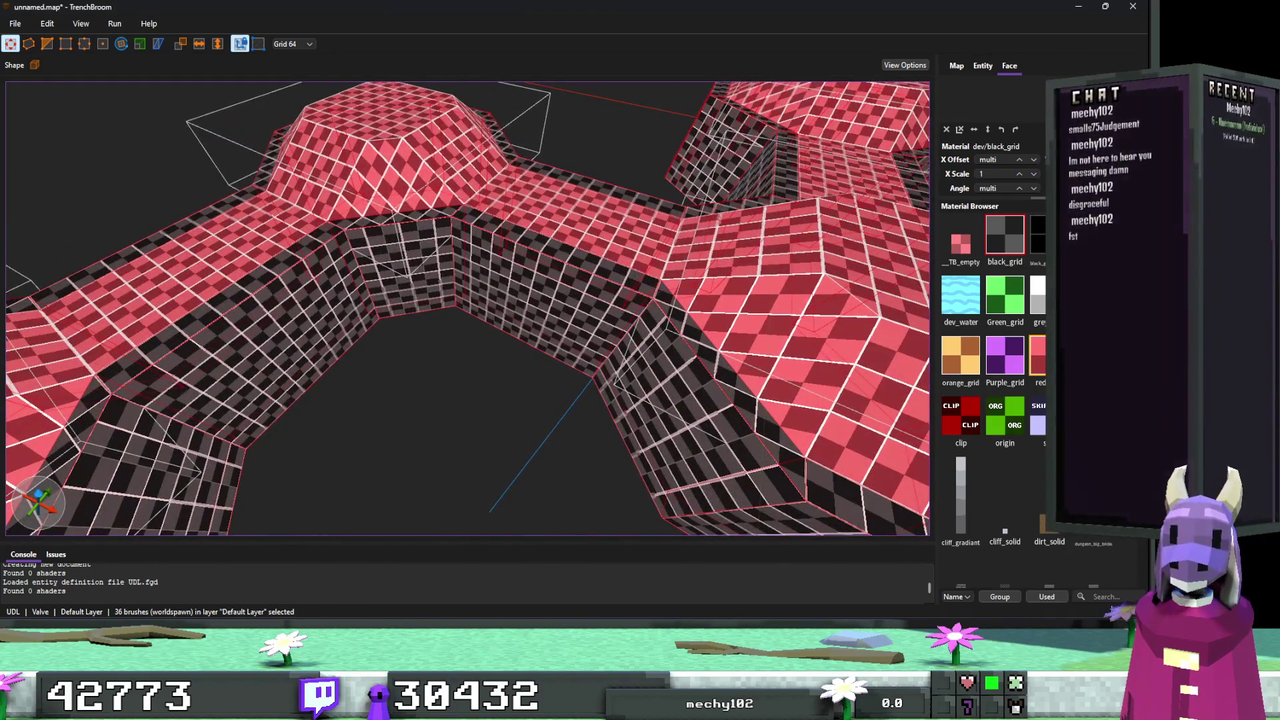
{"action": "key", "text": "alt+Tab"}
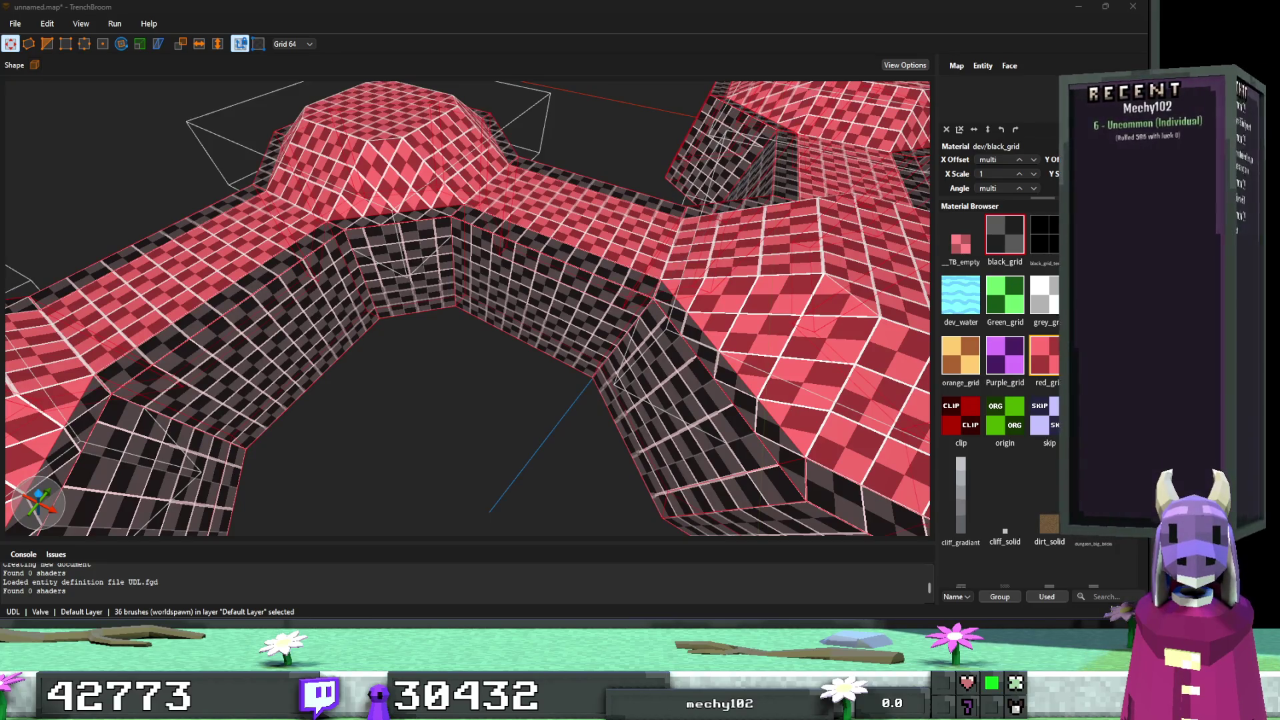
{"action": "key", "text": "alt+Tab"}
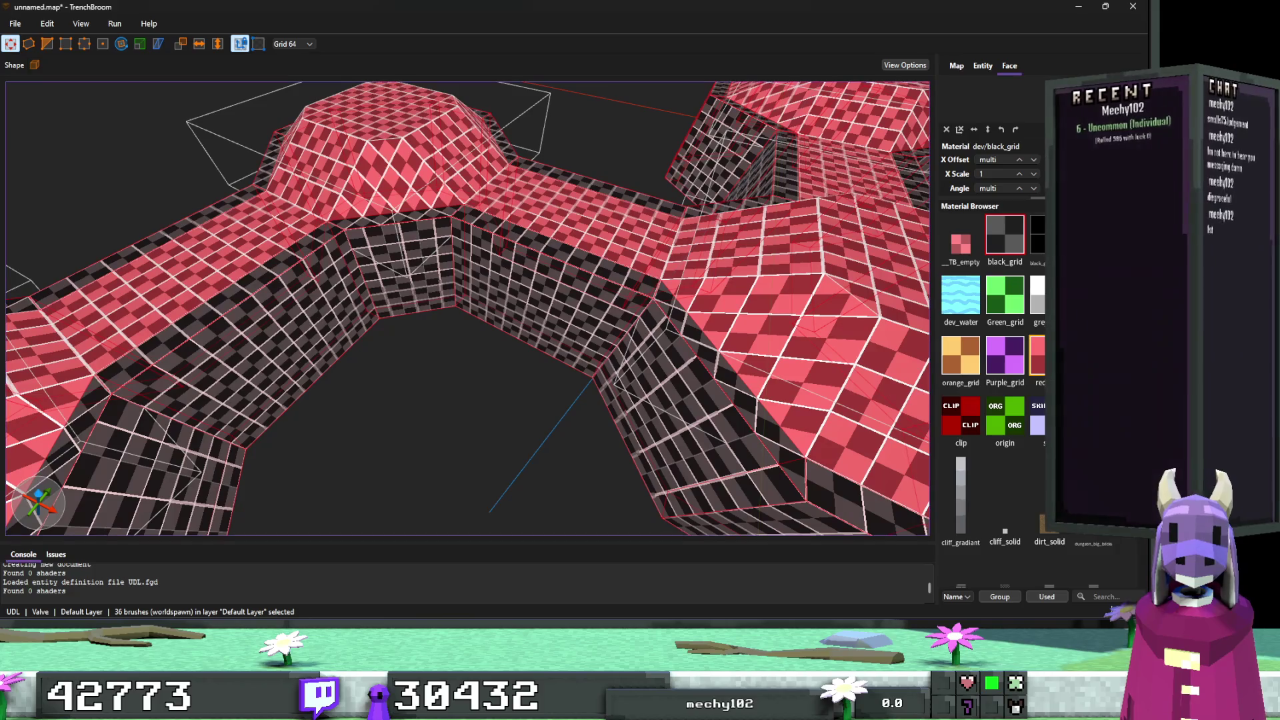
{"action": "key", "text": "alt+Tab"}
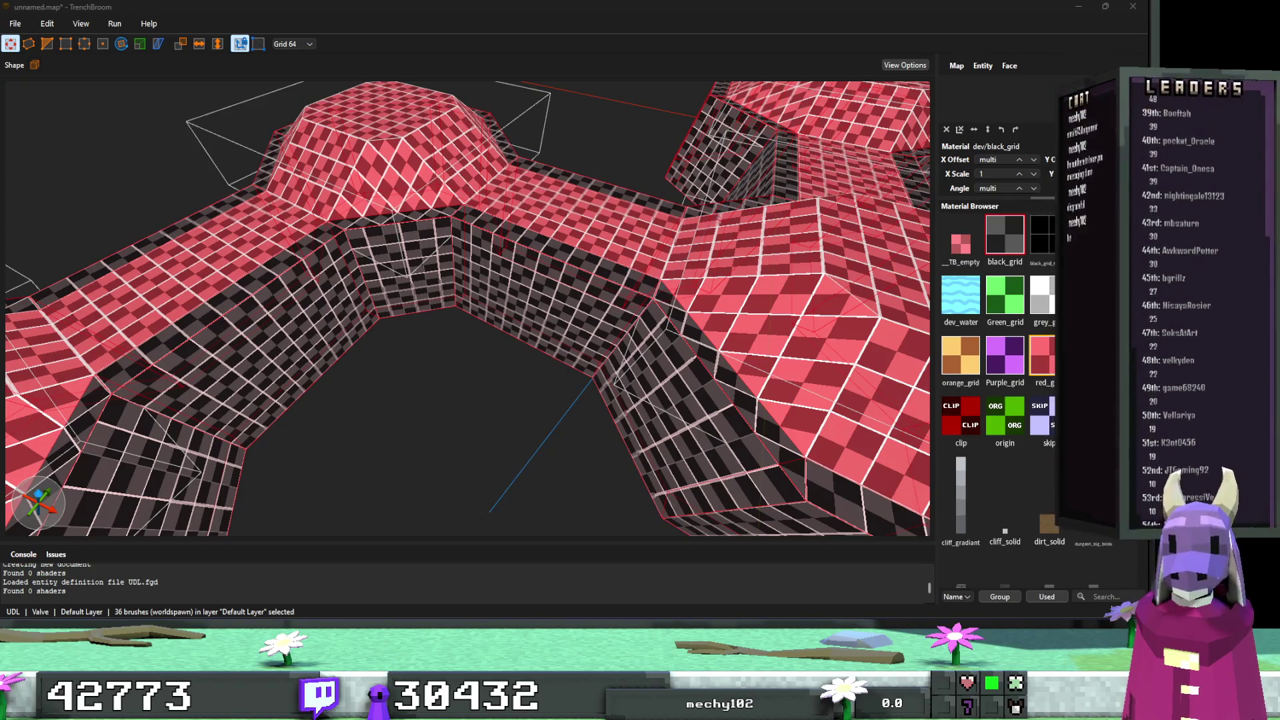
{"action": "key", "text": "Escape"}
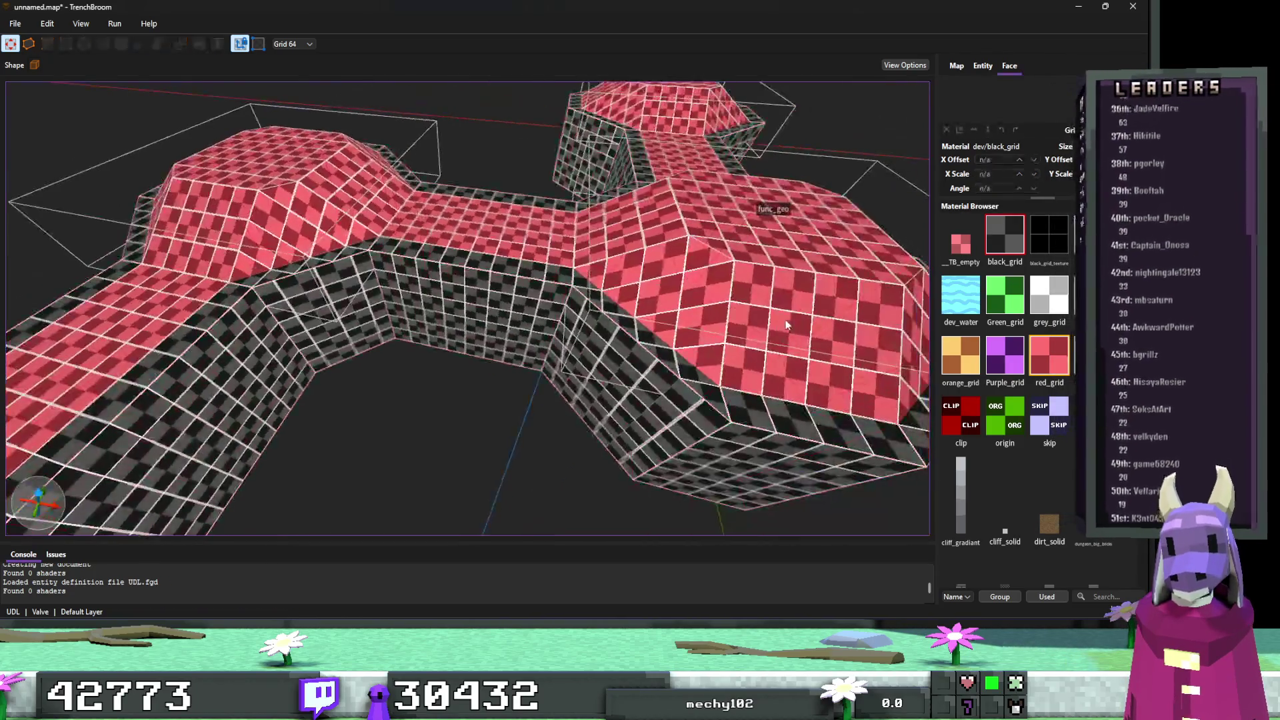
{"action": "left_click_drag", "start_coordinate": [773, 327], "coordinate": [657, 325]}
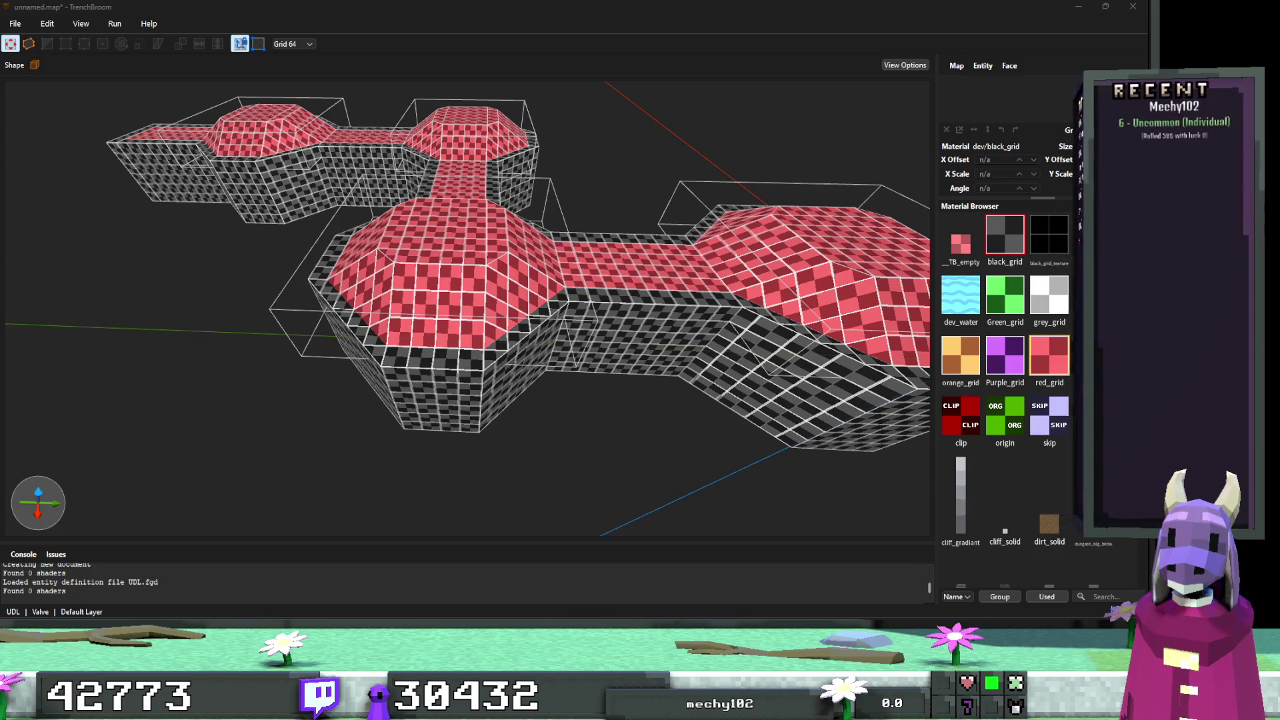
Check the checkered box brush overlapping the mound, then deselect it.
{"action": "scroll", "coordinate": [702, 499], "scroll_direction": "up", "scroll_amount": 10}
{"action": "scroll", "coordinate": [648, 478], "scroll_direction": "up", "scroll_amount": 10}
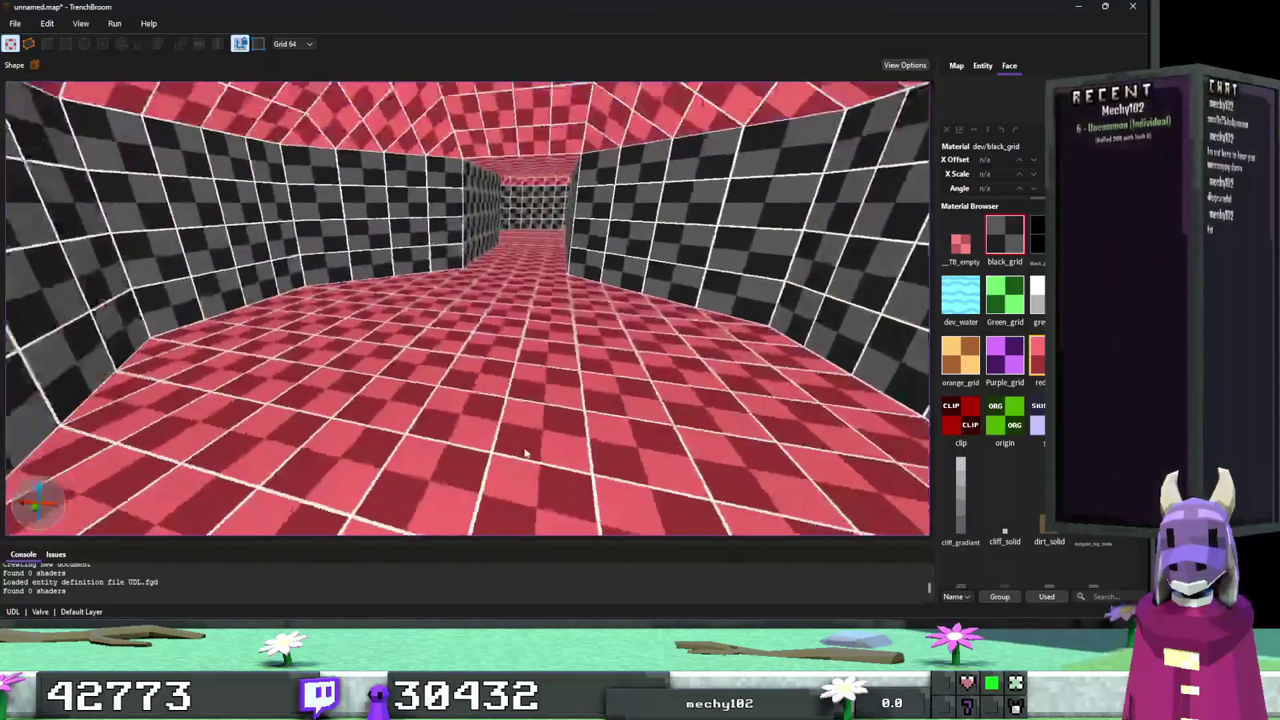
{"action": "scroll", "coordinate": [524, 447], "scroll_direction": "up", "scroll_amount": 10}
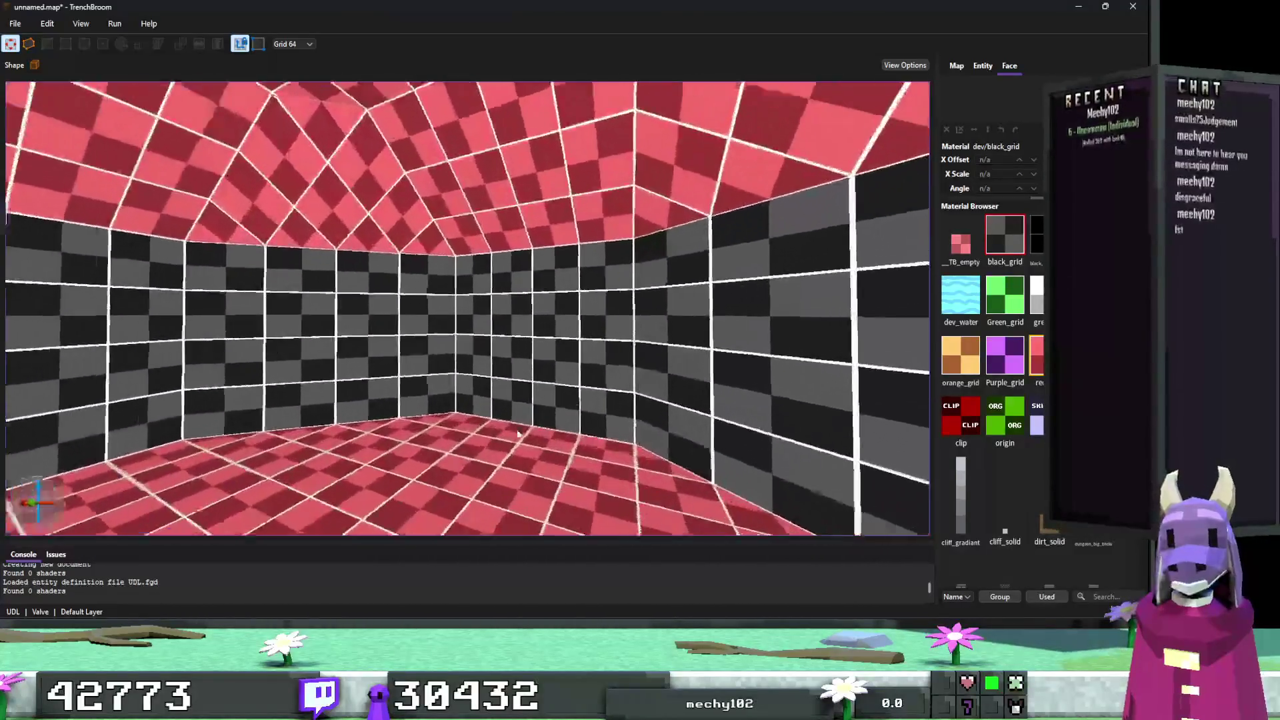
{"action": "scroll", "coordinate": [519, 433], "scroll_direction": "up", "scroll_amount": 10}
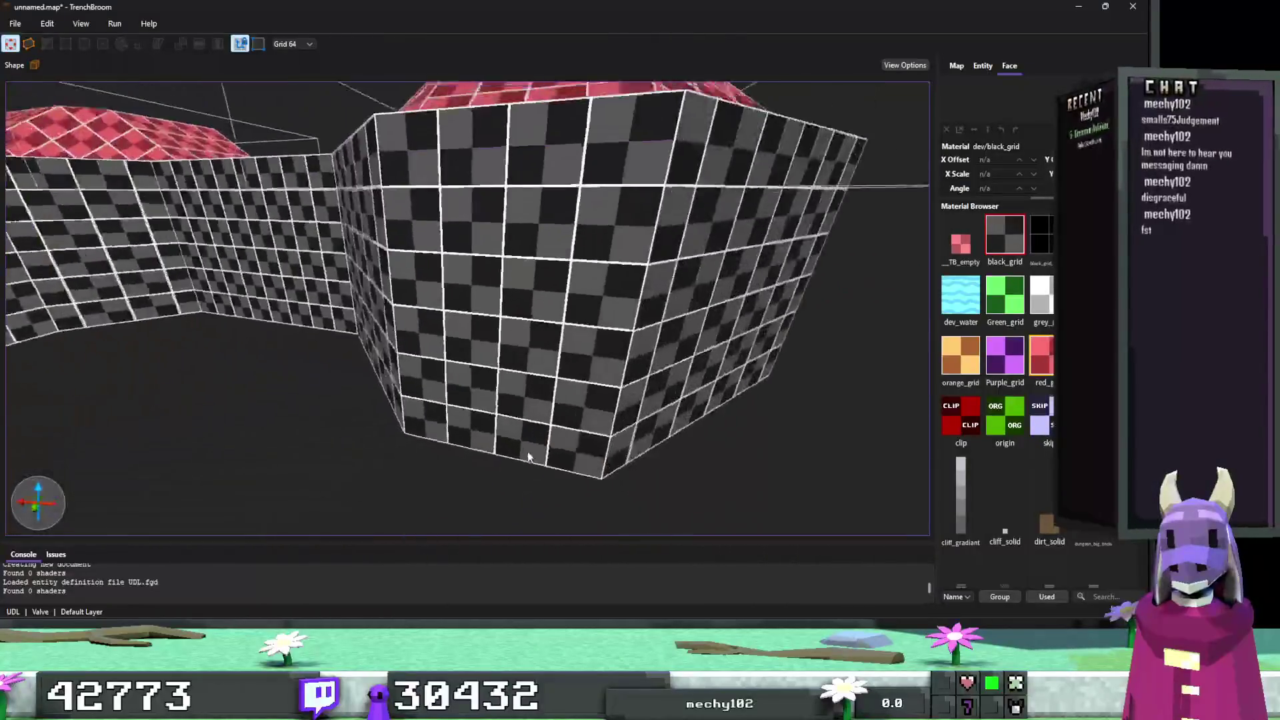
{"action": "scroll", "coordinate": [506, 407], "scroll_direction": "down", "scroll_amount": 3}
{"action": "left_click", "coordinate": [478, 353]}
{"action": "scroll", "coordinate": [562, 406], "scroll_direction": "up", "scroll_amount": 8}
{"action": "scroll", "coordinate": [527, 409], "scroll_direction": "down", "scroll_amount": 10}
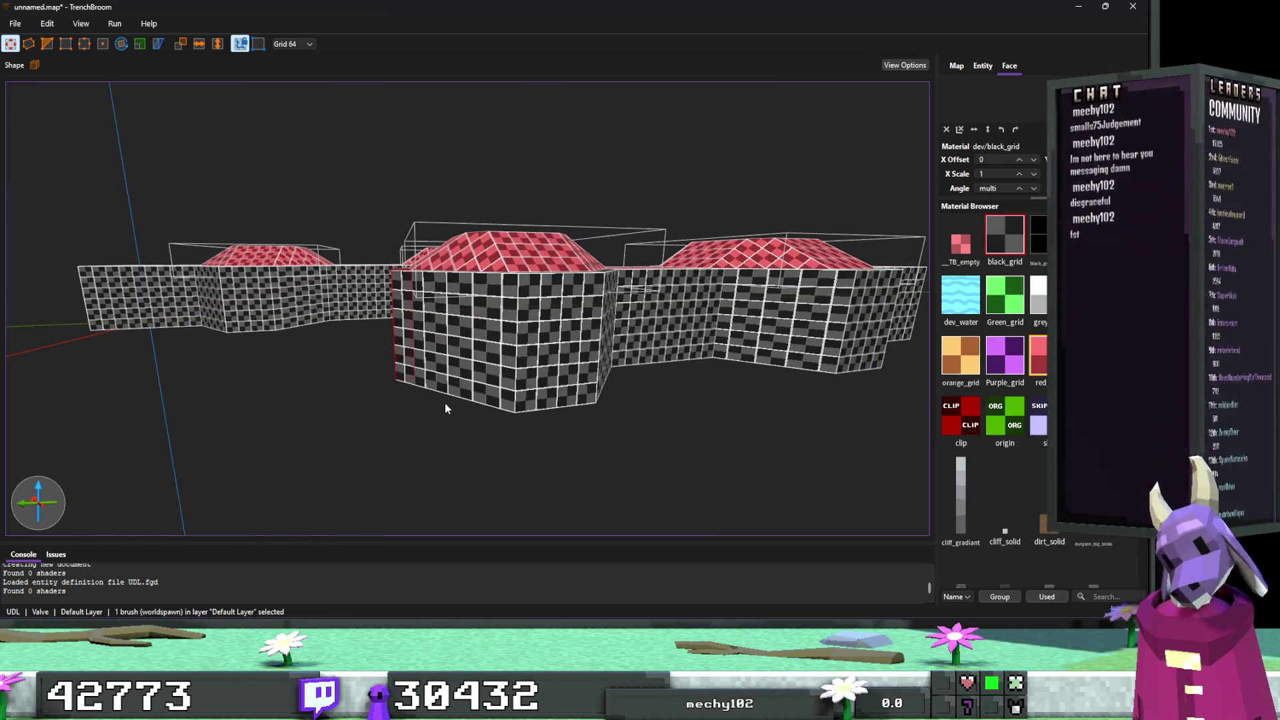
{"action": "left_click", "coordinate": [446, 403]}
{"action": "scroll", "coordinate": [446, 380], "scroll_direction": "up", "scroll_amount": 10}
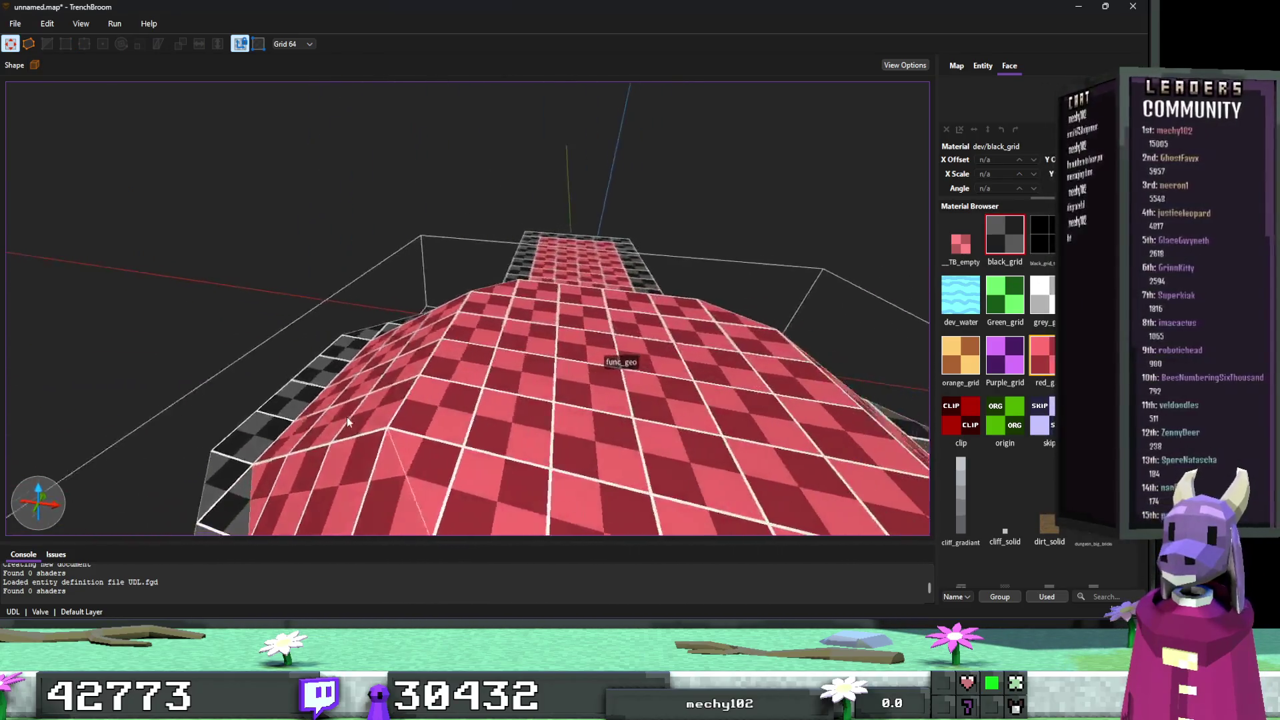
{"action": "scroll", "coordinate": [347, 420], "scroll_direction": "down", "scroll_amount": 5}
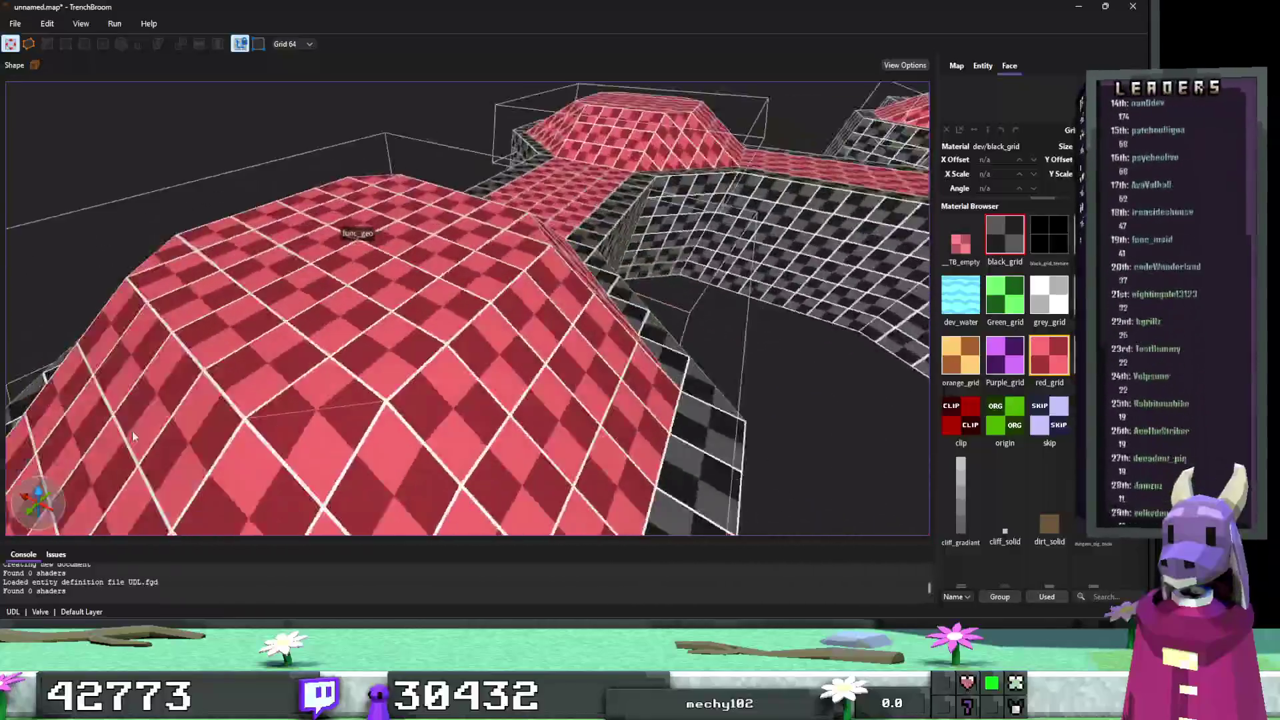
{"action": "scroll", "coordinate": [132, 431], "scroll_direction": "down", "scroll_amount": 5}
Select the func_geo mound brush with the grid set to 32 units.
{"action": "left_click", "coordinate": [454, 403]}
{"action": "scroll", "coordinate": [386, 434], "scroll_direction": "up", "scroll_amount": 5}
{"action": "scroll", "coordinate": [455, 392], "scroll_direction": "down", "scroll_amount": 4}
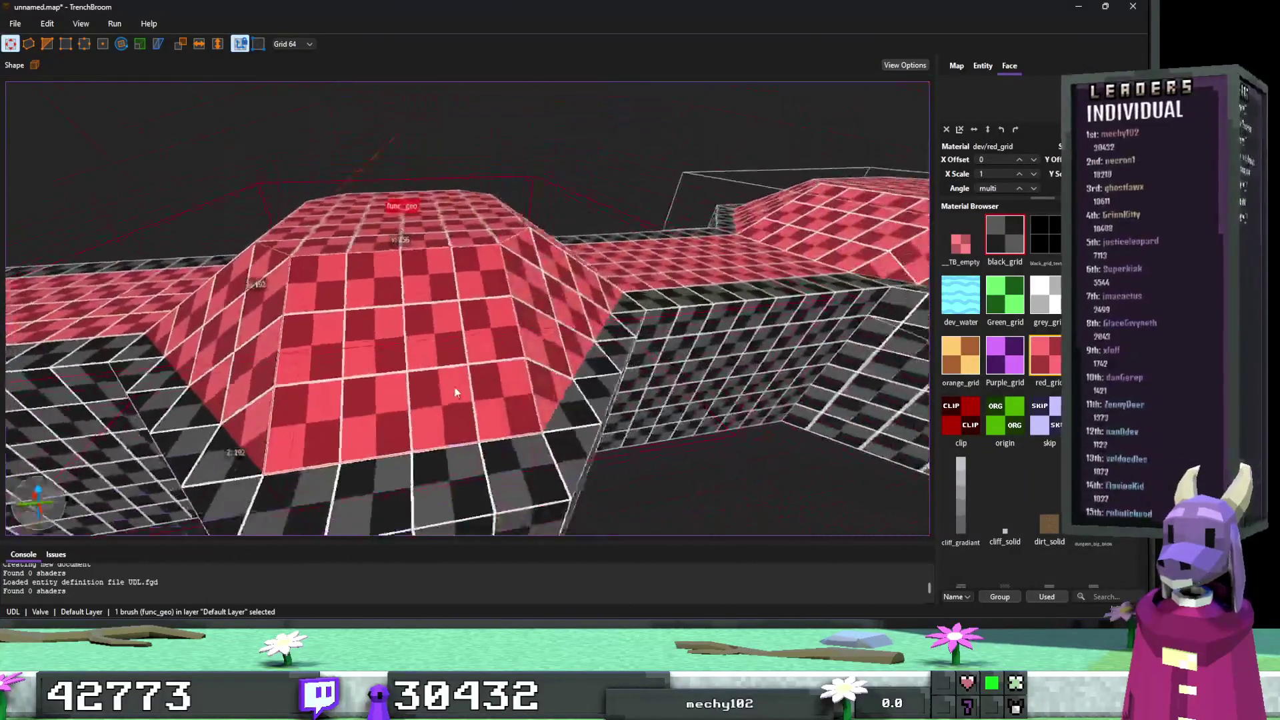
{"action": "scroll", "coordinate": [456, 392], "scroll_direction": "down", "scroll_amount": 3}
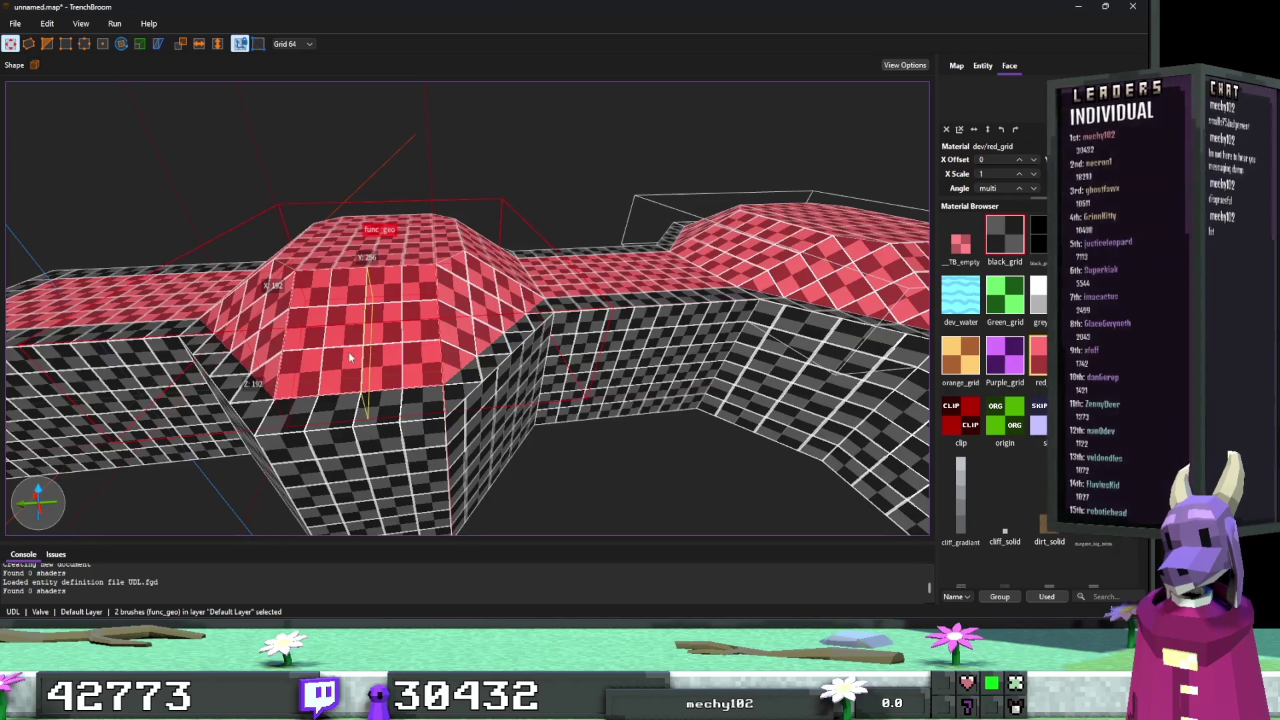
{"action": "scroll", "coordinate": [457, 345], "scroll_direction": "up", "scroll_amount": 2}
{"action": "scroll", "coordinate": [456, 345], "scroll_direction": "up", "scroll_amount": 3}
{"action": "key", "text": "minus"}
{"action": "key", "text": "minus"}
{"action": "key", "text": "minus"}
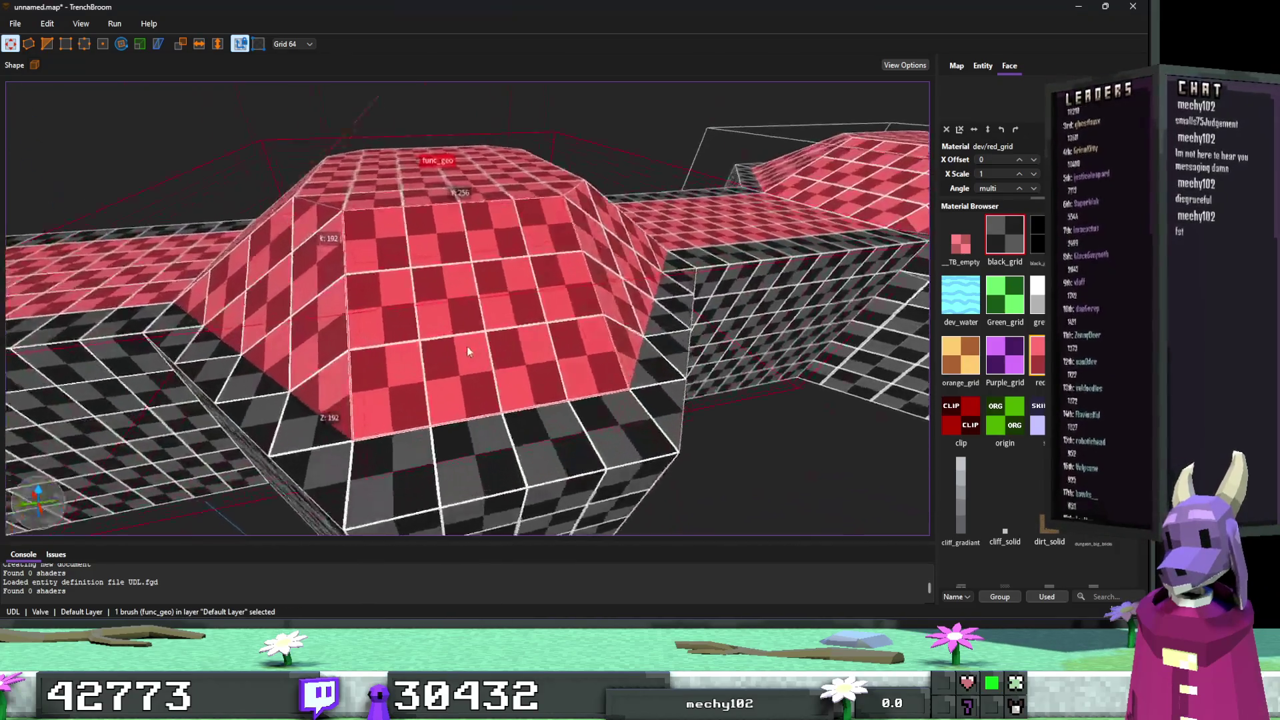
{"action": "key", "text": "plus"}
{"action": "key", "text": "plus"}
{"action": "key", "text": "plus"}
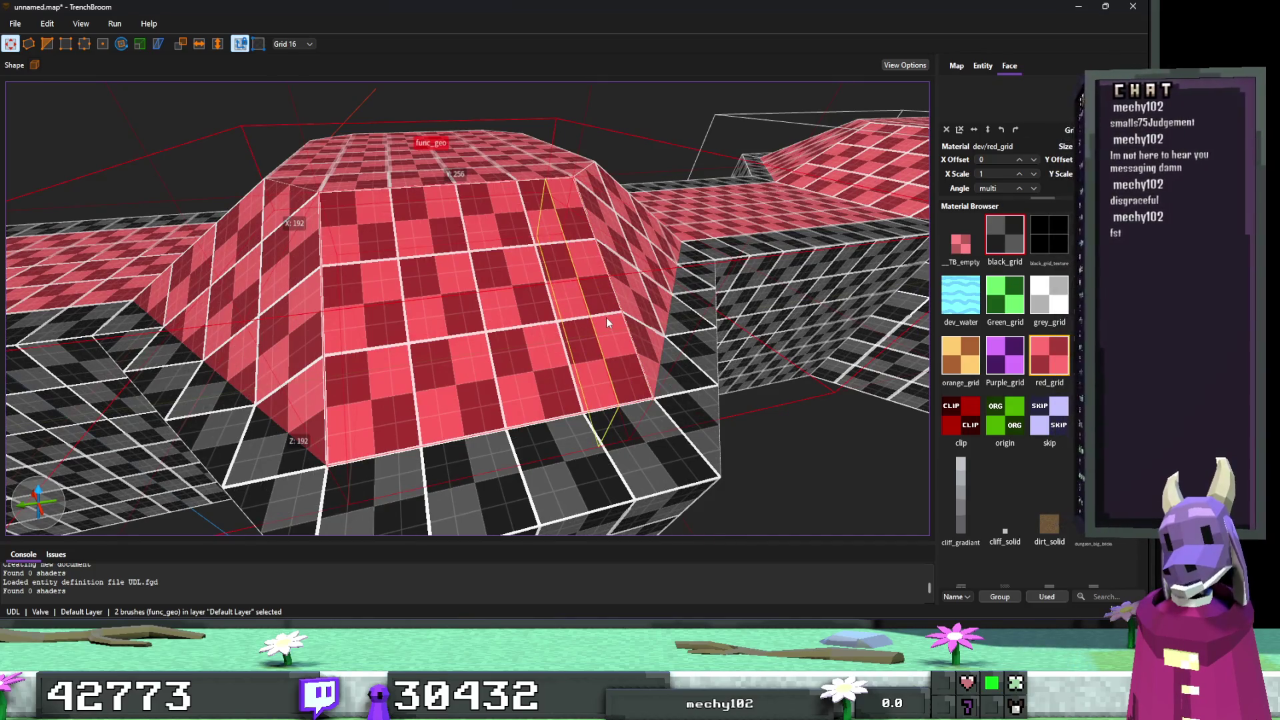
{"action": "left_click", "coordinate": [602, 318], "text": "ctrl"}
{"action": "key", "text": "plus"}
{"action": "left_click", "coordinate": [446, 330]}
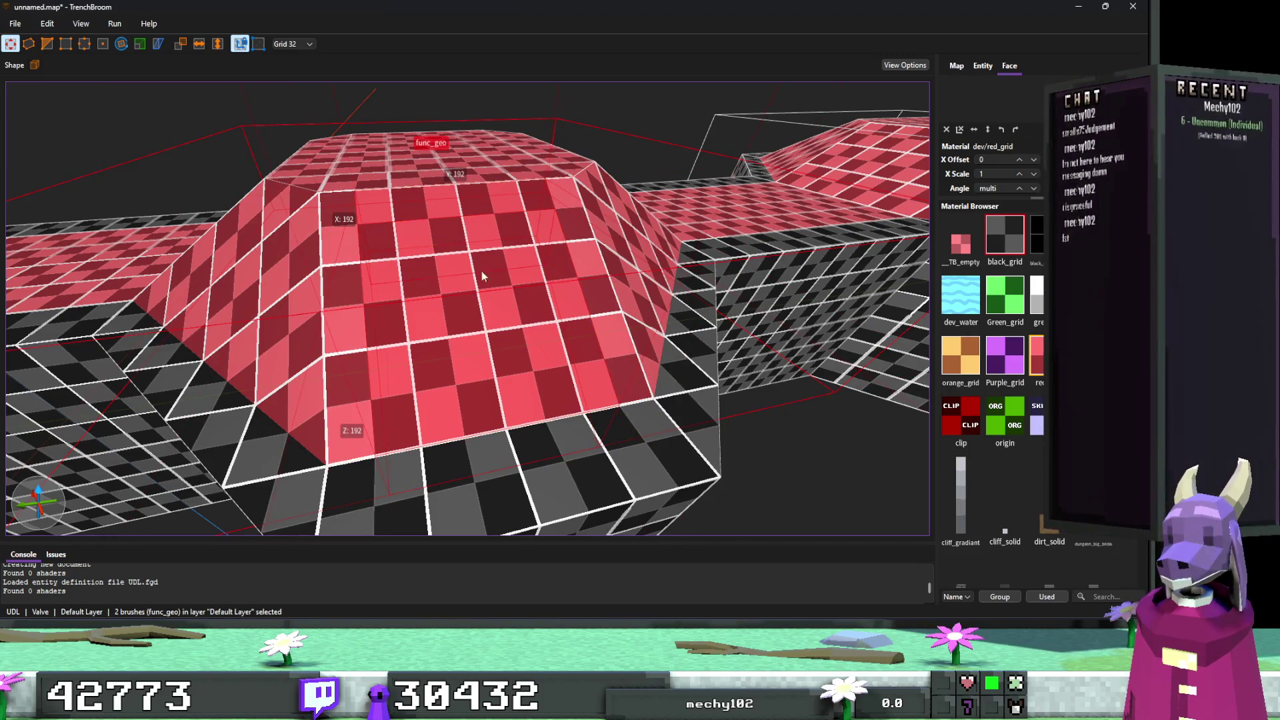
Carve a rectangular hole into the func_geo mound with CSG Subtract (Ctrl+K).
{"action": "key", "text": "ctrl+k"}
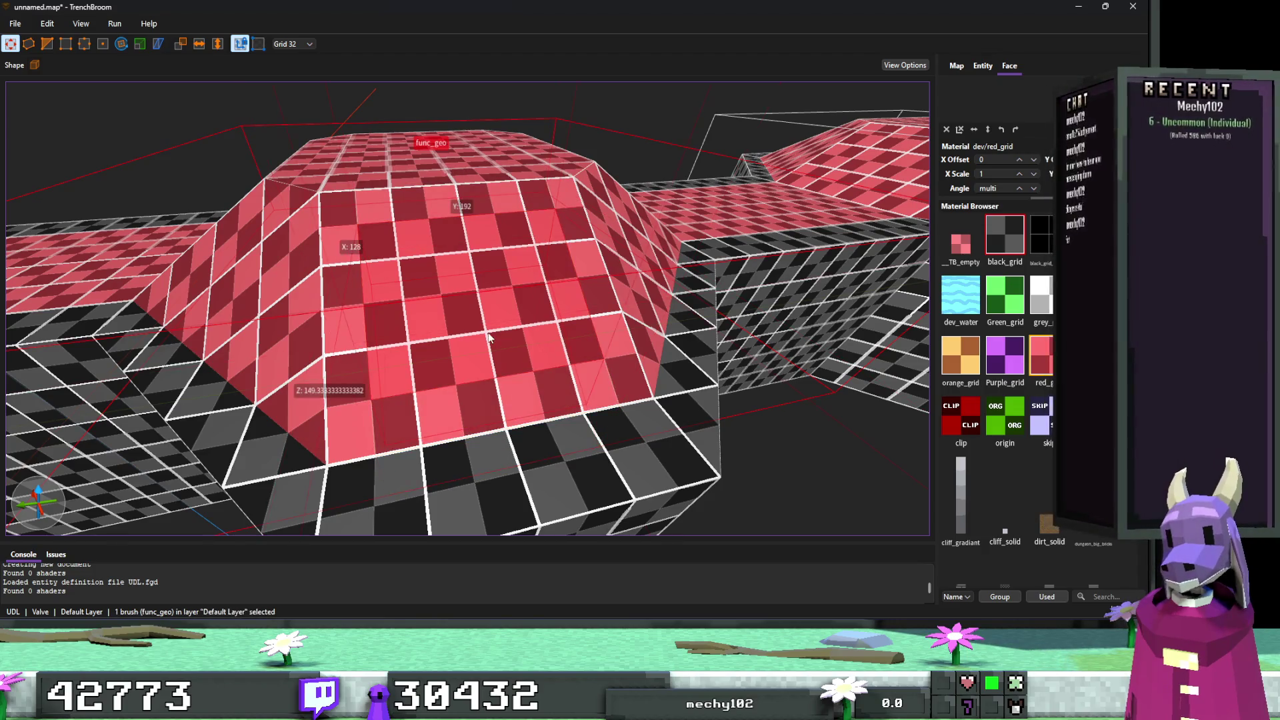
{"action": "left_click", "coordinate": [502, 269]}
{"action": "key", "text": "alt+Tab"}
{"action": "scroll", "coordinate": [696, 298], "scroll_direction": "up", "scroll_amount": 10}
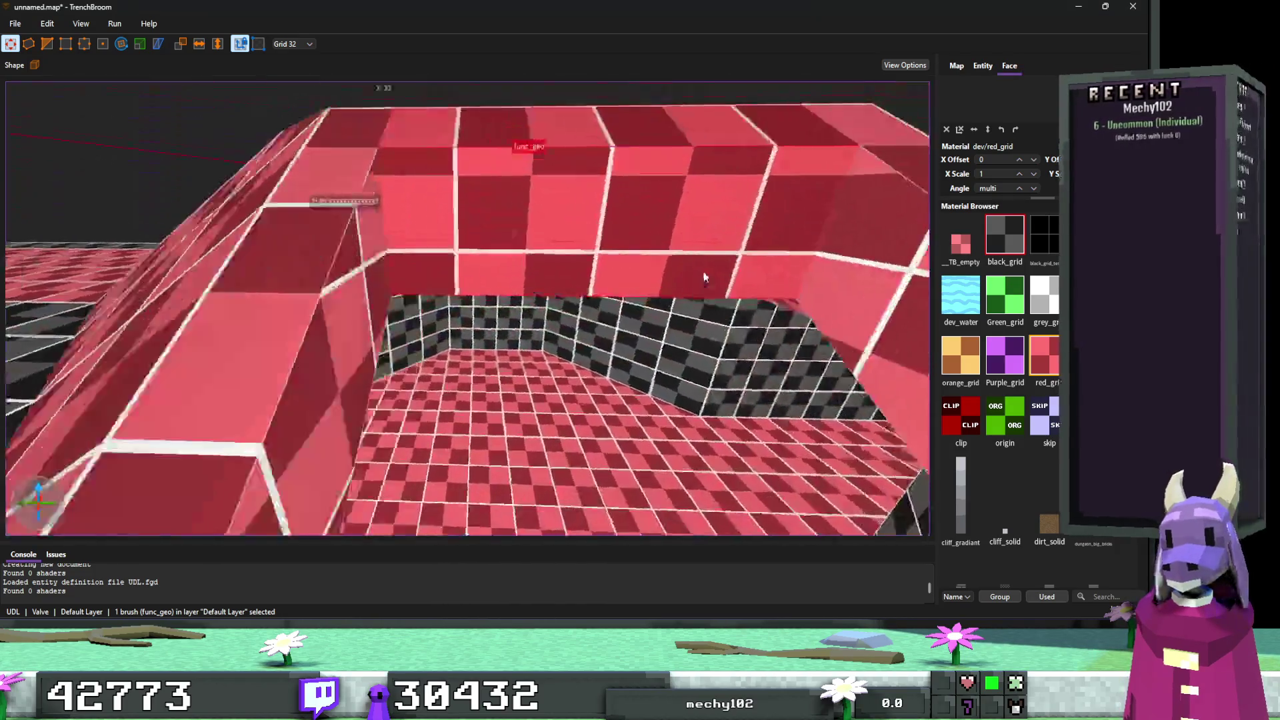
{"action": "scroll", "coordinate": [702, 268], "scroll_direction": "down", "scroll_amount": 8}
{"action": "key", "text": "e"}
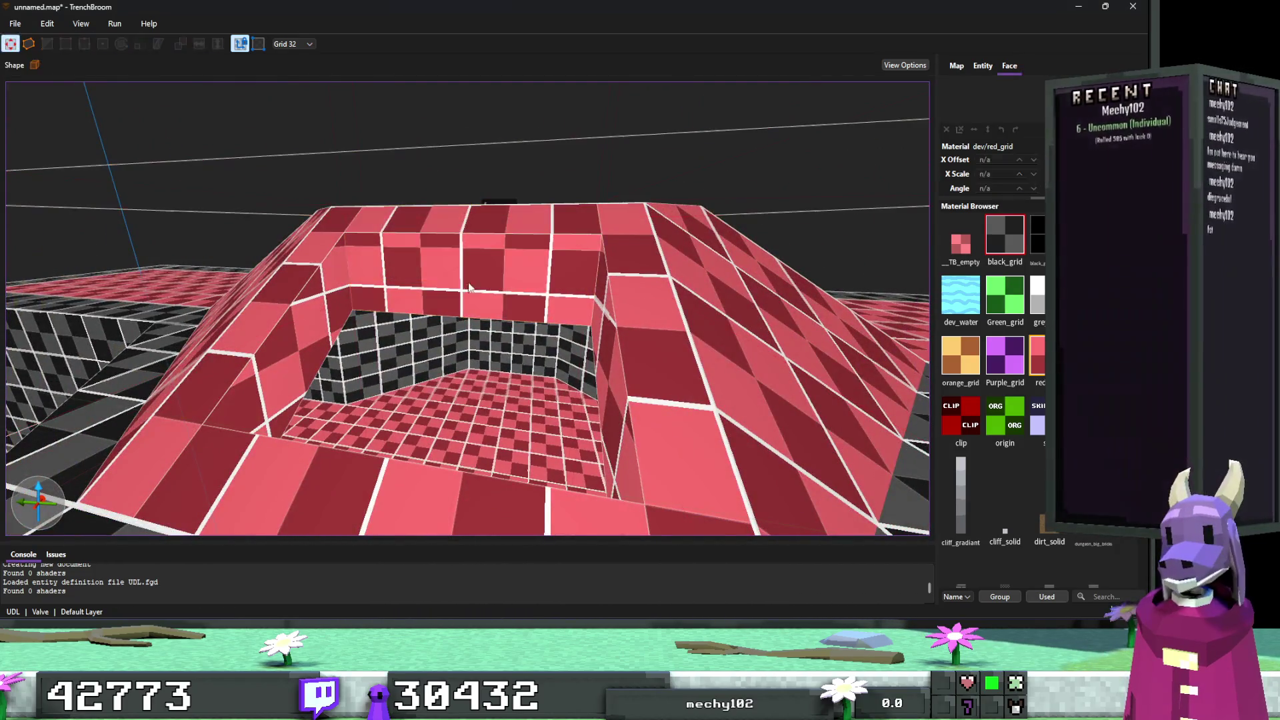
{"action": "key", "text": "b"}
{"action": "left_click", "coordinate": [640, 285], "text": "ctrl"}
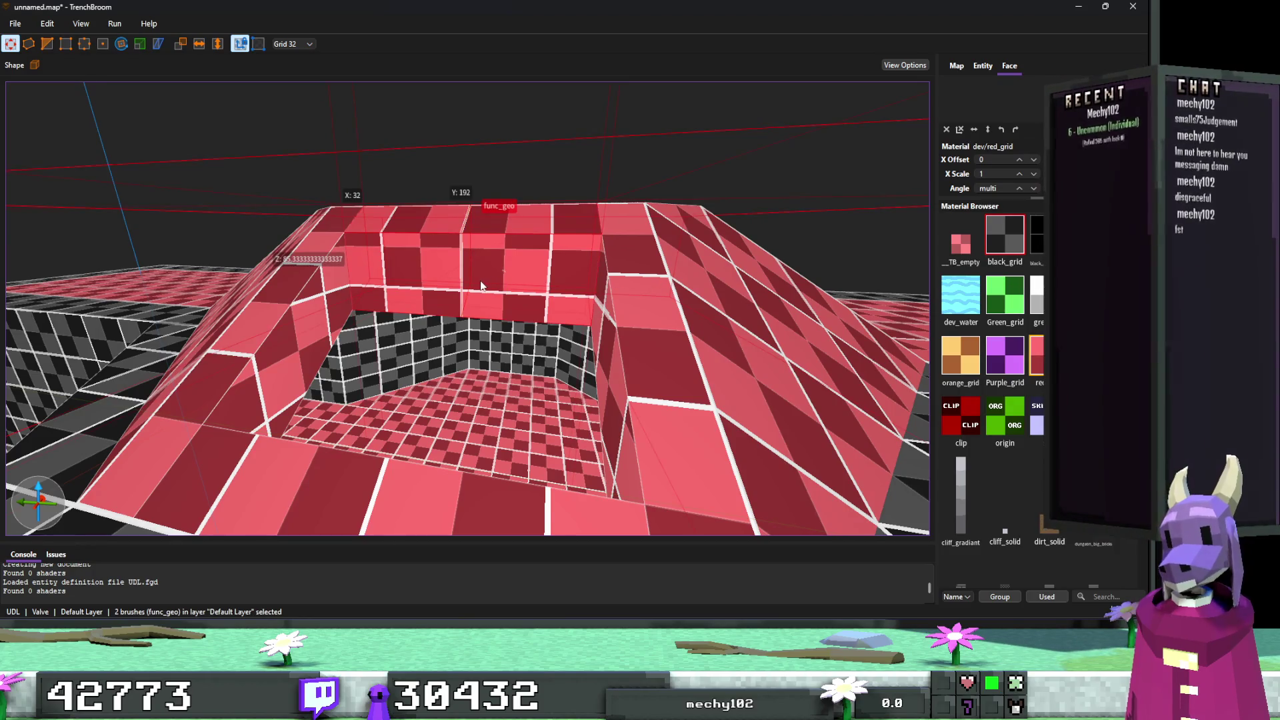
Raise the rim's top corner vertex 64 units on both selected brushes.
{"action": "key", "text": "v"}
{"action": "left_click_drag", "start_coordinate": [460, 301], "coordinate": [459, 256]}
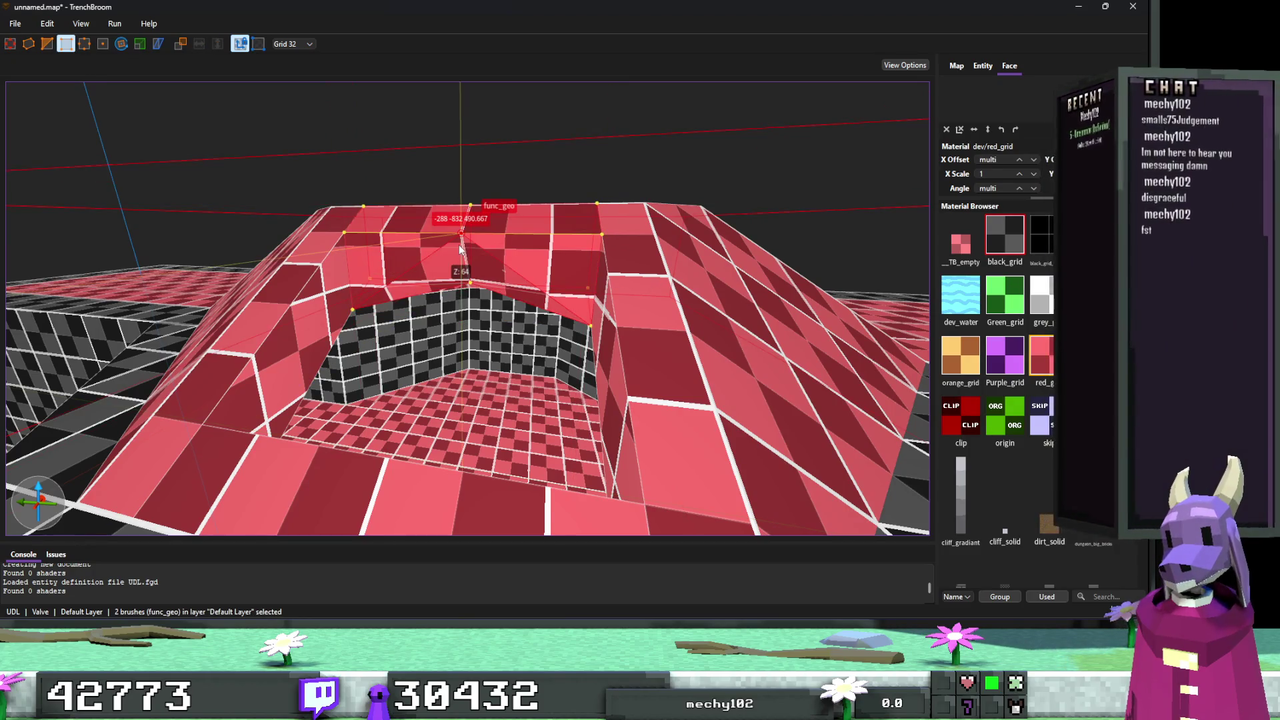
{"action": "scroll", "coordinate": [459, 271], "scroll_direction": "up", "scroll_amount": 5}
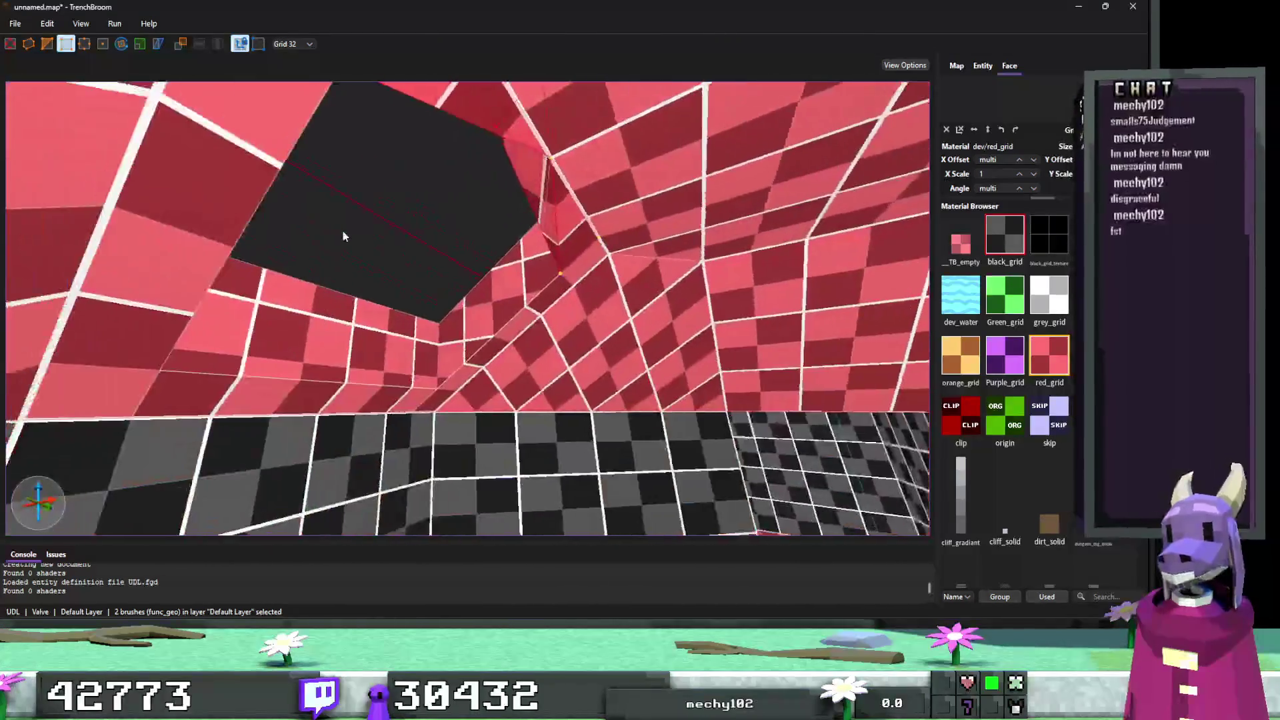
{"action": "scroll", "coordinate": [332, 259], "scroll_direction": "down", "scroll_amount": 3}
Narrow the selection to a single rim brush and exit vertex editing.
{"action": "left_click", "coordinate": [345, 254]}
{"action": "key", "text": "b"}
{"action": "scroll", "coordinate": [350, 230], "scroll_direction": "up", "scroll_amount": 3}
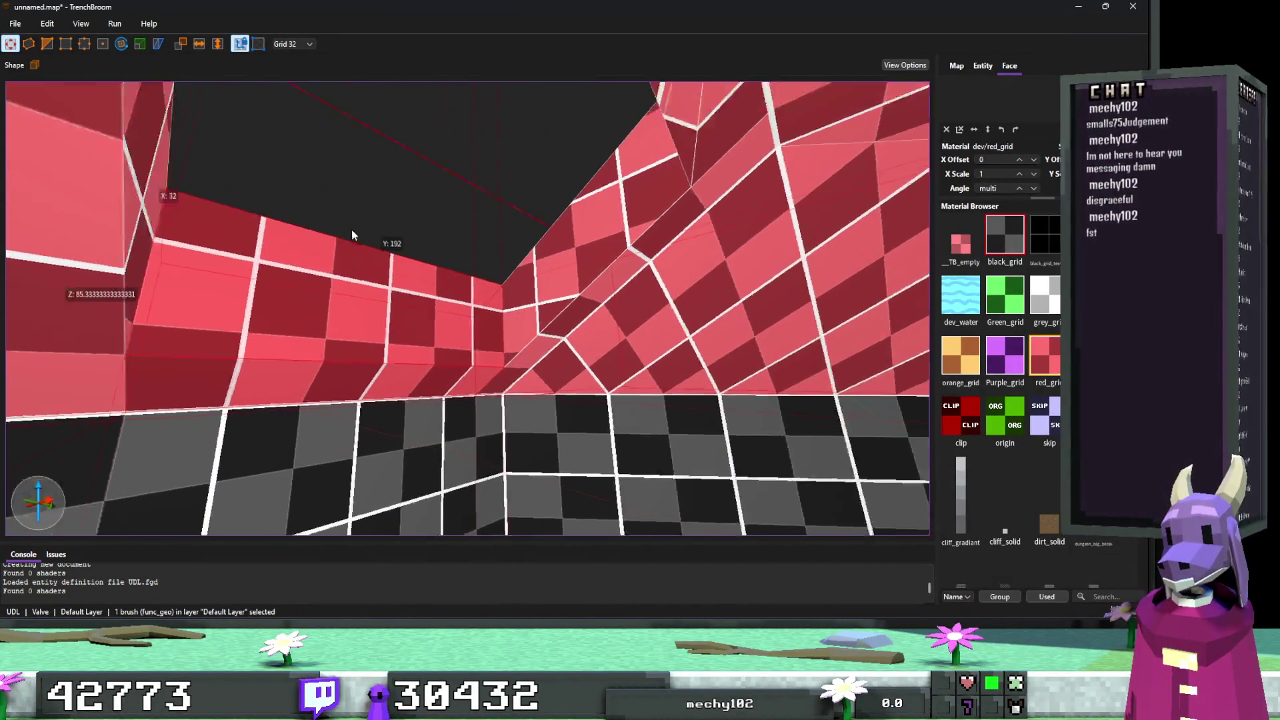
{"action": "scroll", "coordinate": [284, 326], "scroll_direction": "down", "scroll_amount": 6}
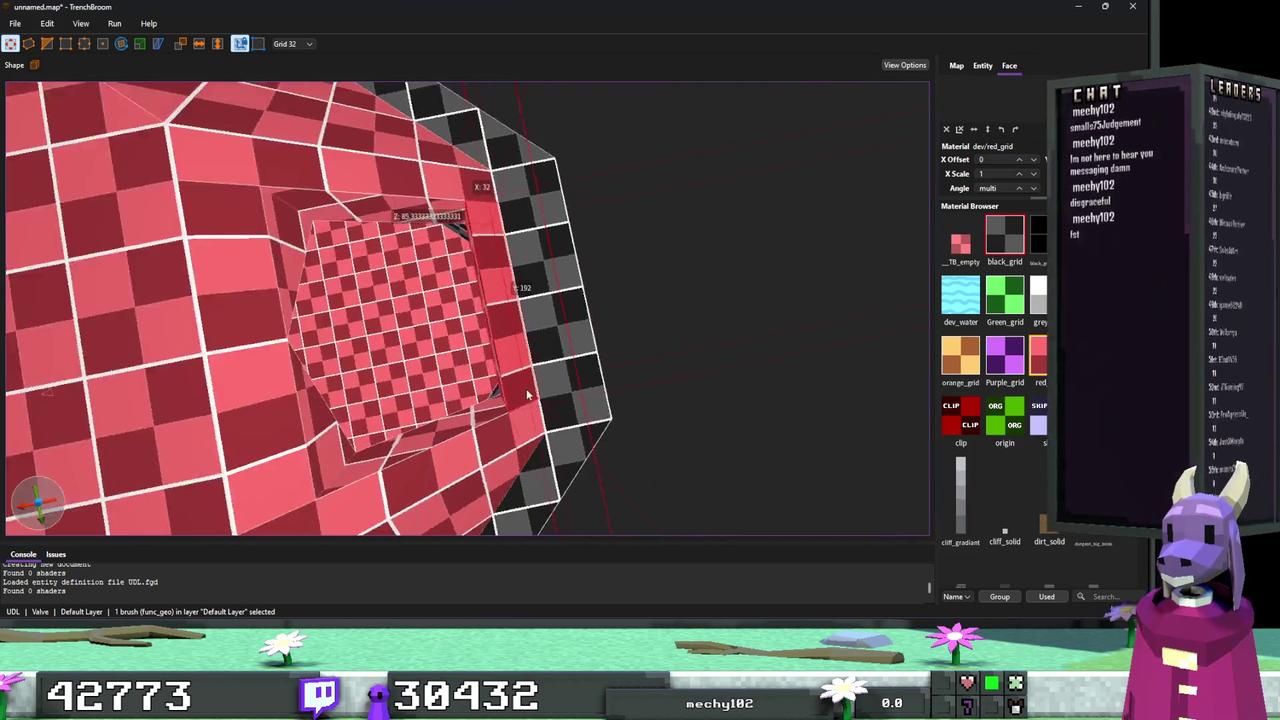
{"action": "scroll", "coordinate": [526, 389], "scroll_direction": "up", "scroll_amount": 5}
{"action": "scroll", "coordinate": [532, 398], "scroll_direction": "up", "scroll_amount": 5}
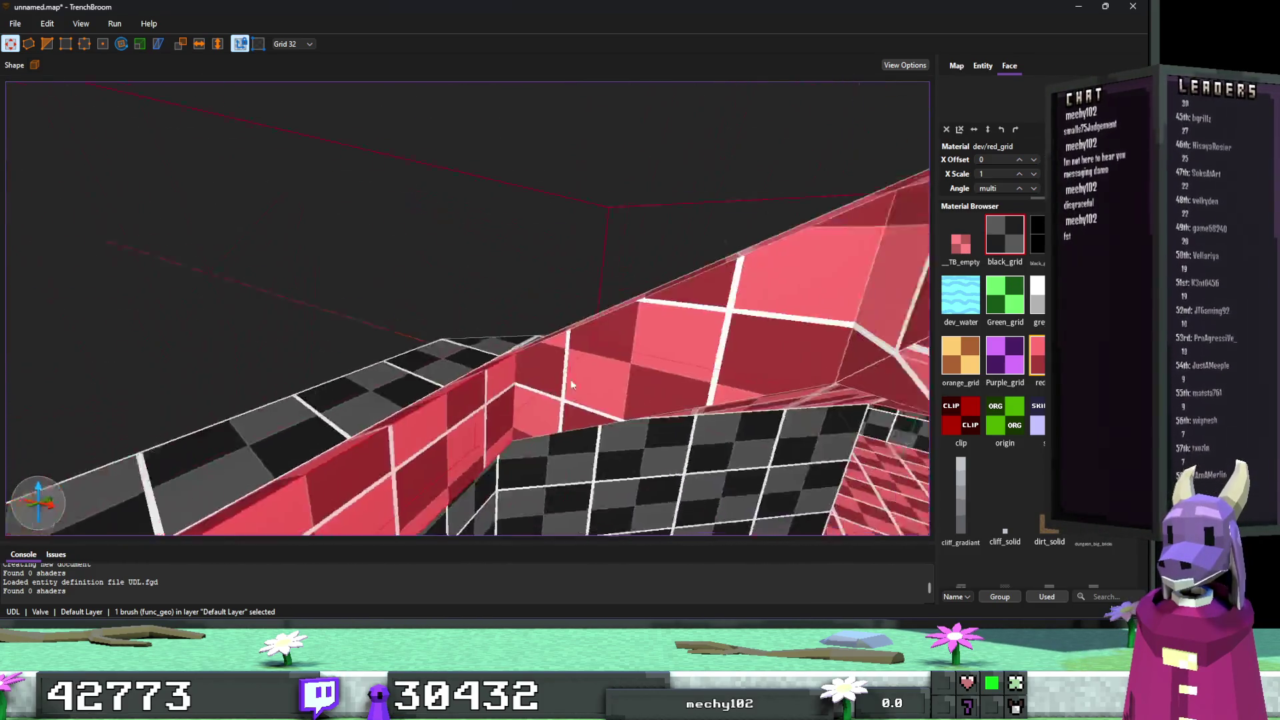
{"action": "scroll", "coordinate": [520, 404], "scroll_direction": "up", "scroll_amount": 8}
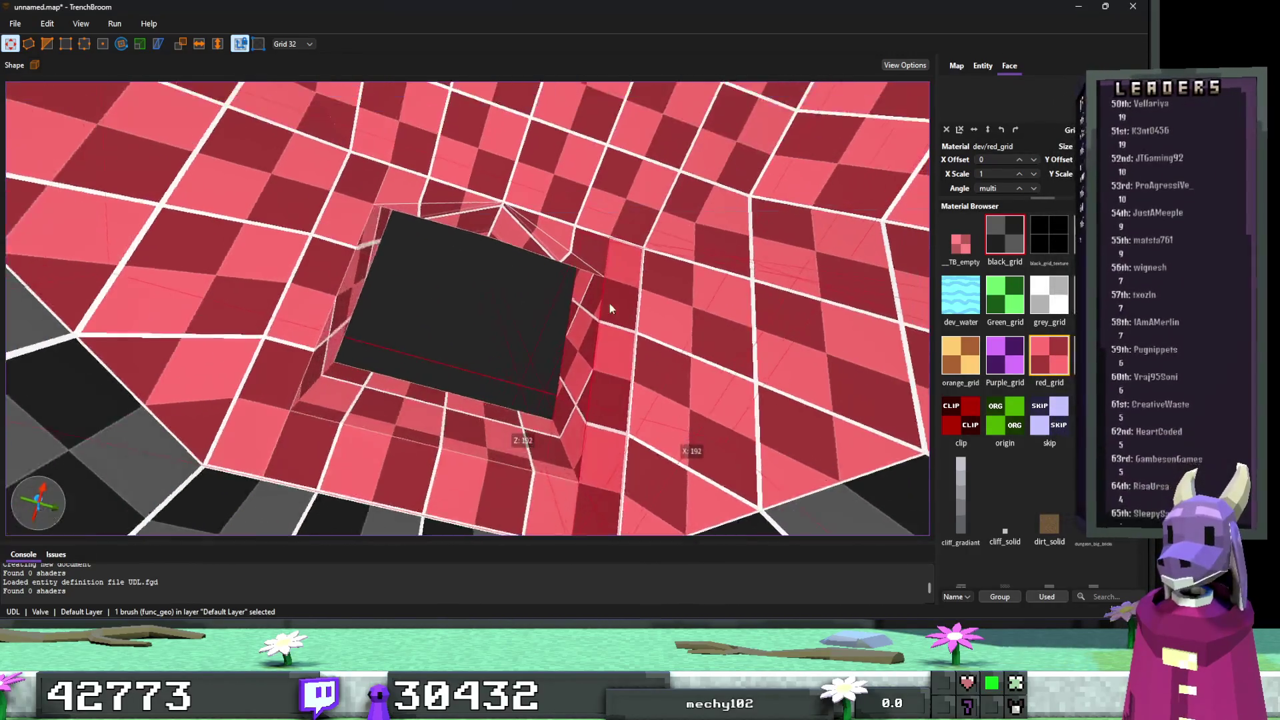
{"action": "scroll", "coordinate": [608, 305], "scroll_direction": "up", "scroll_amount": 5}
{"action": "scroll", "coordinate": [604, 329], "scroll_direction": "down", "scroll_amount": 5}
{"action": "scroll", "coordinate": [632, 336], "scroll_direction": "up", "scroll_amount": 3}
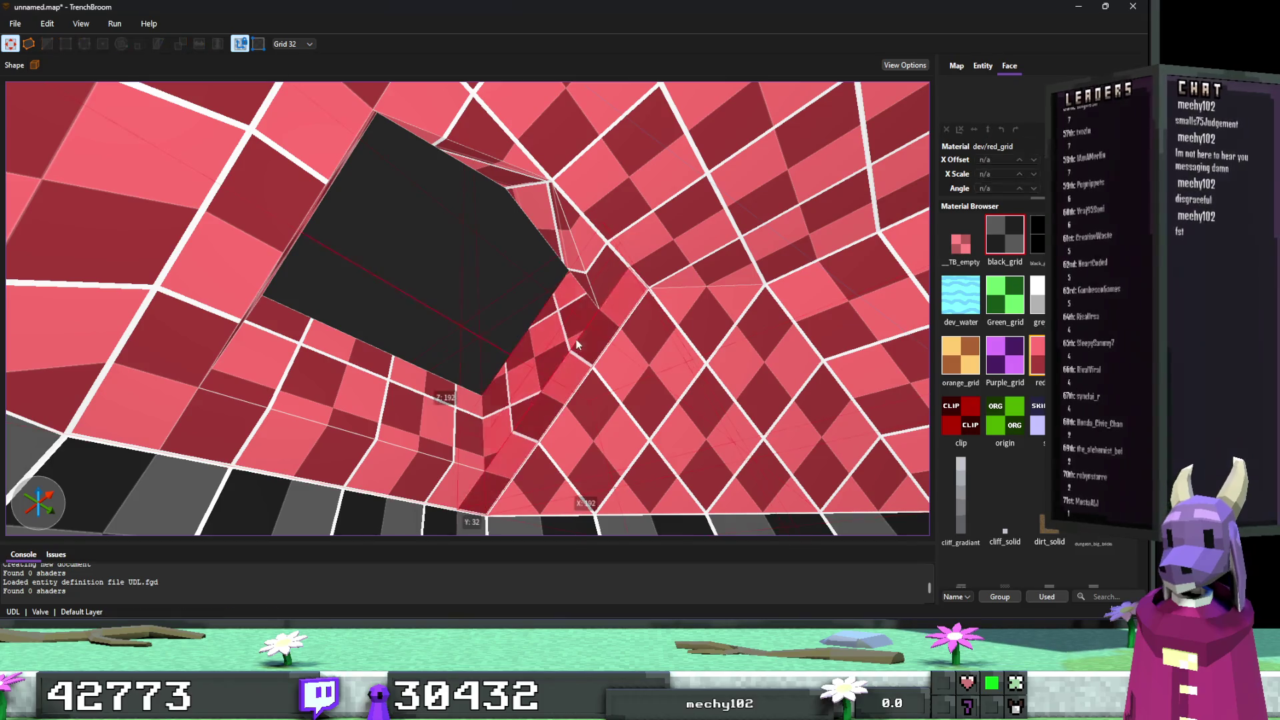
Add the adjacent wall brush and inspect both brushes' vertices from inside the checkered room.
{"action": "mouse_move", "coordinate": [622, 234]}
{"action": "left_mouse_down"}
{"action": "mouse_move", "coordinate": [597, 207]}
{"action": "mouse_move", "coordinate": [694, 362]}
{"action": "mouse_move", "coordinate": [539, 193]}
{"action": "left_mouse_up"}
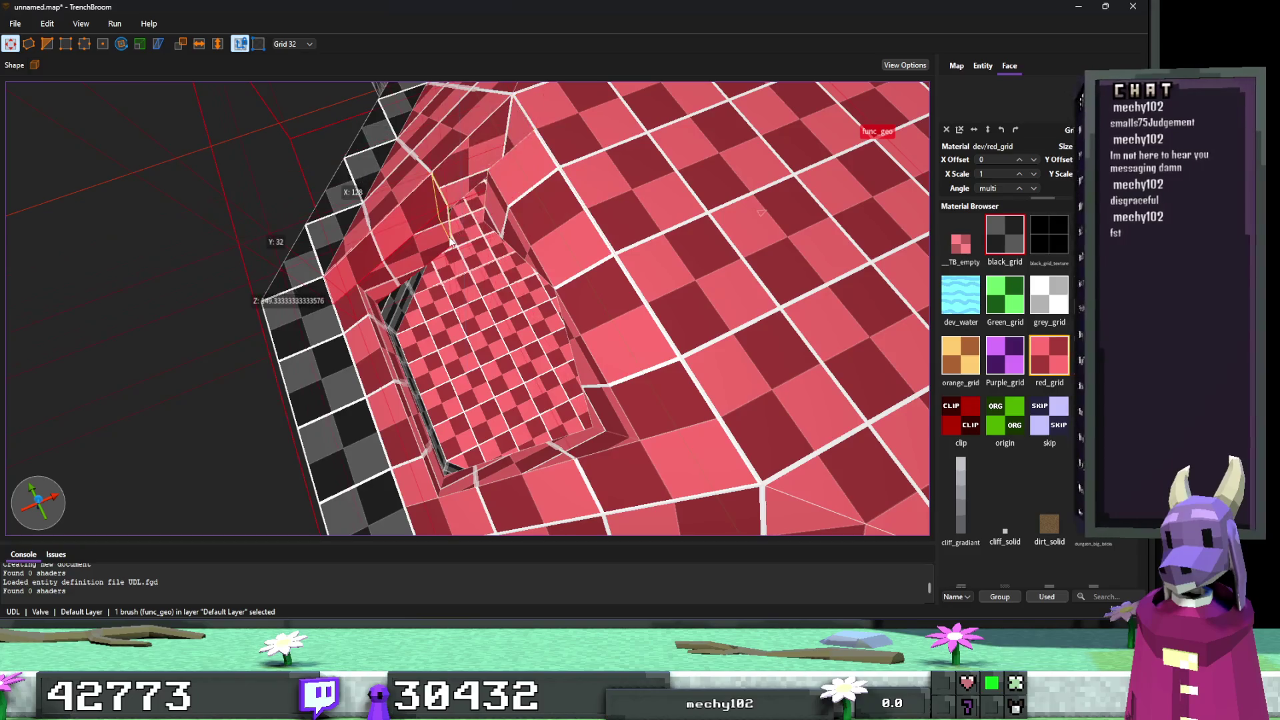
{"action": "left_click", "coordinate": [447, 226], "text": "ctrl"}
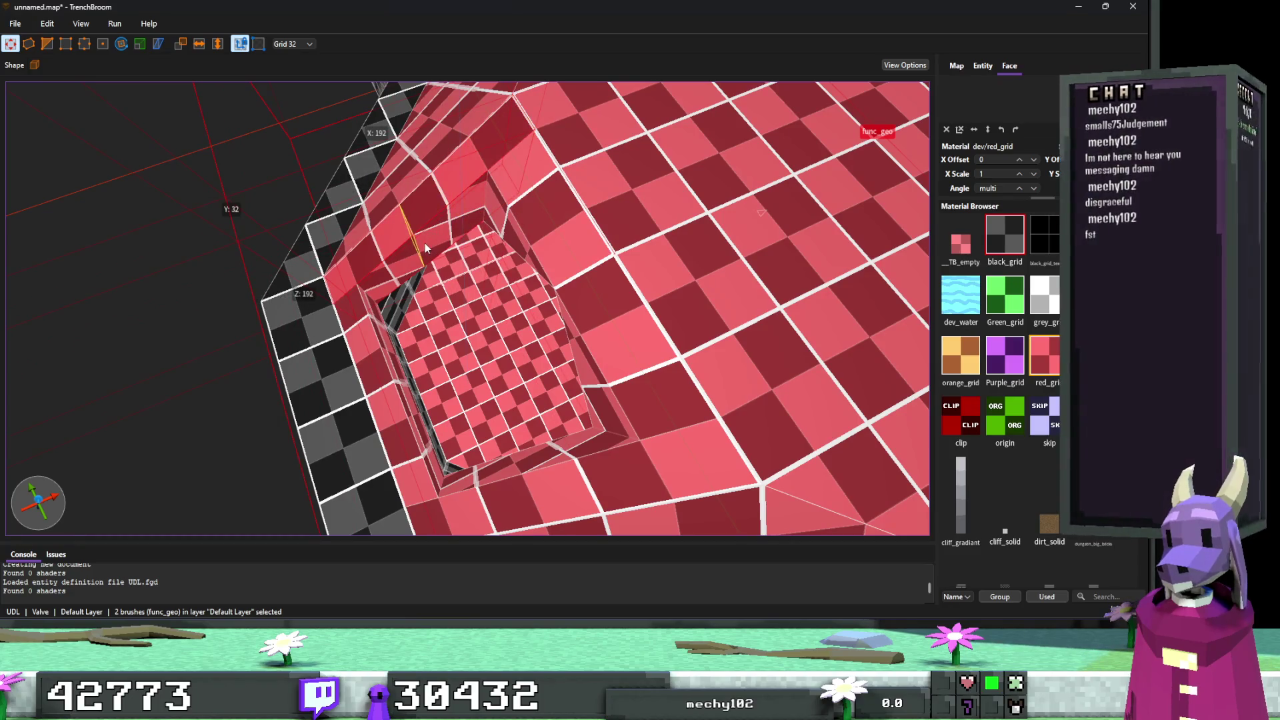
{"action": "left_click_drag", "start_coordinate": [429, 240], "coordinate": [512, 243]}
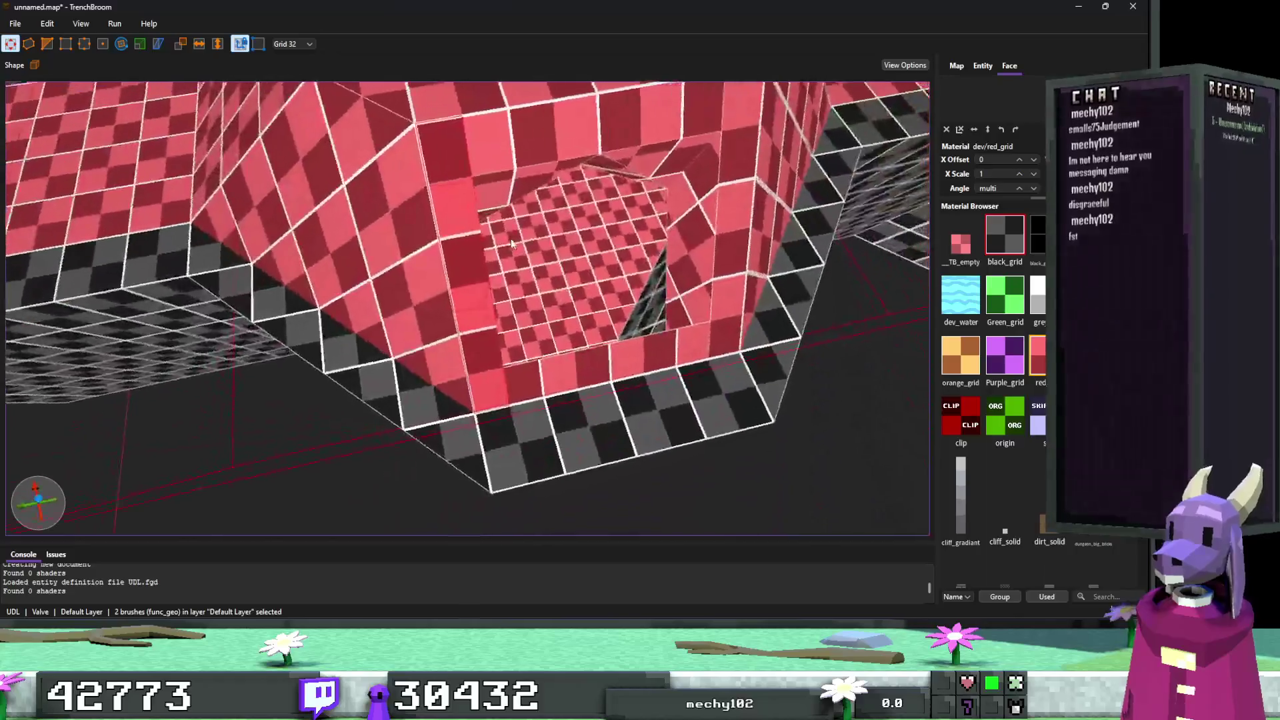
{"action": "scroll", "coordinate": [512, 244], "scroll_direction": "up", "scroll_amount": 5}
{"action": "key", "text": "v"}
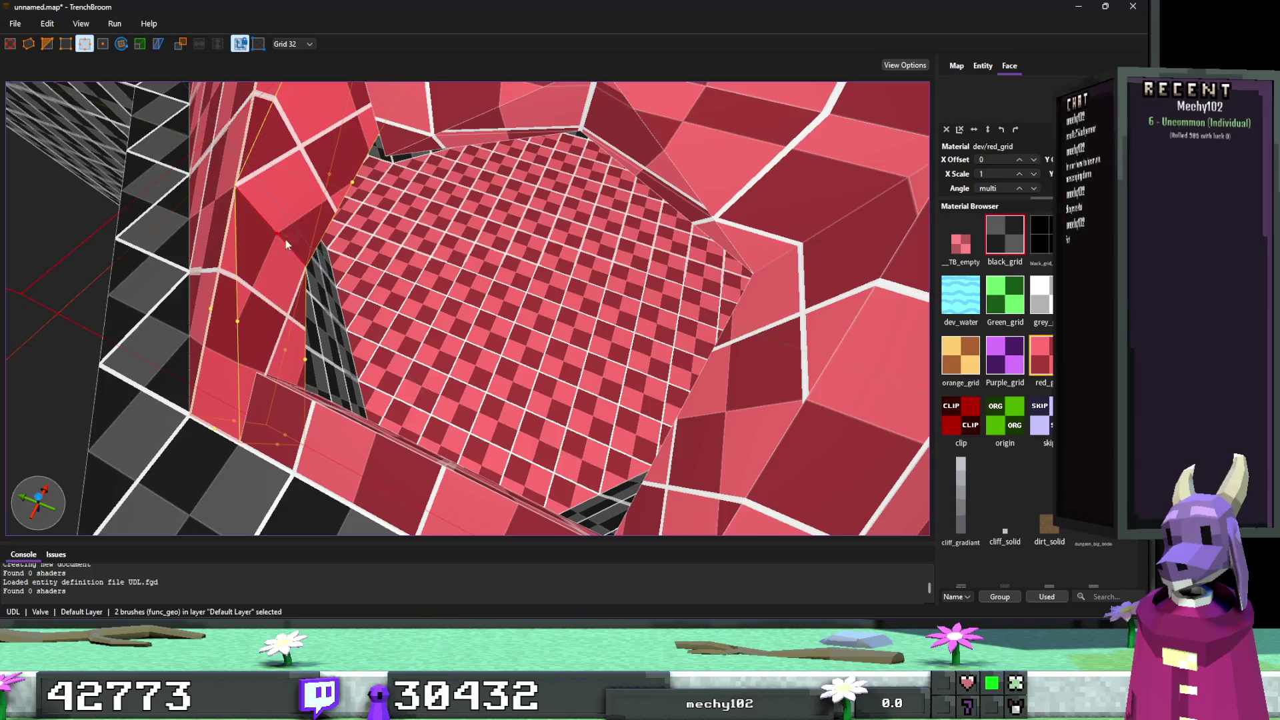
{"action": "scroll", "coordinate": [286, 238], "scroll_direction": "down", "scroll_amount": 5}
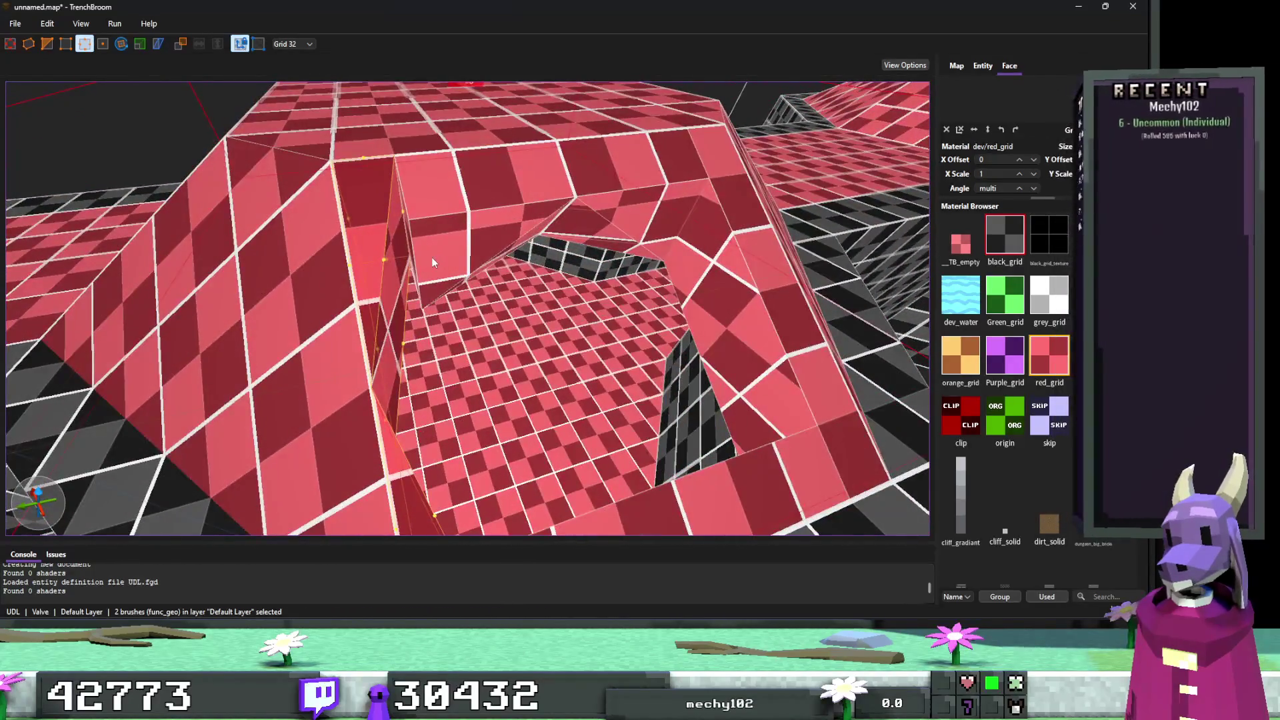
{"action": "key", "text": "Escape"}
Shift the wall piece's edge 16 units sideways on a 16-unit grid.
{"action": "left_click", "coordinate": [424, 267]}
{"action": "key", "text": "e"}
{"action": "key", "text": "3"}
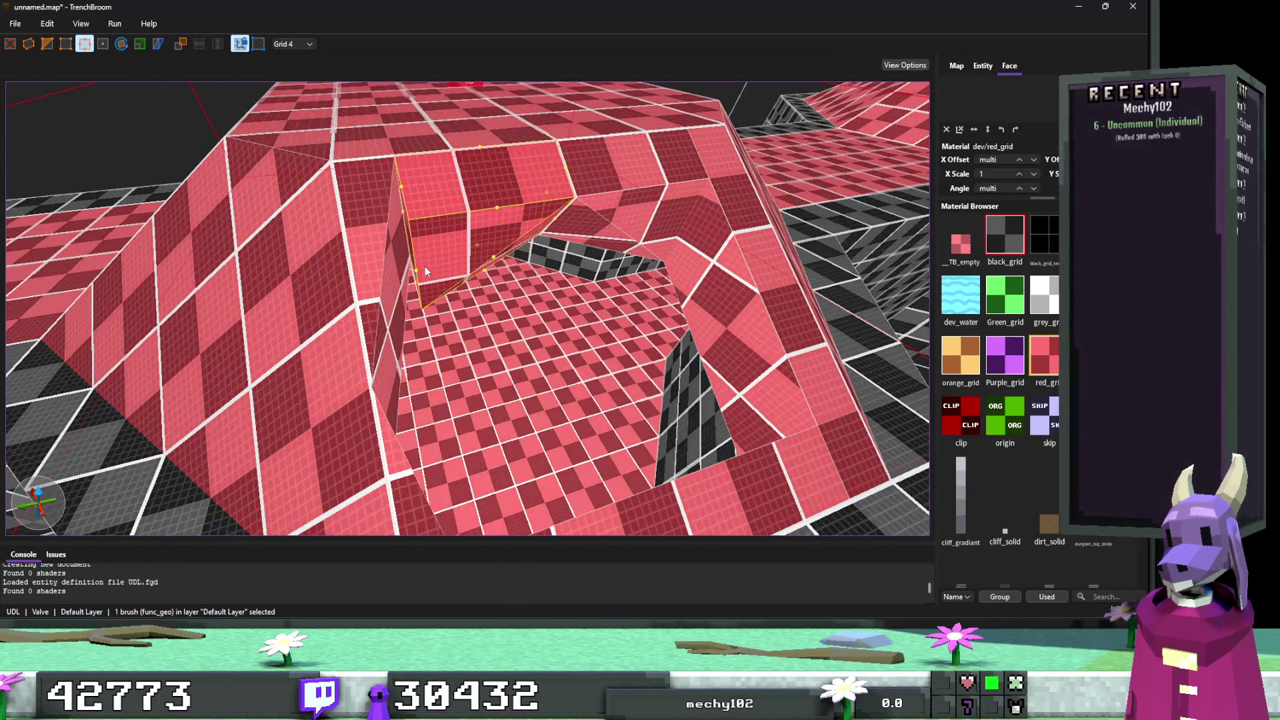
{"action": "key", "text": "5"}
{"action": "left_click_drag", "start_coordinate": [418, 270], "coordinate": [390, 277]}
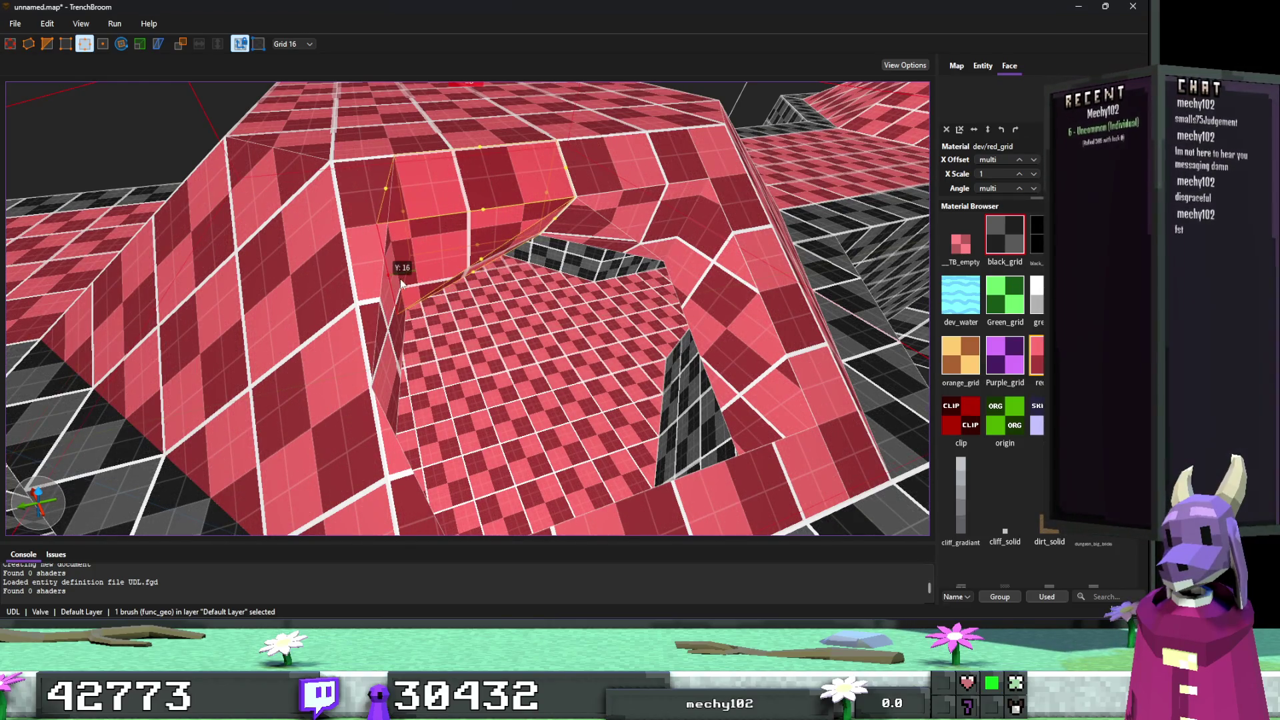
{"action": "scroll", "coordinate": [384, 296], "scroll_direction": "up", "scroll_amount": 3}
{"action": "key", "text": "Escape"}
Duplicate the edited wall piece and move the copy across the opening.
{"action": "key", "text": "ctrl+d"}
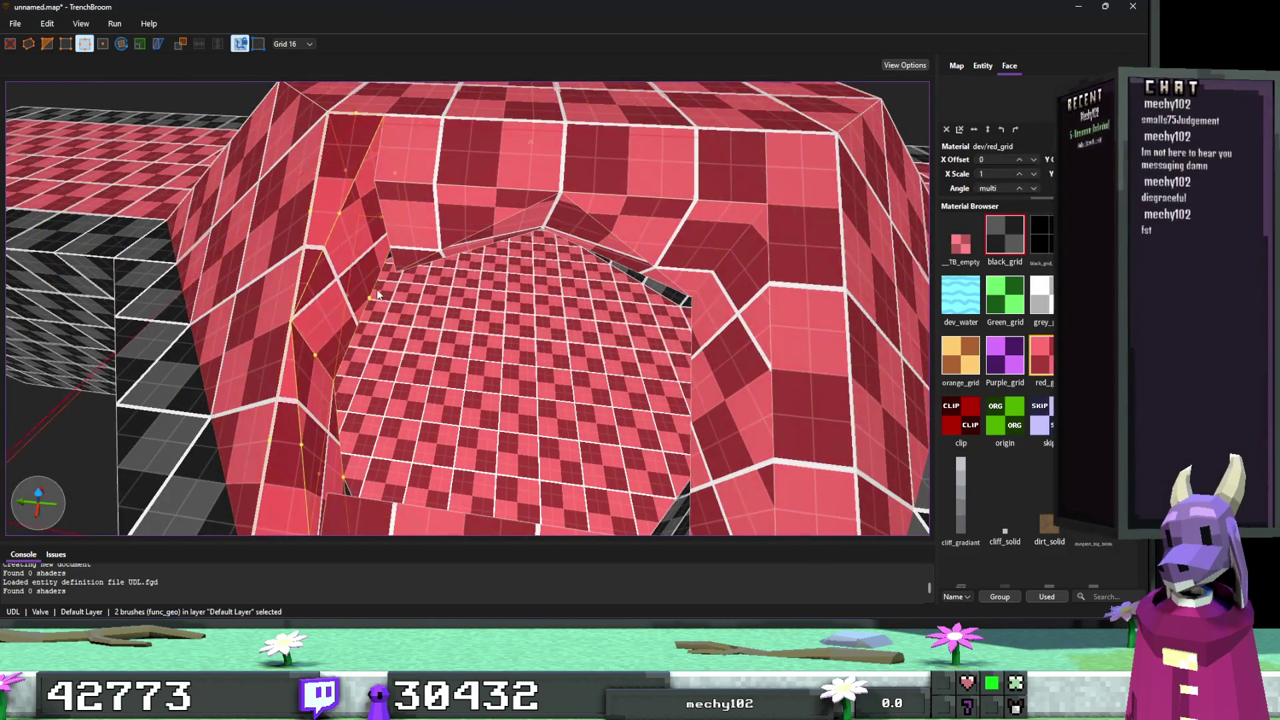
{"action": "mouse_move", "coordinate": [342, 276]}
{"action": "left_mouse_down"}
{"action": "mouse_move", "coordinate": [407, 96]}
{"action": "mouse_move", "coordinate": [387, 179]}
{"action": "mouse_move", "coordinate": [348, 226]}
{"action": "mouse_move", "coordinate": [273, 260]}
{"action": "mouse_move", "coordinate": [260, 326]}
{"action": "mouse_move", "coordinate": [361, 209]}
{"action": "mouse_move", "coordinate": [475, 274]}
{"action": "mouse_move", "coordinate": [517, 271]}
{"action": "left_mouse_up"}
{"action": "key", "text": "v"}
{"action": "key", "text": "Escape"}
Select the right pillar beside the opening and check its vertices.
{"action": "left_click", "coordinate": [626, 287]}
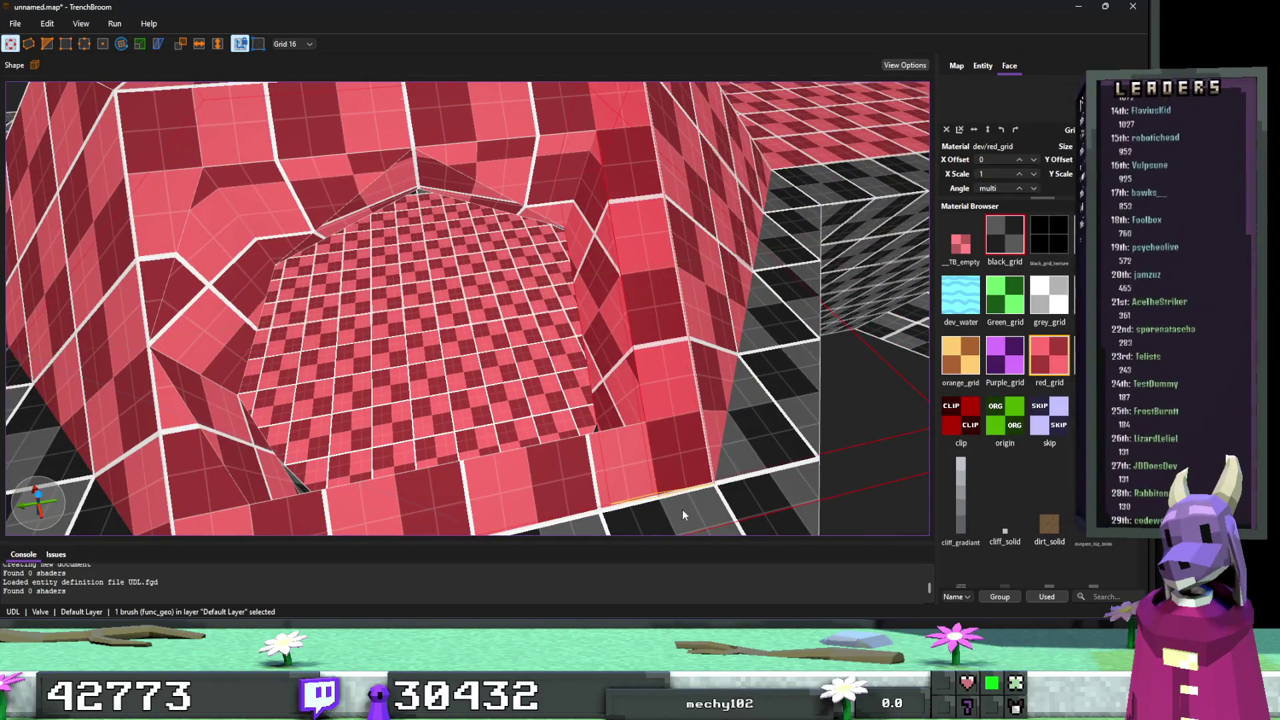
{"action": "left_click", "coordinate": [656, 437], "text": "ctrl"}
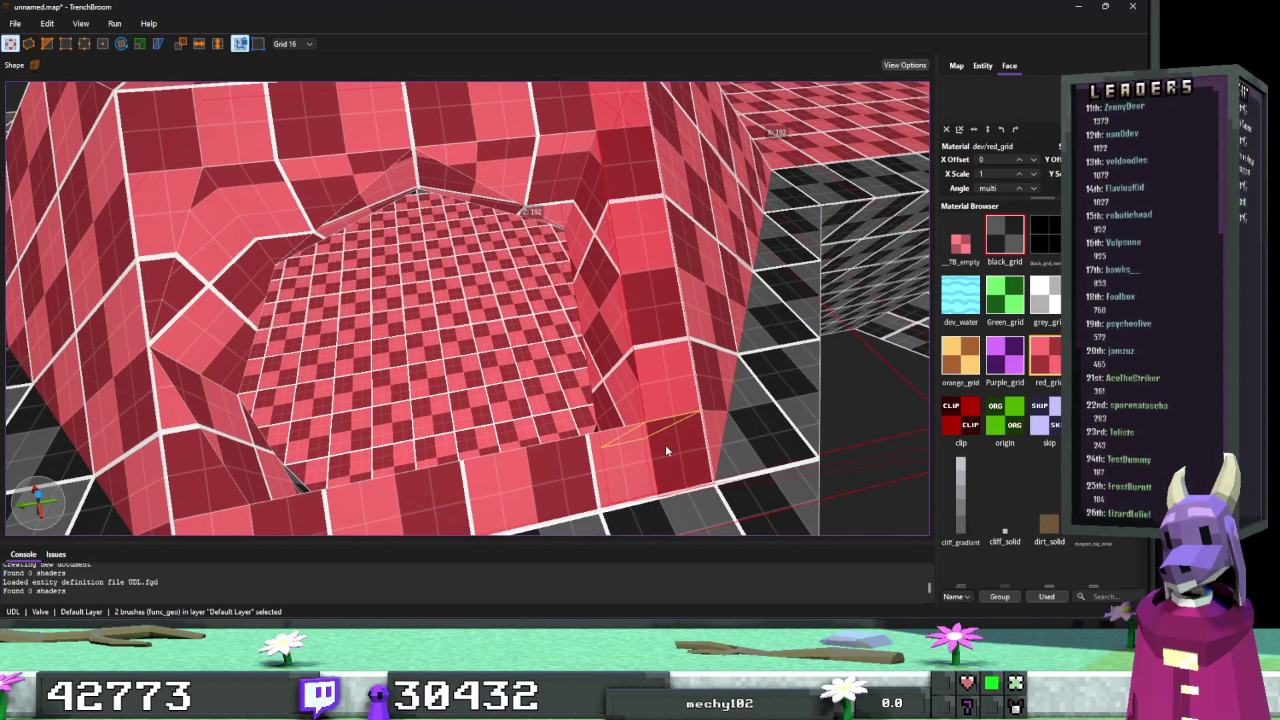
{"action": "scroll", "coordinate": [658, 354], "scroll_direction": "down", "scroll_amount": 3}
{"action": "scroll", "coordinate": [486, 206], "scroll_direction": "up", "scroll_amount": 3}
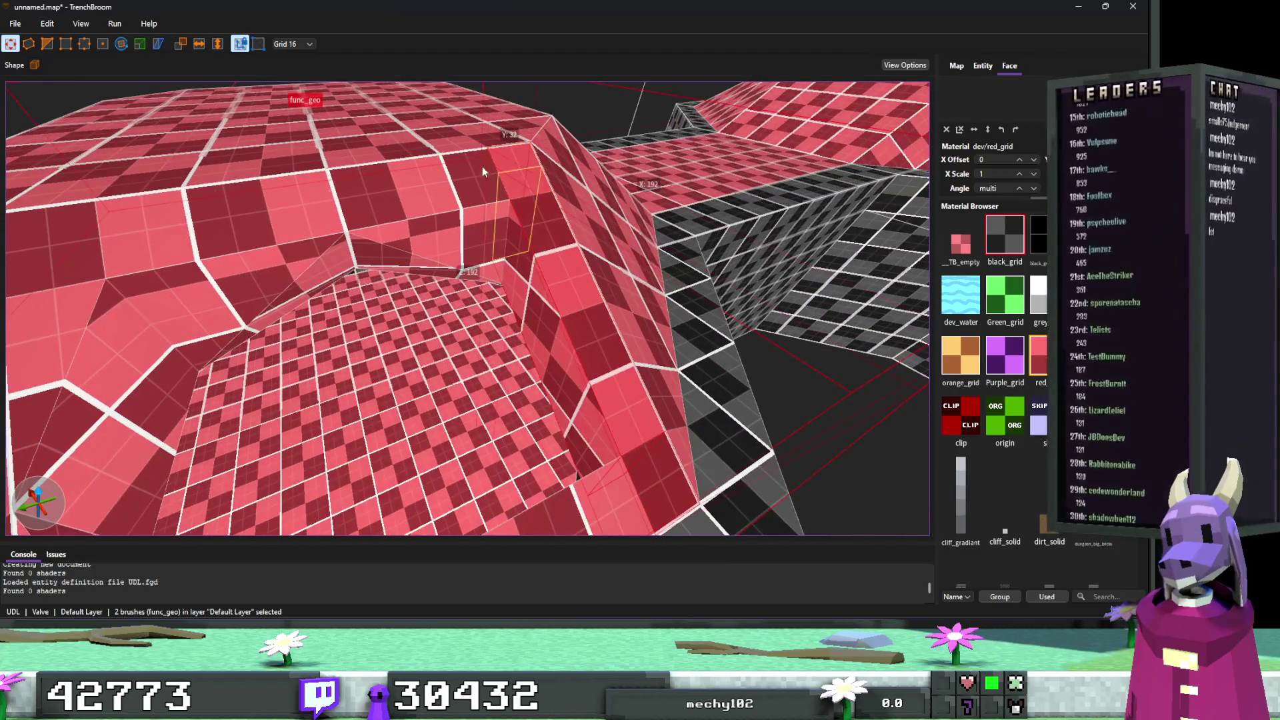
{"action": "left_click", "coordinate": [545, 299]}
{"action": "key", "text": "v"}
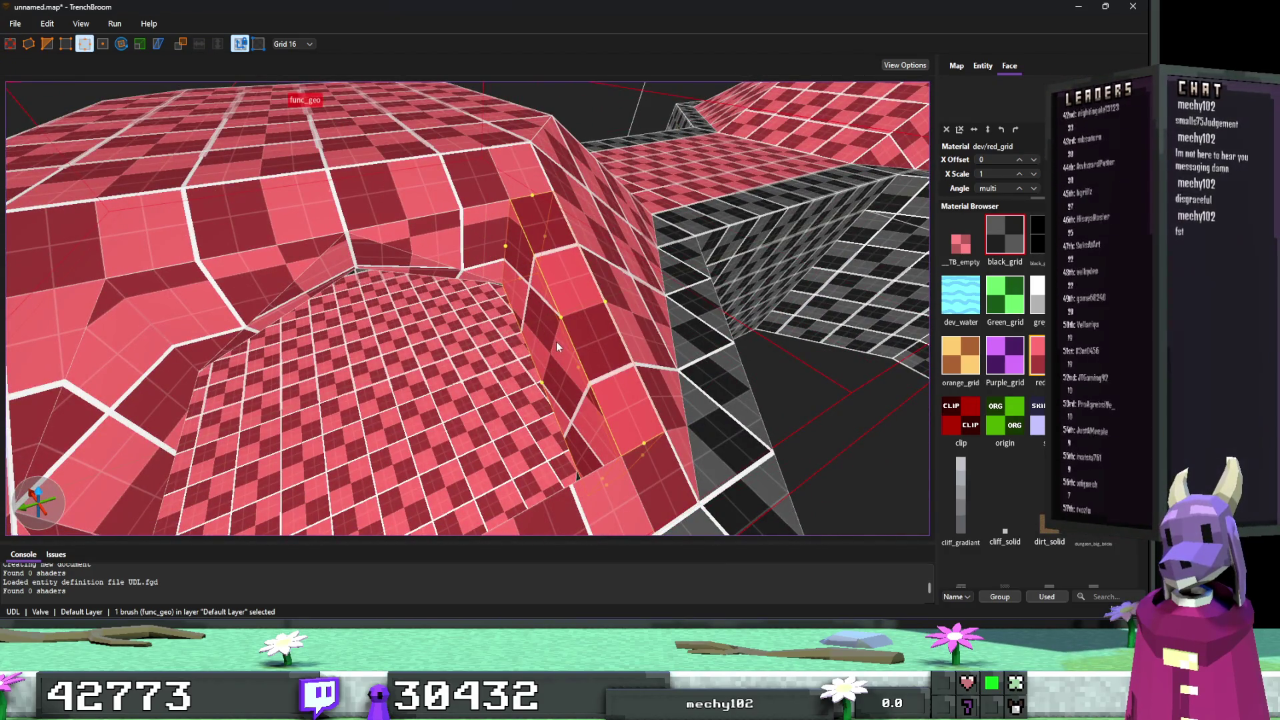
{"action": "key", "text": "v"}
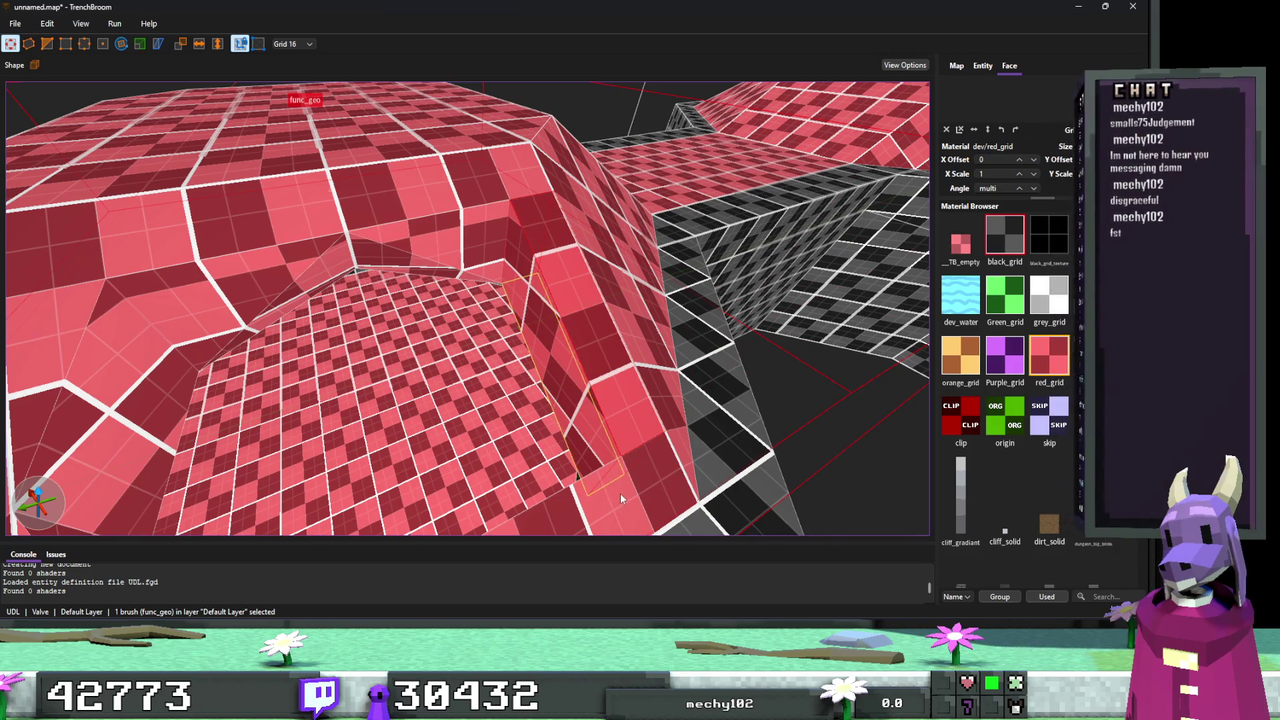
Select the two adjoining red wall brushes and enter edge editing on both.
{"action": "left_click", "coordinate": [582, 365], "text": "ctrl"}
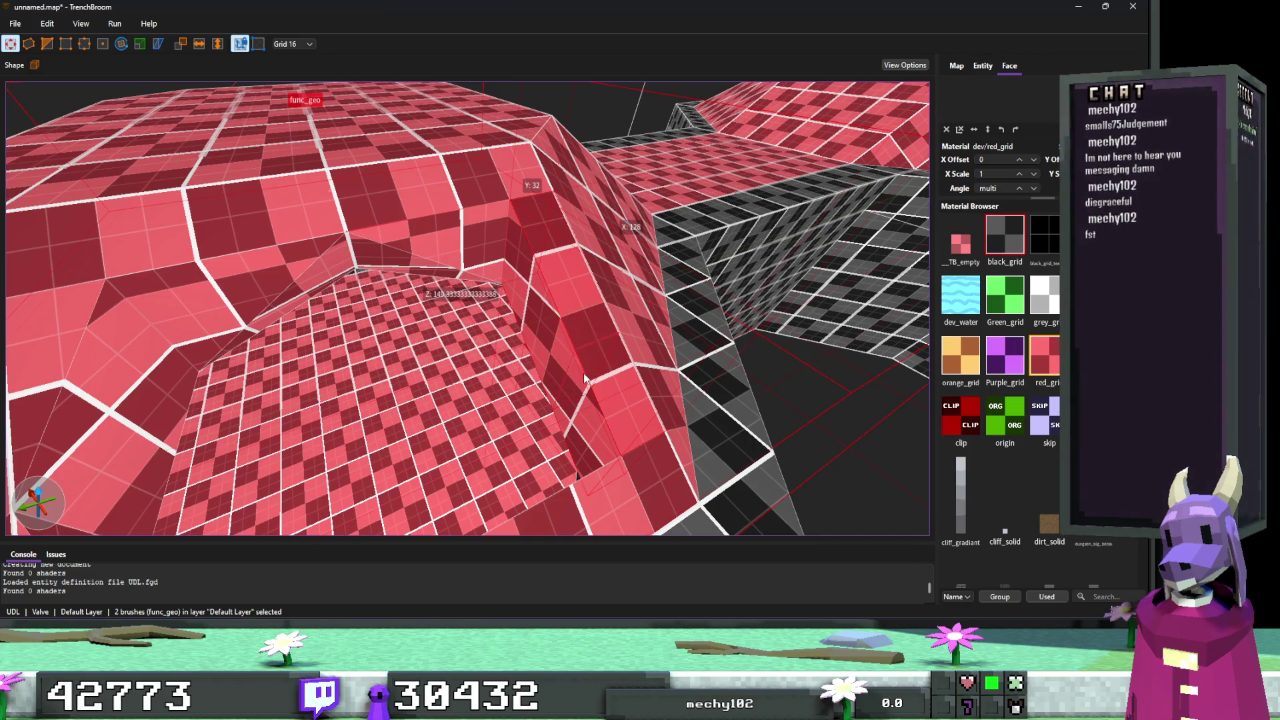
{"action": "key", "text": "e"}
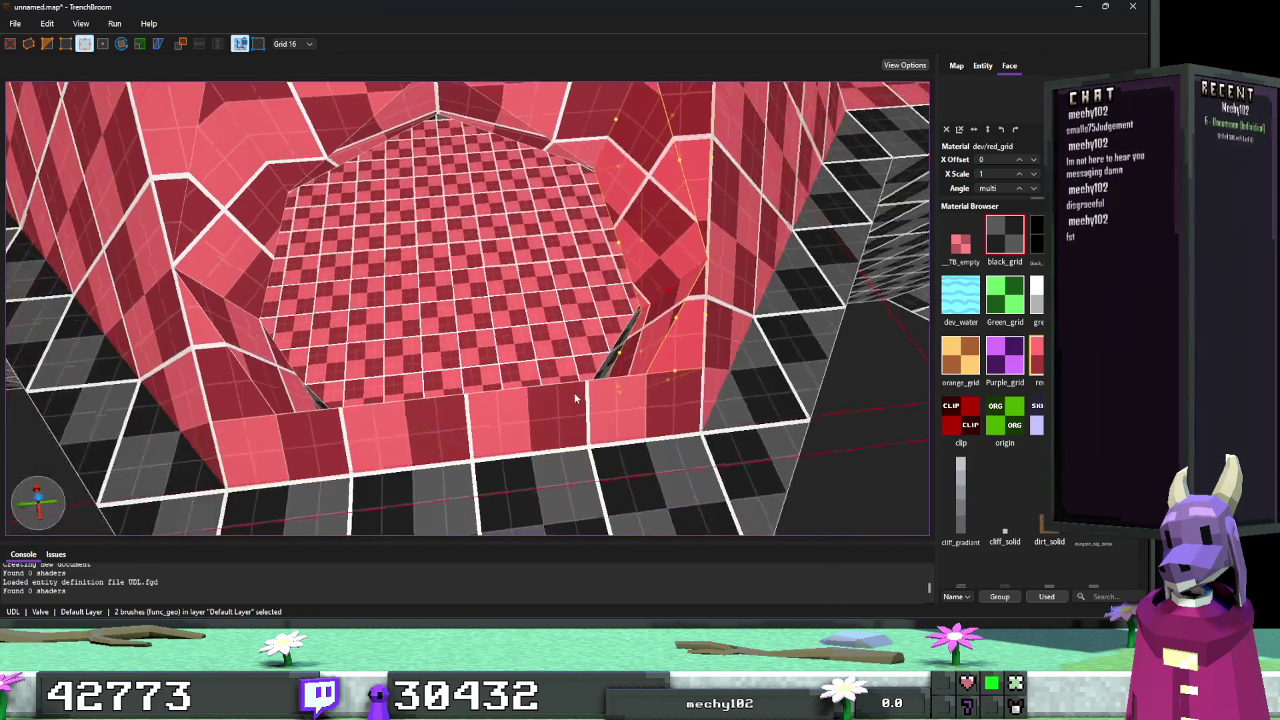
{"action": "key", "text": "e"}
{"action": "right_click", "coordinate": [534, 408]}
{"action": "right_click", "coordinate": [466, 378]}
{"action": "left_click", "coordinate": [420, 398]}
{"action": "left_click", "coordinate": [580, 399], "text": "ctrl"}
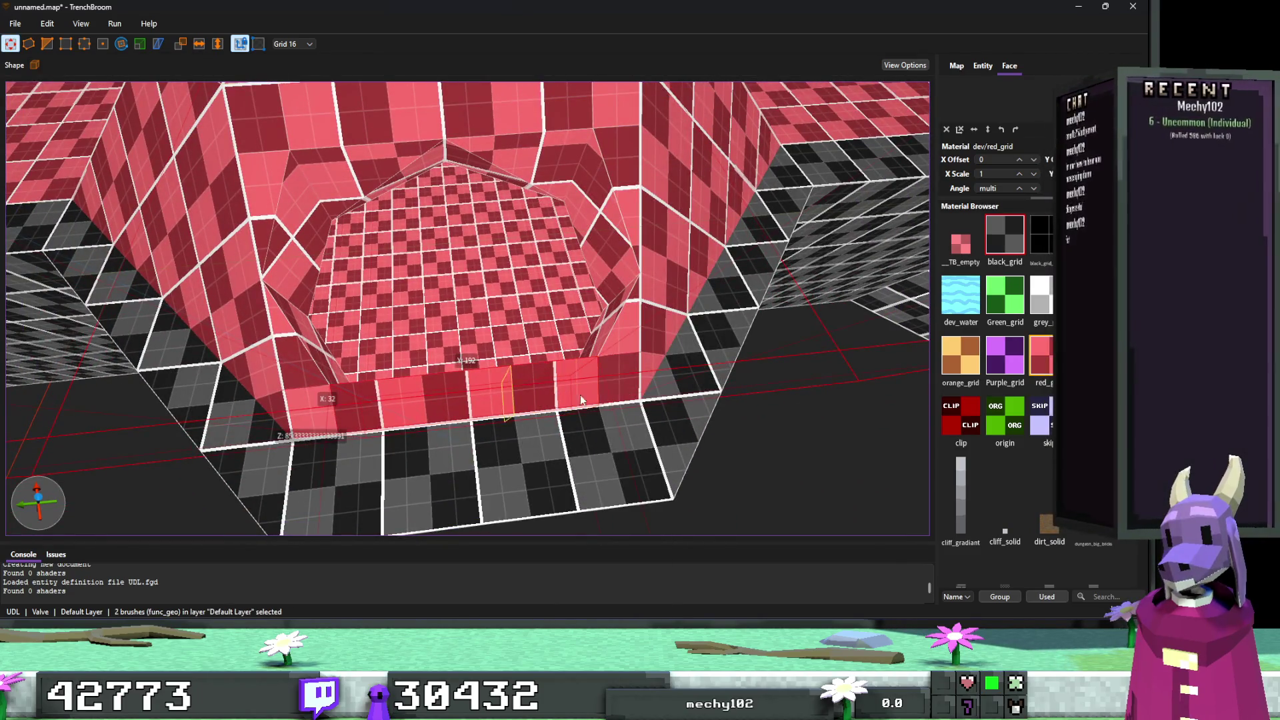
{"action": "key", "text": "e"}
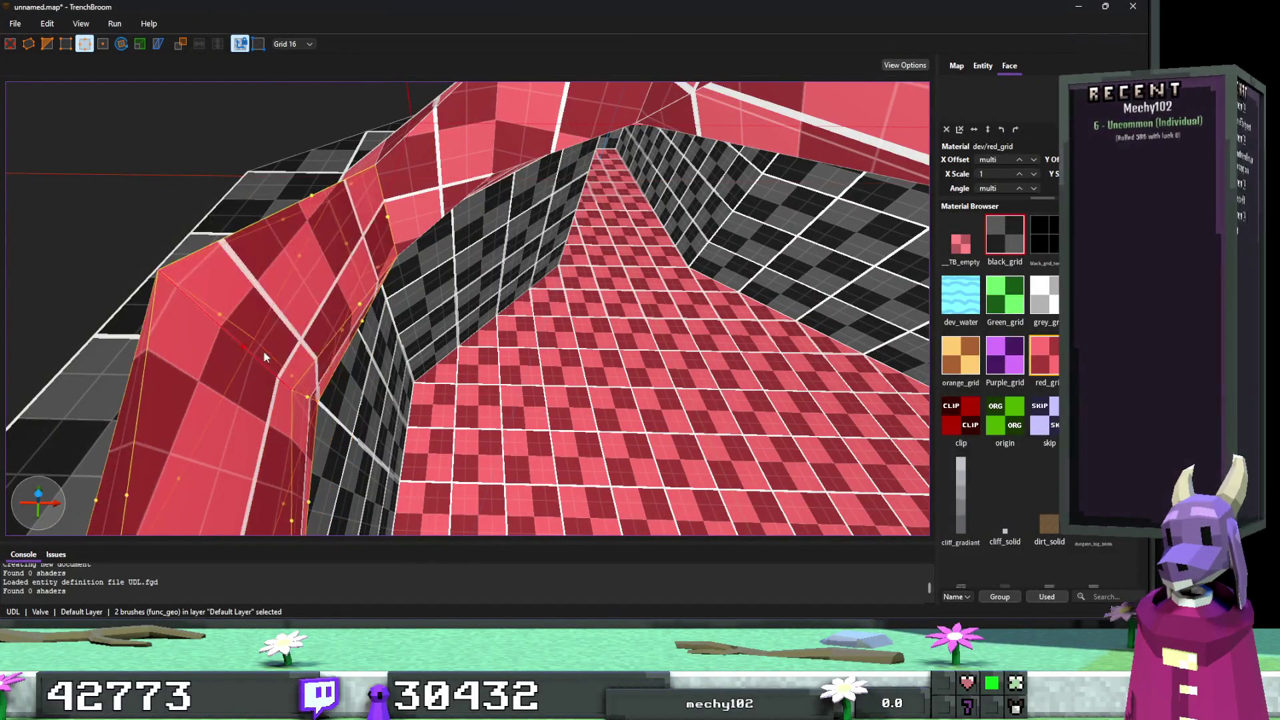
{"action": "scroll", "coordinate": [438, 322], "scroll_direction": "up", "scroll_amount": 5}
Raise the red beveled brush's vertex by 32 units.
{"action": "scroll", "coordinate": [439, 321], "scroll_direction": "up", "scroll_amount": 5}
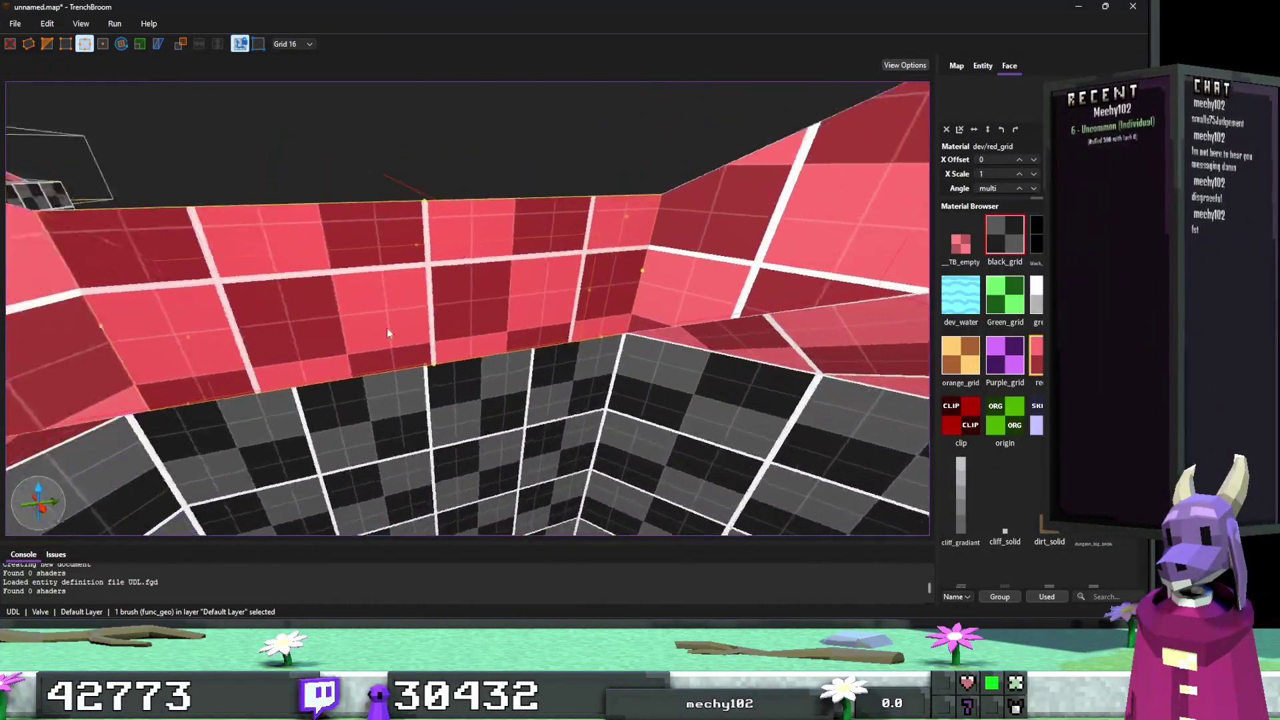
{"action": "mouse_move", "coordinate": [387, 326]}
{"action": "left_mouse_down"}
{"action": "mouse_move", "coordinate": [380, 380]}
{"action": "mouse_move", "coordinate": [429, 270]}
{"action": "mouse_move", "coordinate": [420, 285]}
{"action": "mouse_move", "coordinate": [514, 299]}
{"action": "left_mouse_up"}
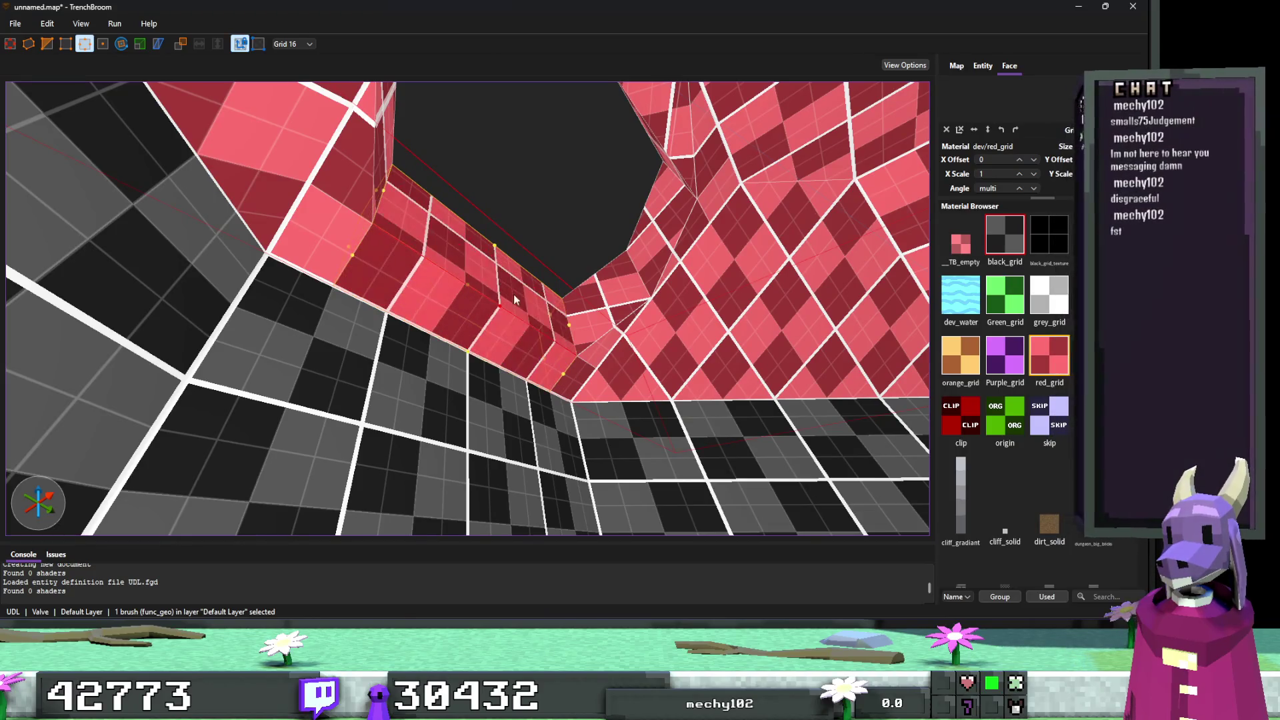
{"action": "key", "text": "Escape"}
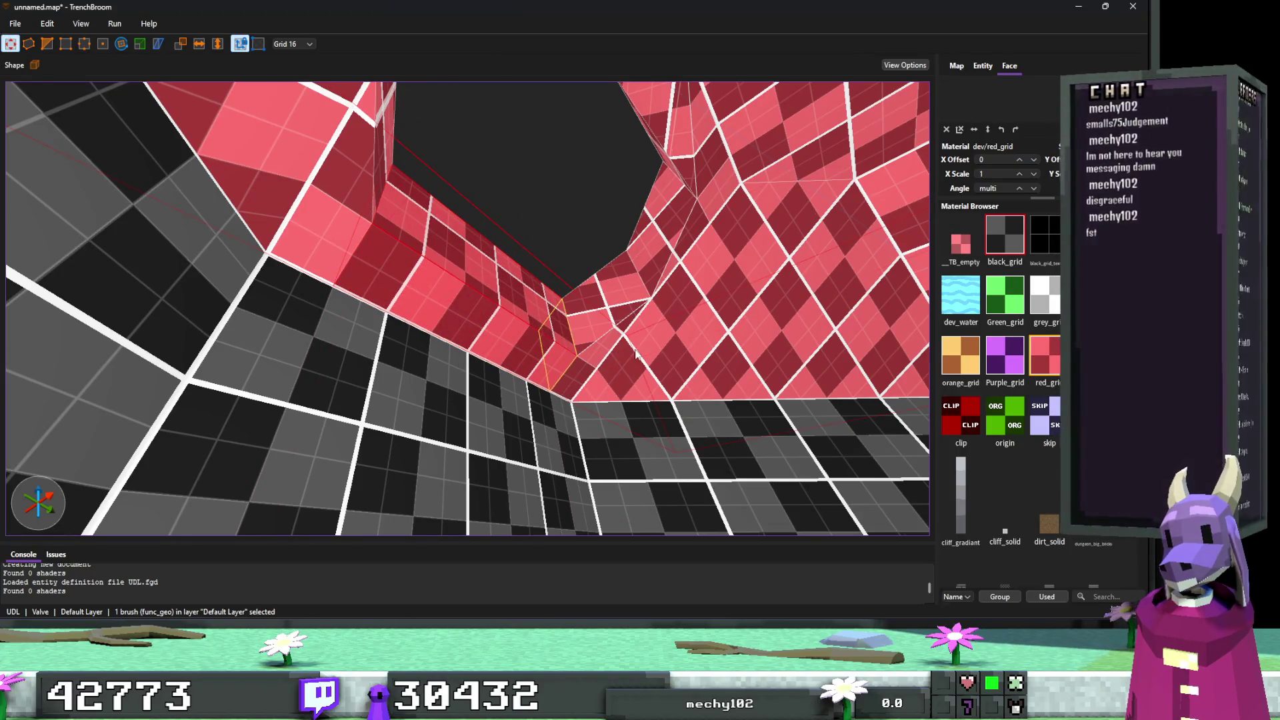
{"action": "key", "text": "v"}
{"action": "left_click_drag", "start_coordinate": [499, 306], "coordinate": [500, 254]}
{"action": "scroll", "coordinate": [526, 232], "scroll_direction": "up", "scroll_amount": 5}
{"action": "scroll", "coordinate": [550, 238], "scroll_direction": "down", "scroll_amount": 10}
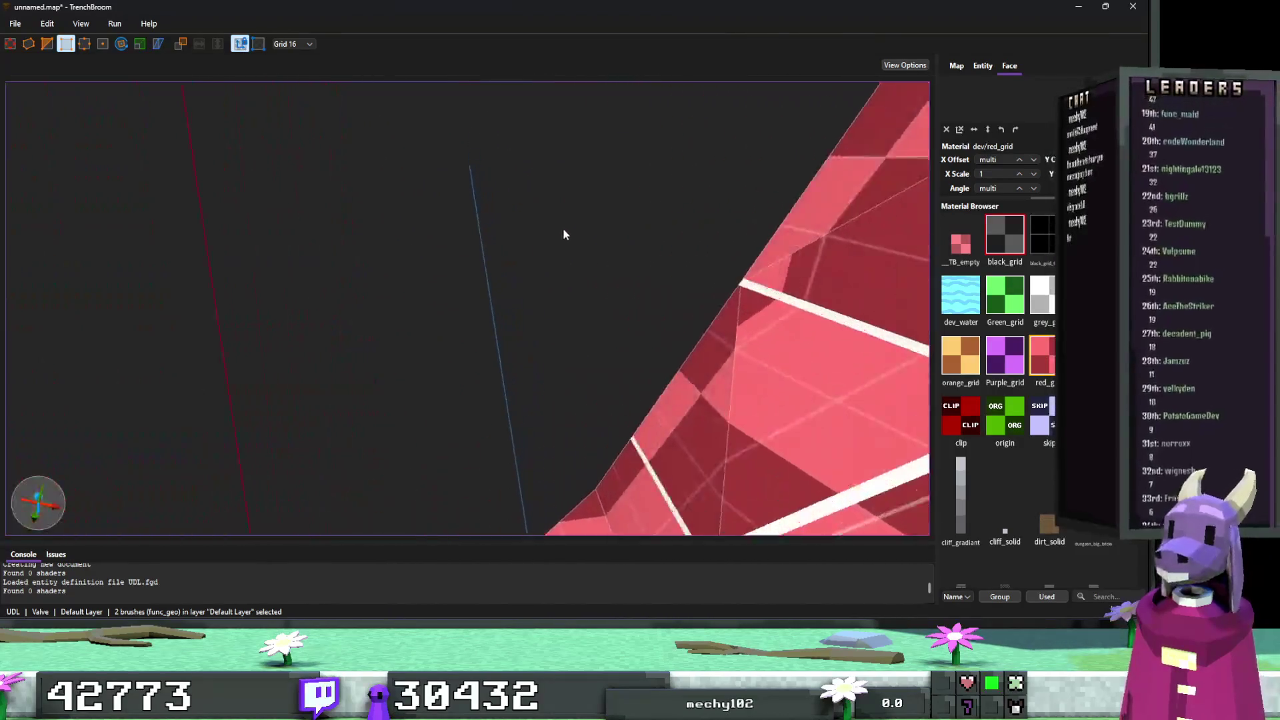
{"action": "scroll", "coordinate": [635, 337], "scroll_direction": "up", "scroll_amount": 5}
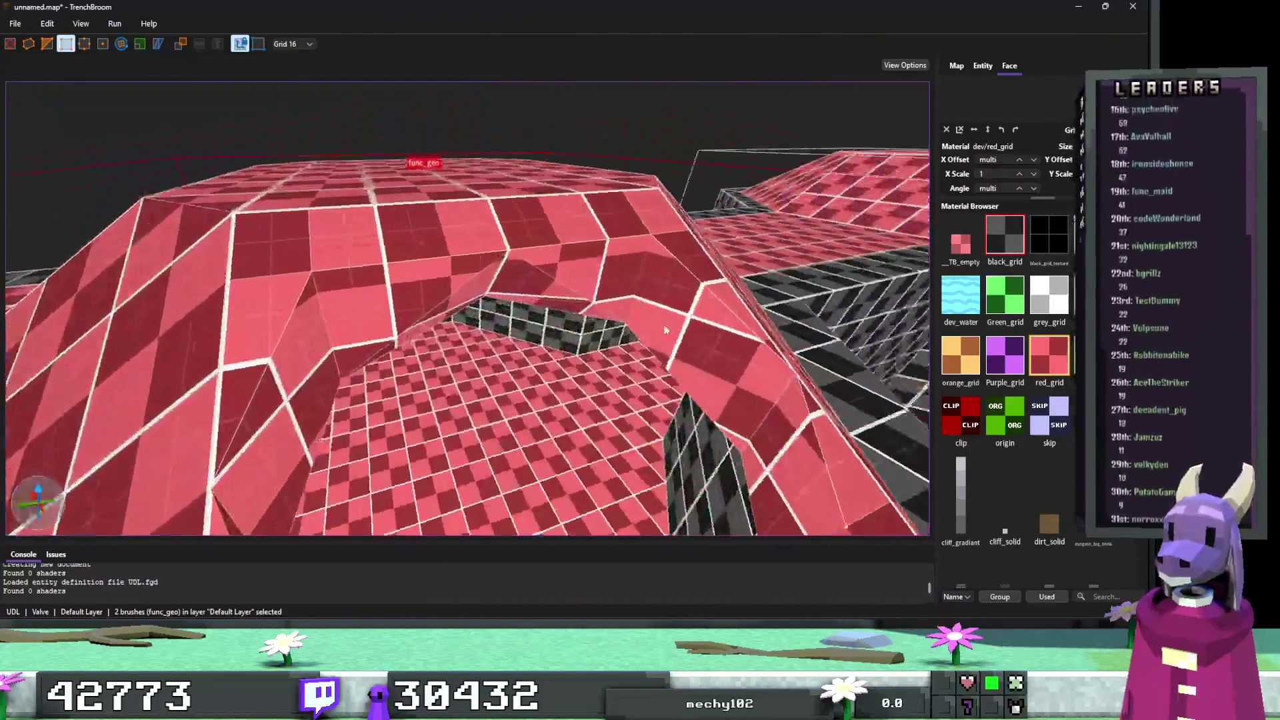
Select the red beveled brush with its adjoining brush and resume vertex editing.
{"action": "left_click", "coordinate": [402, 328]}
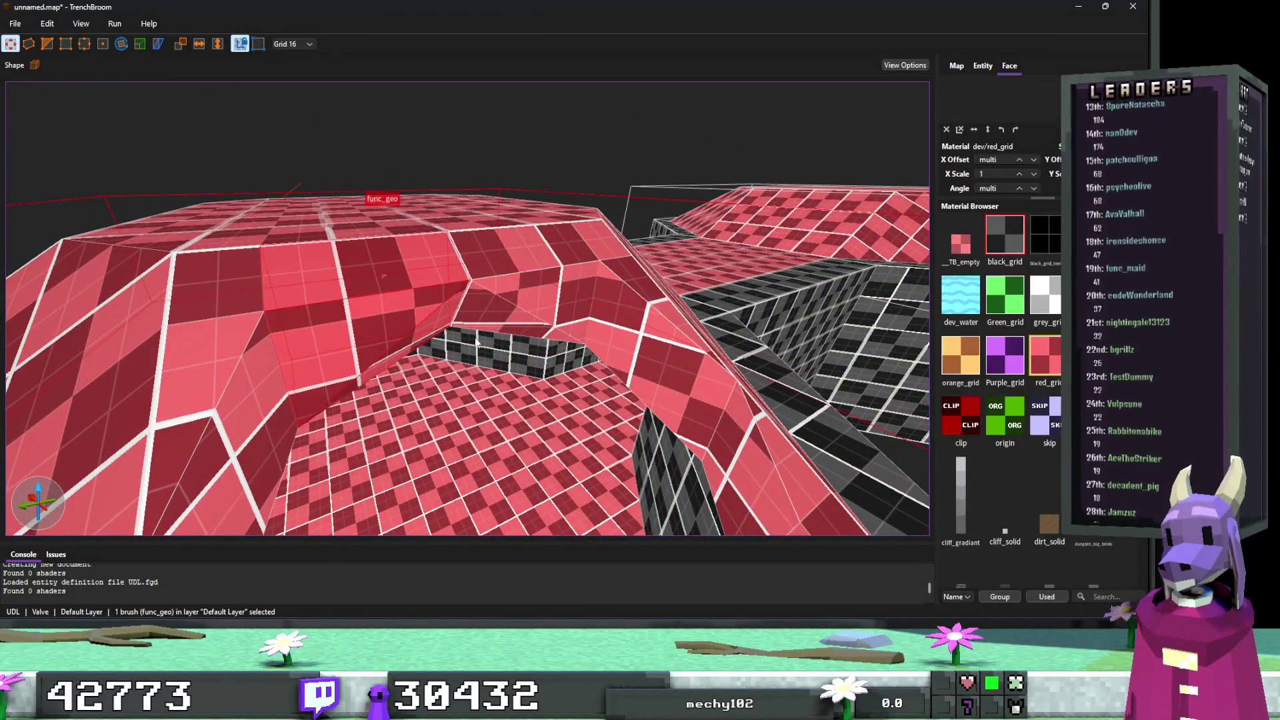
{"action": "scroll", "coordinate": [525, 369], "scroll_direction": "up", "scroll_amount": 5}
{"action": "scroll", "coordinate": [518, 340], "scroll_direction": "up", "scroll_amount": 3}
{"action": "key", "text": "e"}
{"action": "scroll", "coordinate": [518, 340], "scroll_direction": "down", "scroll_amount": 5}
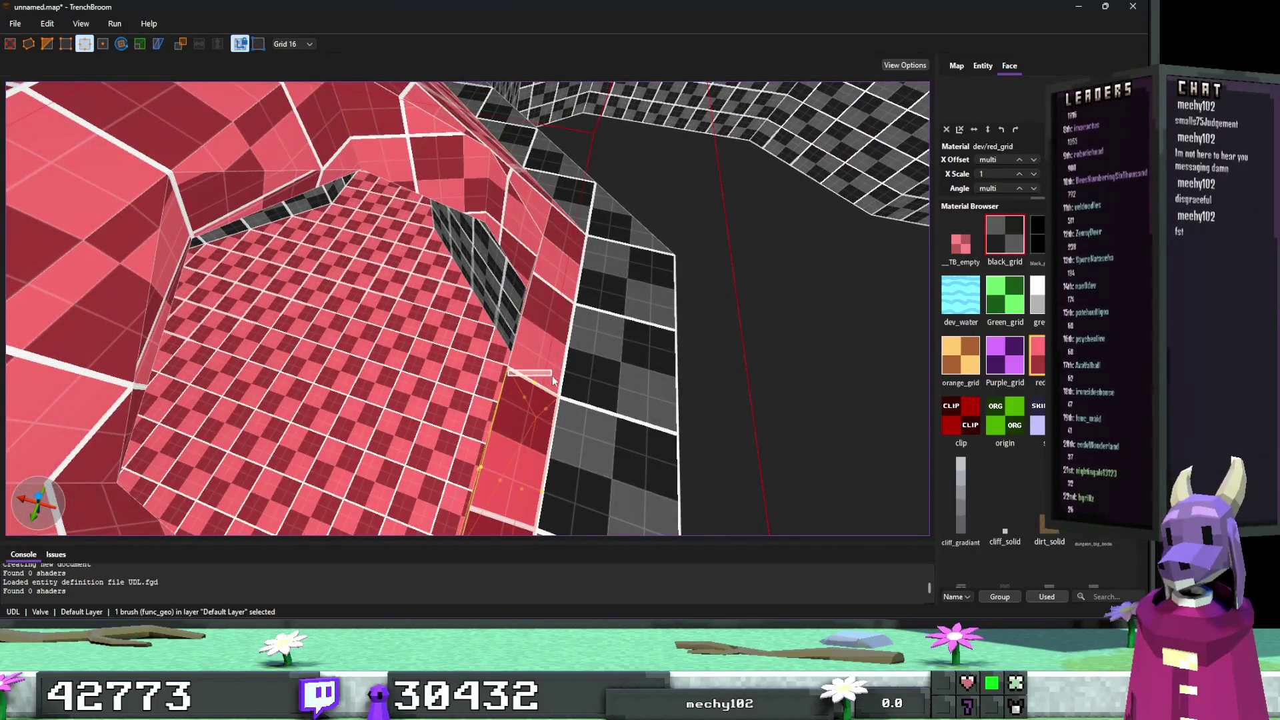
{"action": "left_click", "coordinate": [538, 340], "text": "ctrl"}
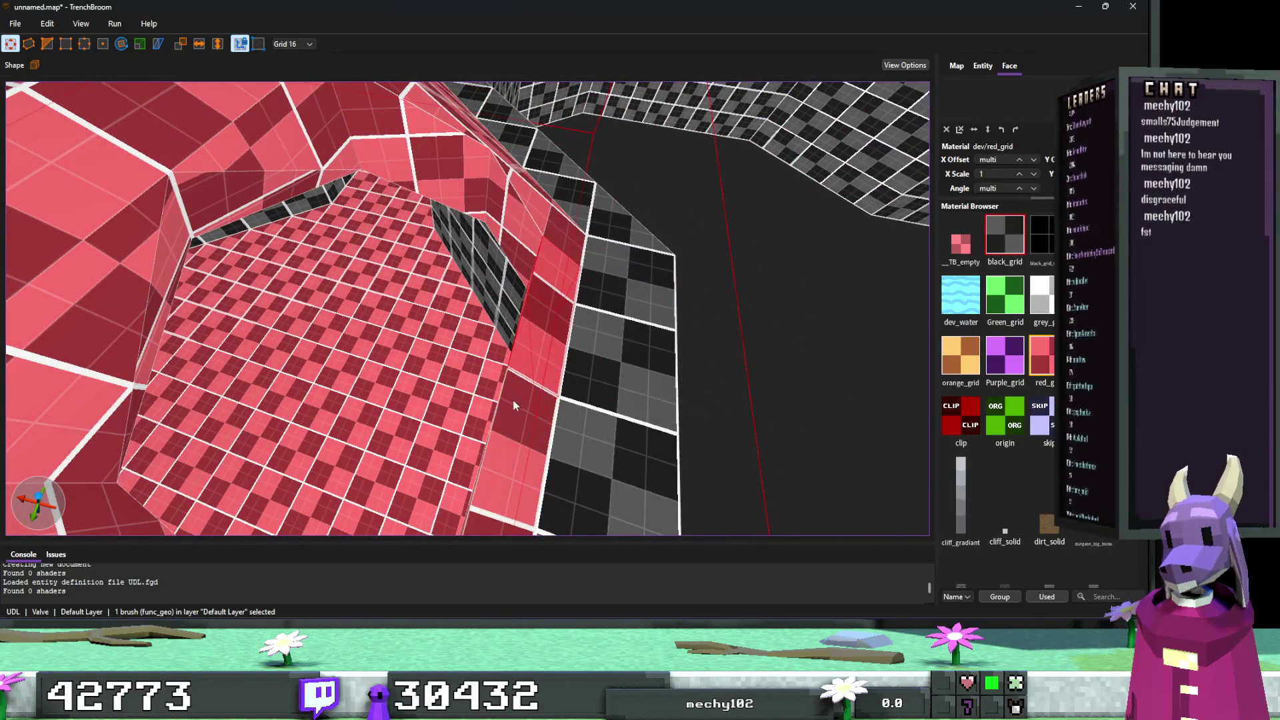
{"action": "scroll", "coordinate": [514, 400], "scroll_direction": "up", "scroll_amount": 3}
{"action": "key", "text": "v"}
{"action": "mouse_move", "coordinate": [470, 325]}
{"action": "left_mouse_down"}
{"action": "mouse_move", "coordinate": [459, 290]}
{"action": "mouse_move", "coordinate": [396, 359]}
{"action": "mouse_move", "coordinate": [405, 388]}
{"action": "mouse_move", "coordinate": [400, 363]}
{"action": "mouse_move", "coordinate": [287, 356]}
{"action": "left_mouse_up"}
Select the slanted red brush and the left red brush, zooming in on their corner.
{"action": "left_click", "coordinate": [287, 355]}
{"action": "scroll", "coordinate": [356, 303], "scroll_direction": "up", "scroll_amount": 1}
{"action": "scroll", "coordinate": [356, 303], "scroll_direction": "up", "scroll_amount": 2}
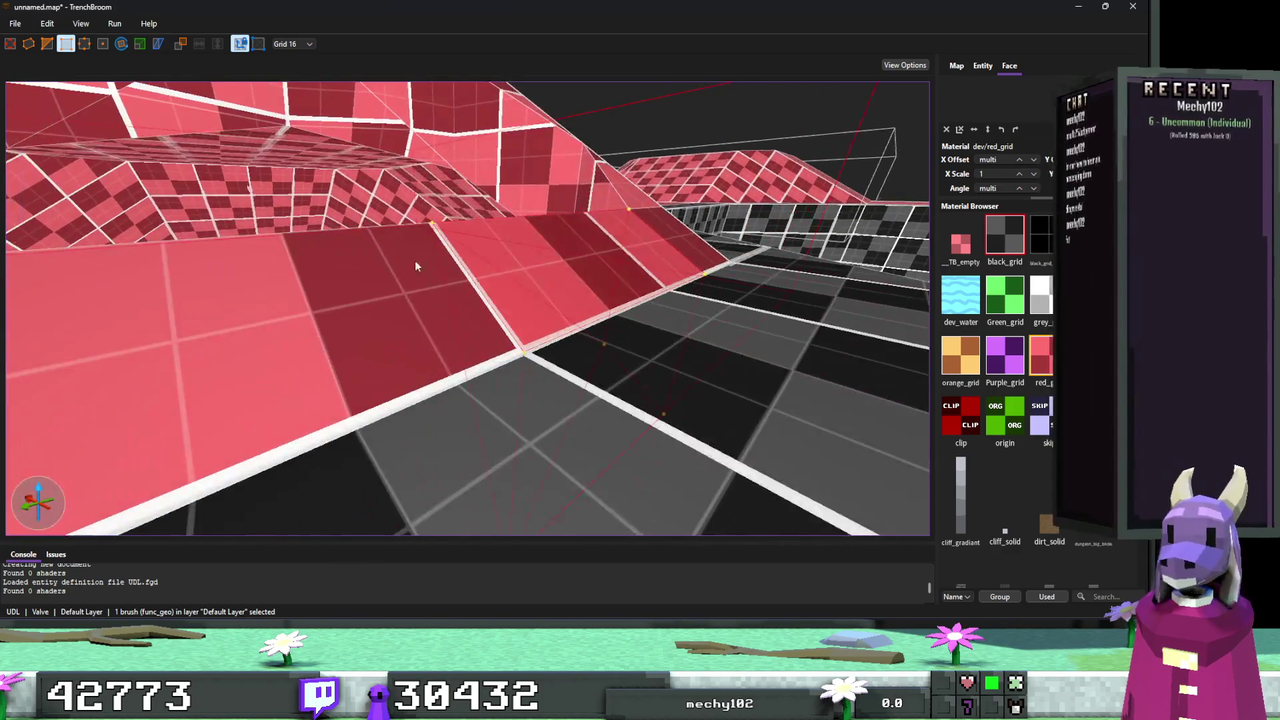
{"action": "left_click", "coordinate": [399, 291], "text": "ctrl"}
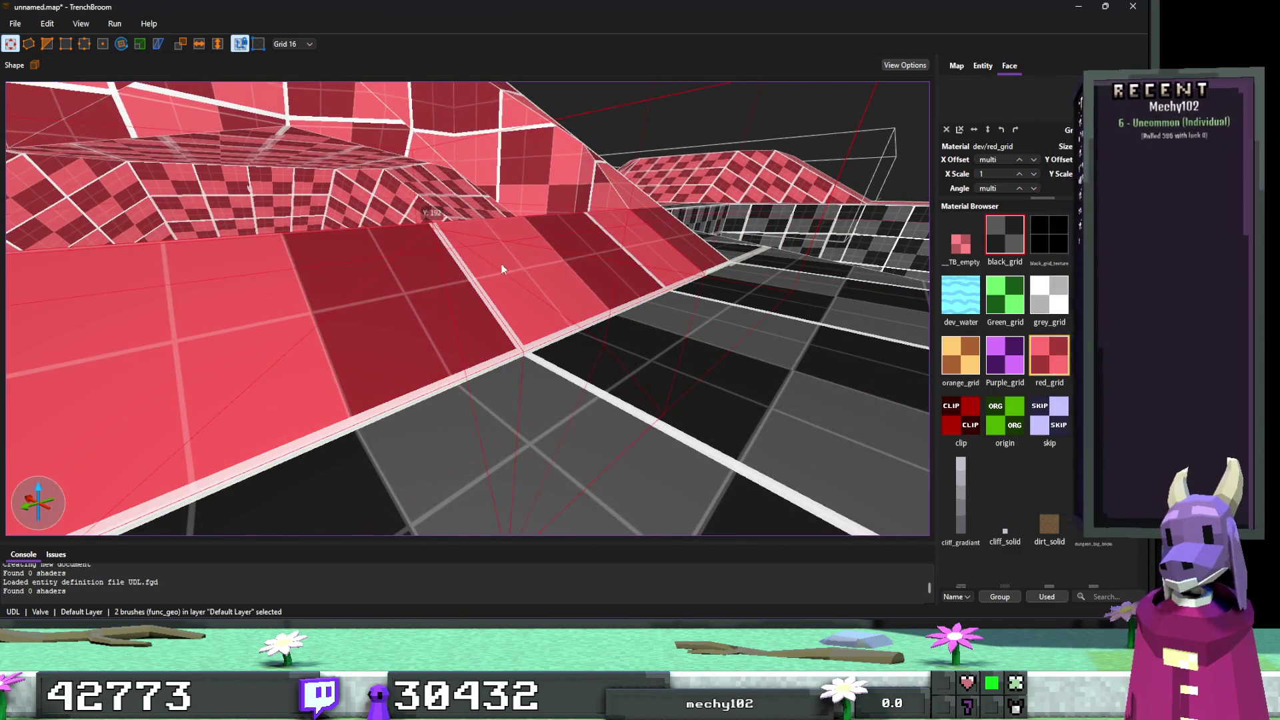
{"action": "scroll", "coordinate": [427, 291], "scroll_direction": "up", "scroll_amount": 2}
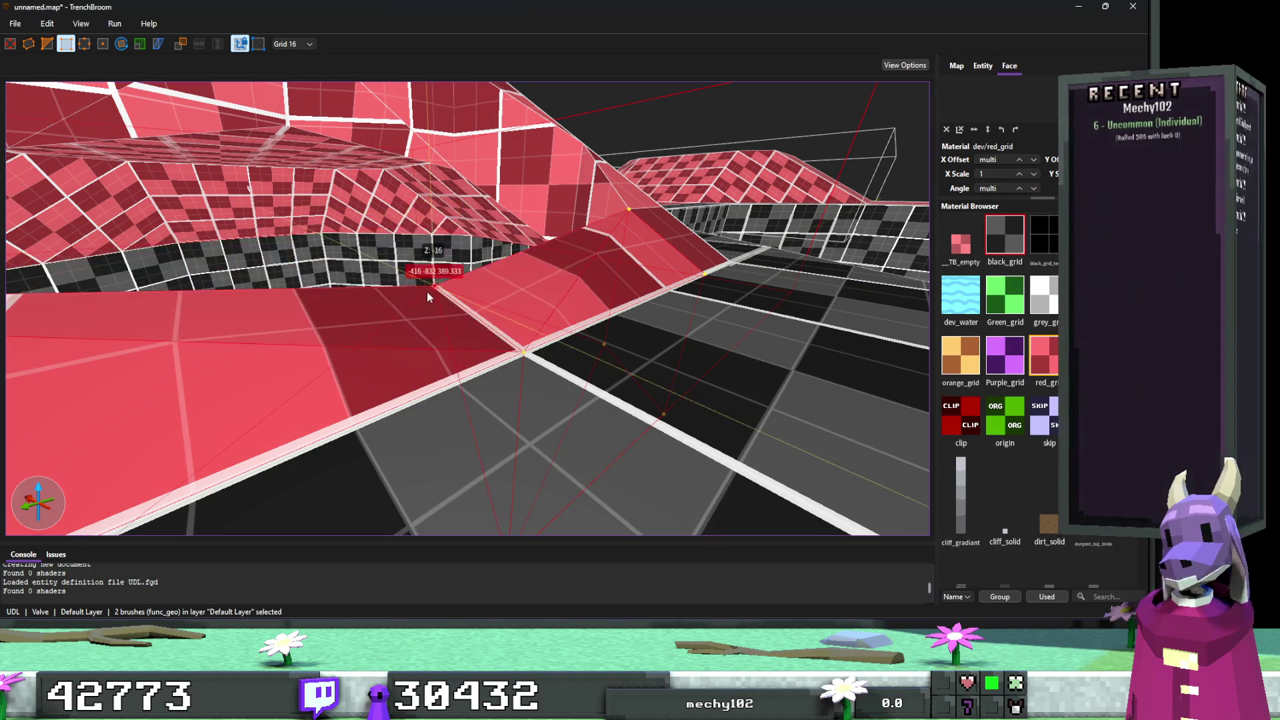
{"action": "scroll", "coordinate": [502, 310], "scroll_direction": "up", "scroll_amount": 3}
{"action": "scroll", "coordinate": [502, 311], "scroll_direction": "up", "scroll_amount": 3}
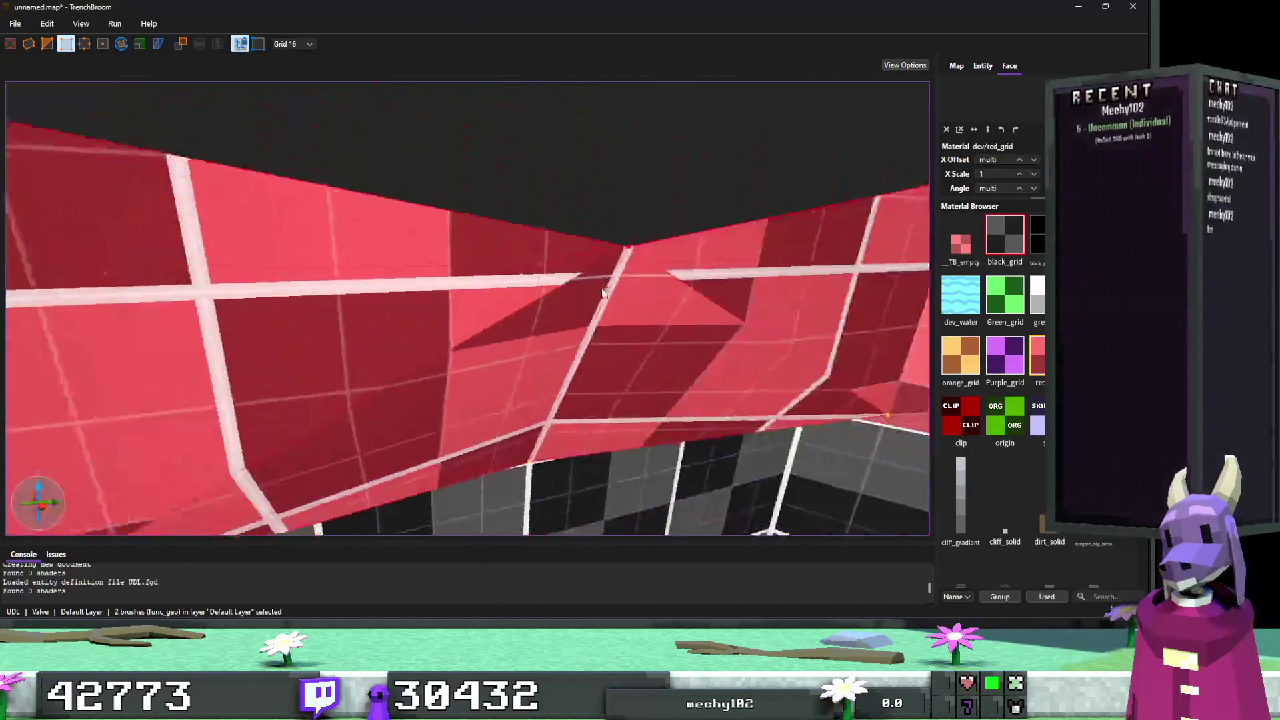
{"action": "scroll", "coordinate": [278, 332], "scroll_direction": "up", "scroll_amount": 1}
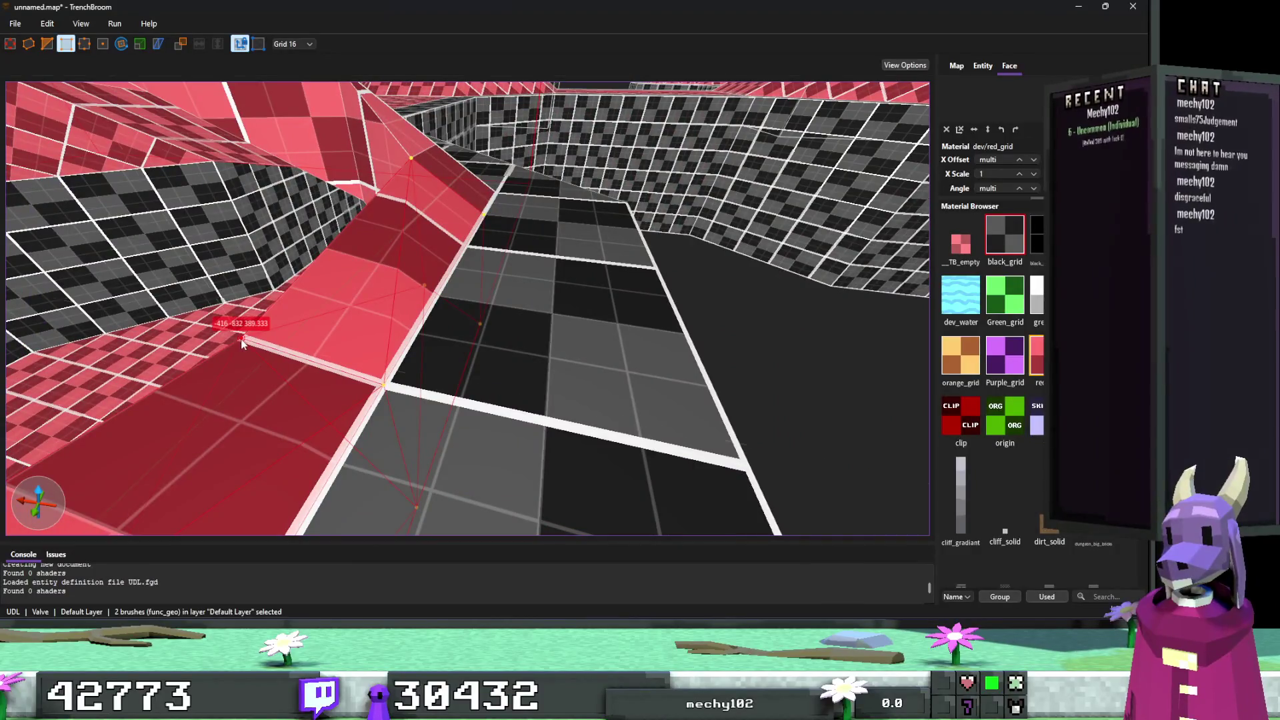
{"action": "scroll", "coordinate": [344, 373], "scroll_direction": "up", "scroll_amount": 1}
{"action": "scroll", "coordinate": [344, 373], "scroll_direction": "up", "scroll_amount": 4}
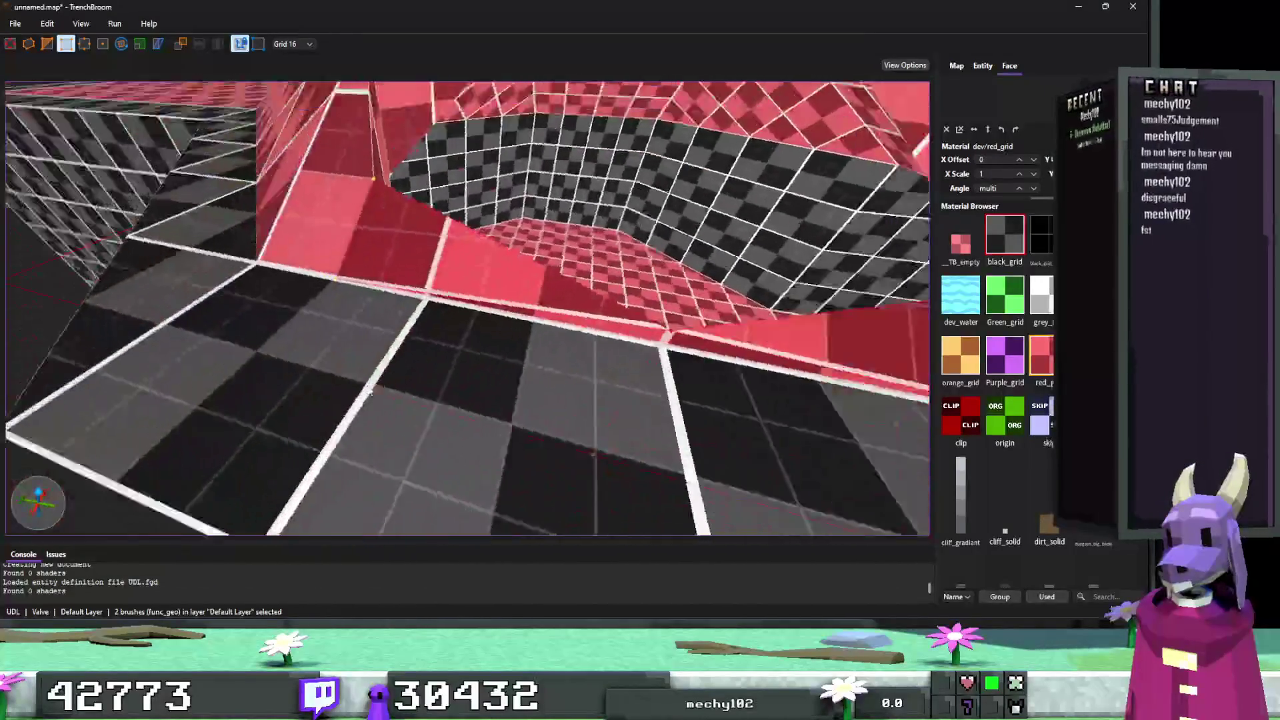
{"action": "scroll", "coordinate": [371, 392], "scroll_direction": "up", "scroll_amount": 3}
Refine the pit corner on grid 2, then grid 1, and deselect.
{"action": "key", "text": "2"}
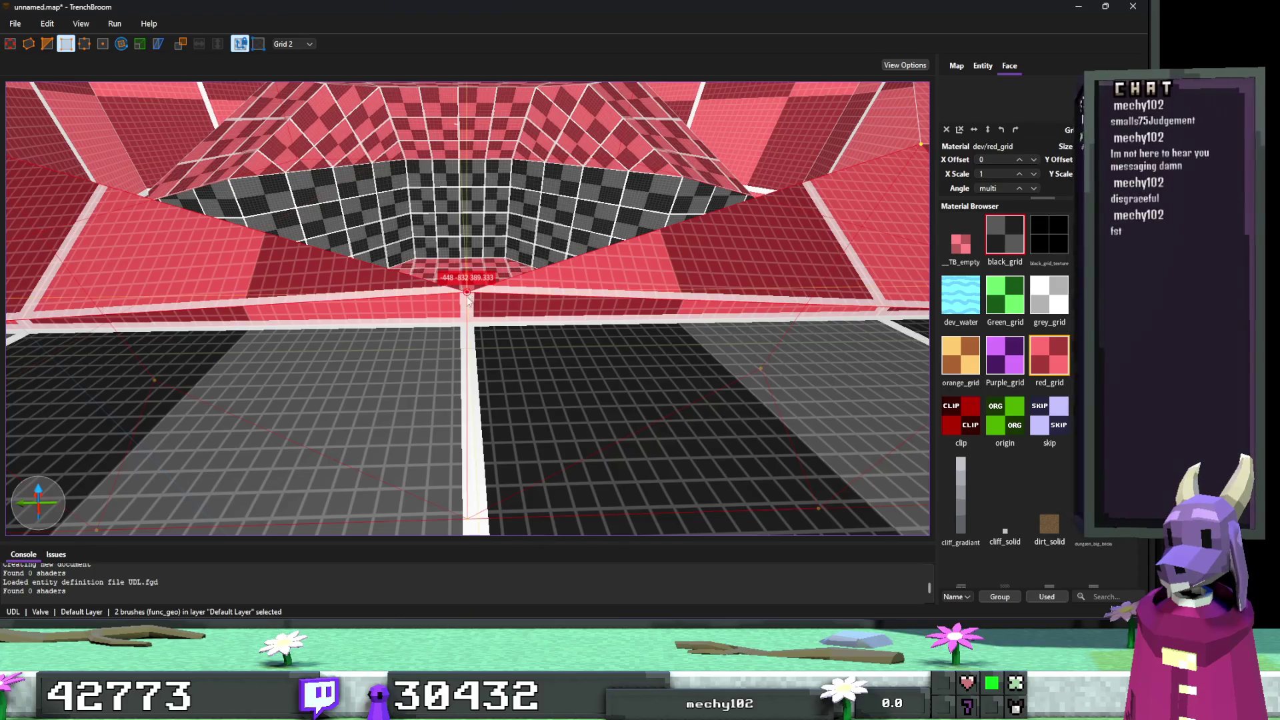
{"action": "scroll", "coordinate": [345, 323], "scroll_direction": "up", "scroll_amount": 3}
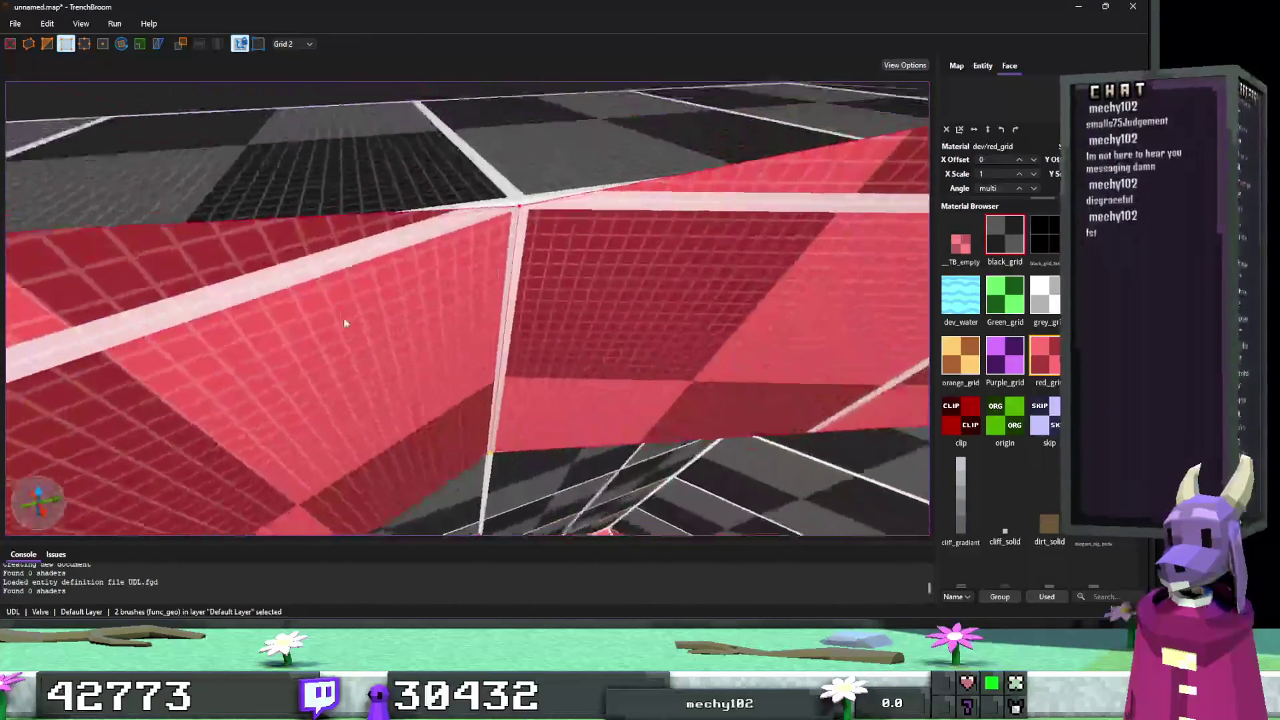
{"action": "scroll", "coordinate": [344, 322], "scroll_direction": "up", "scroll_amount": 4}
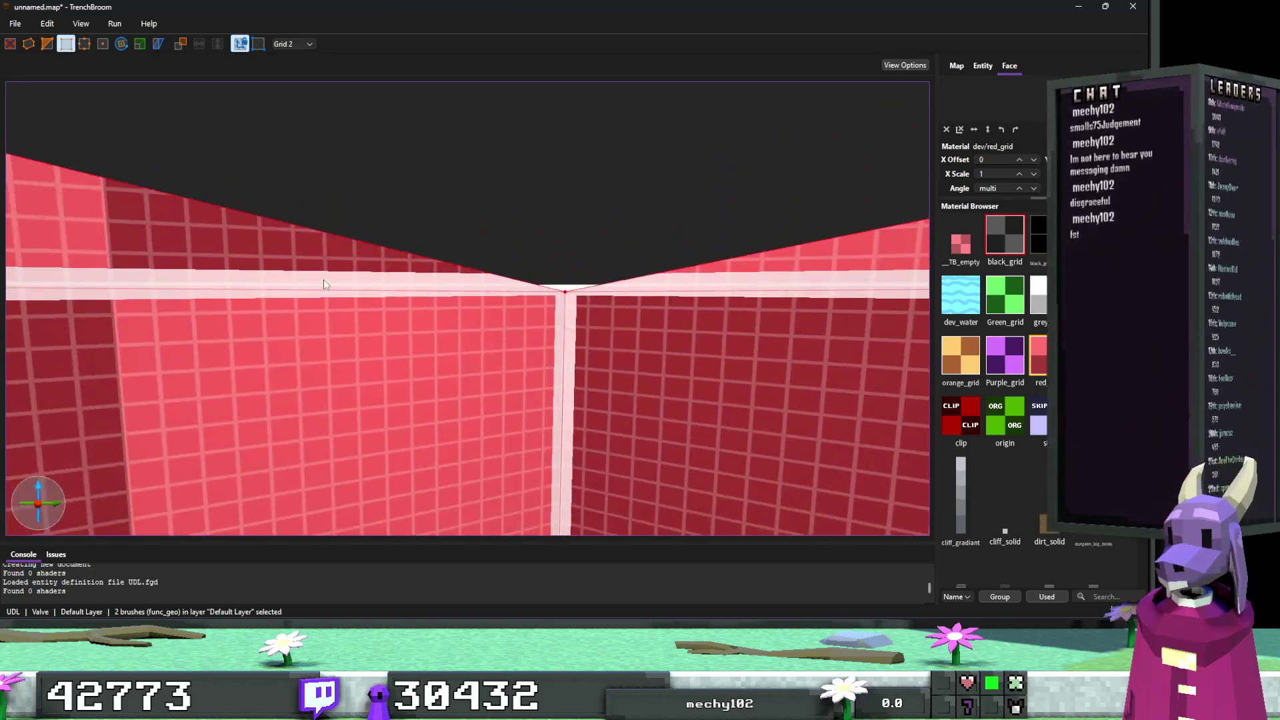
{"action": "scroll", "coordinate": [323, 285], "scroll_direction": "down", "scroll_amount": 3}
{"action": "scroll", "coordinate": [340, 270], "scroll_direction": "up", "scroll_amount": 3}
{"action": "key", "text": "1"}
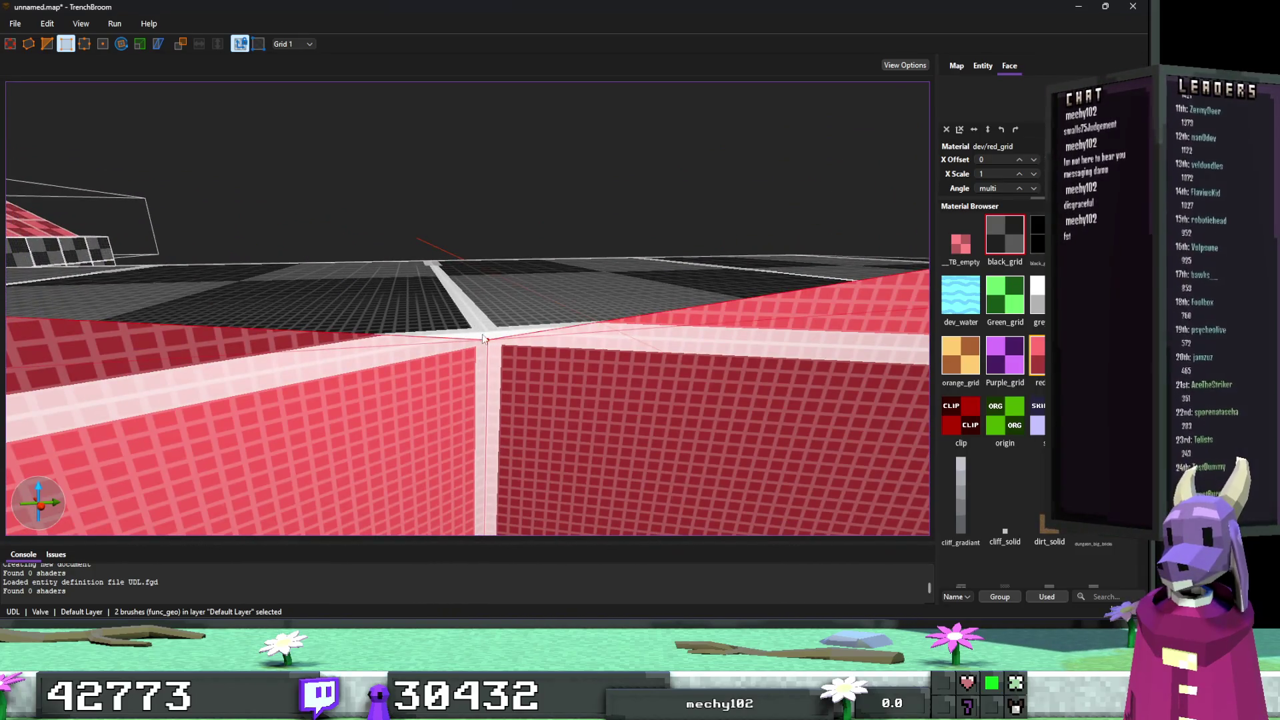
{"action": "scroll", "coordinate": [487, 337], "scroll_direction": "up", "scroll_amount": 5}
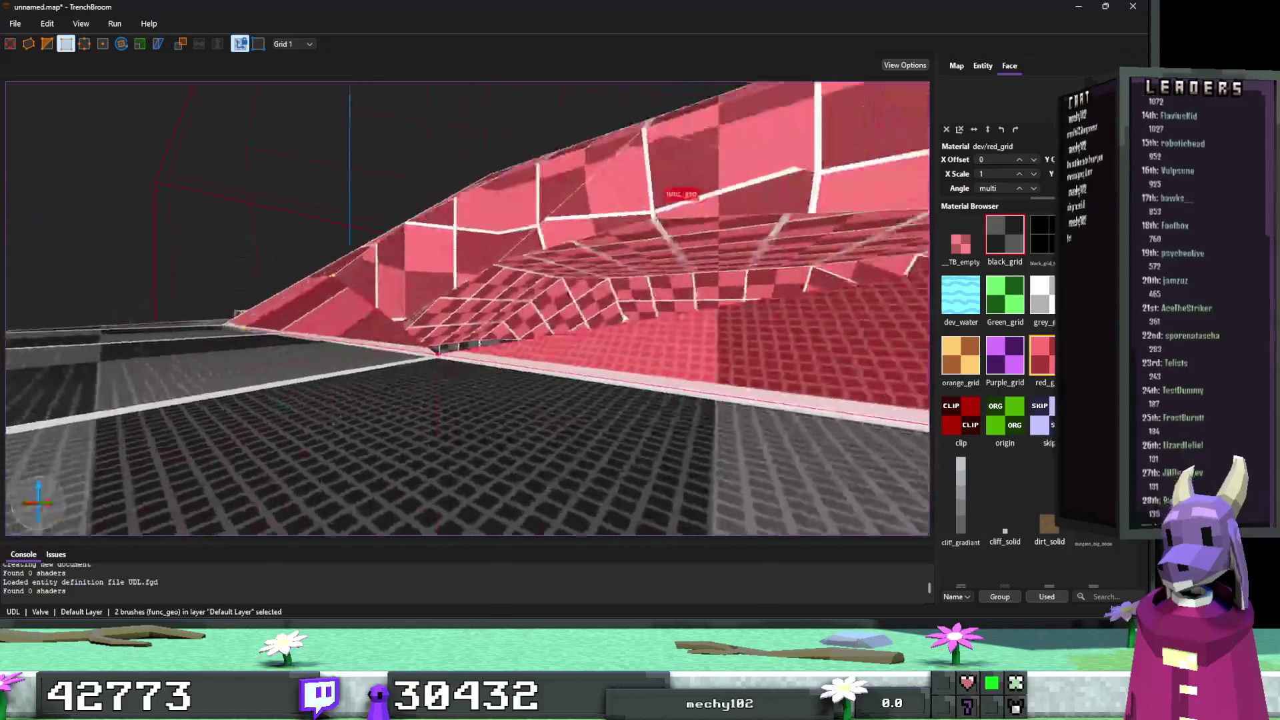
{"action": "scroll", "coordinate": [619, 324], "scroll_direction": "up", "scroll_amount": 2}
{"action": "key", "text": "Escape"}
{"action": "scroll", "coordinate": [566, 318], "scroll_direction": "up", "scroll_amount": 5}
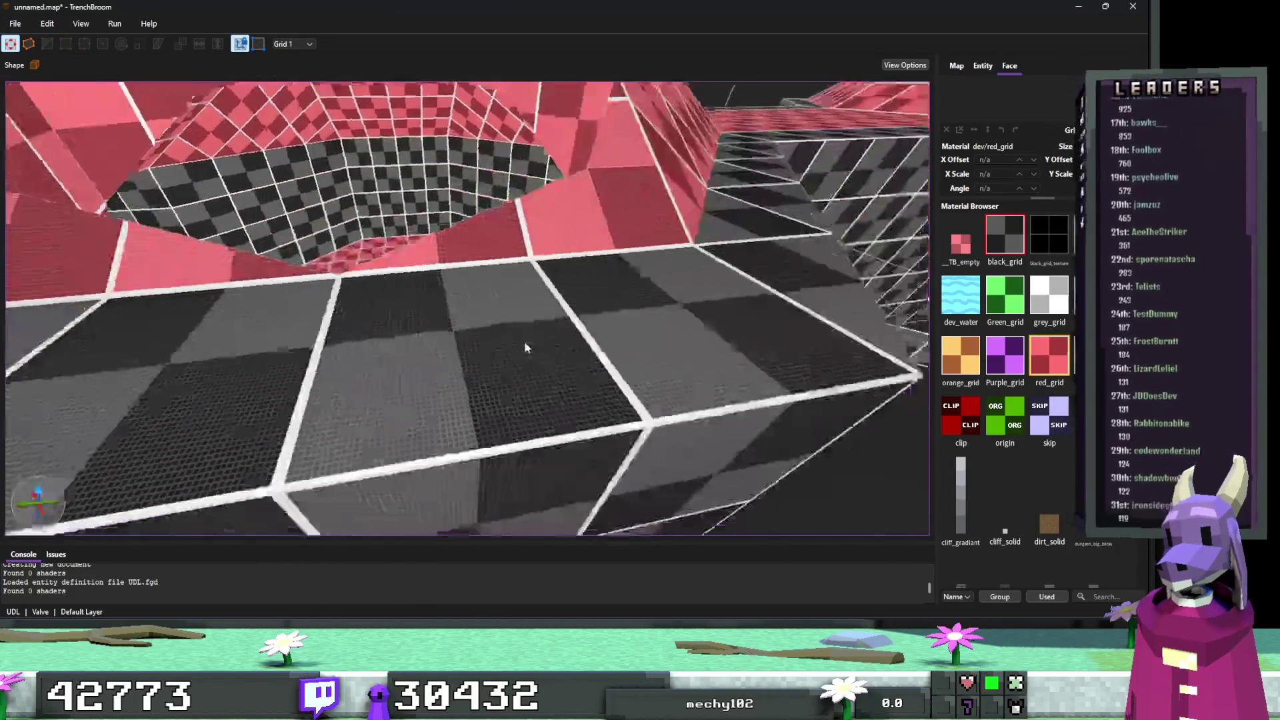
Approach the back black-grid wall and set the grid to 32 units.
{"action": "scroll", "coordinate": [595, 357], "scroll_direction": "up", "scroll_amount": 8}
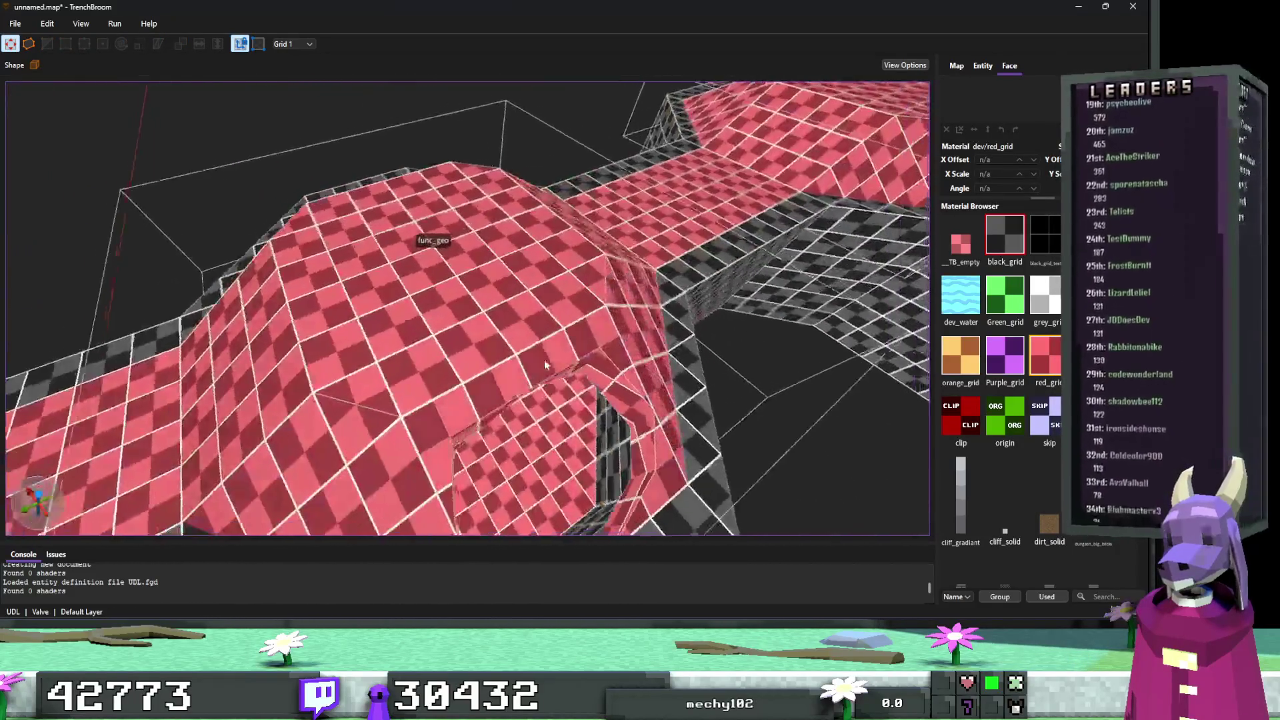
{"action": "scroll", "coordinate": [512, 350], "scroll_direction": "up", "scroll_amount": 8}
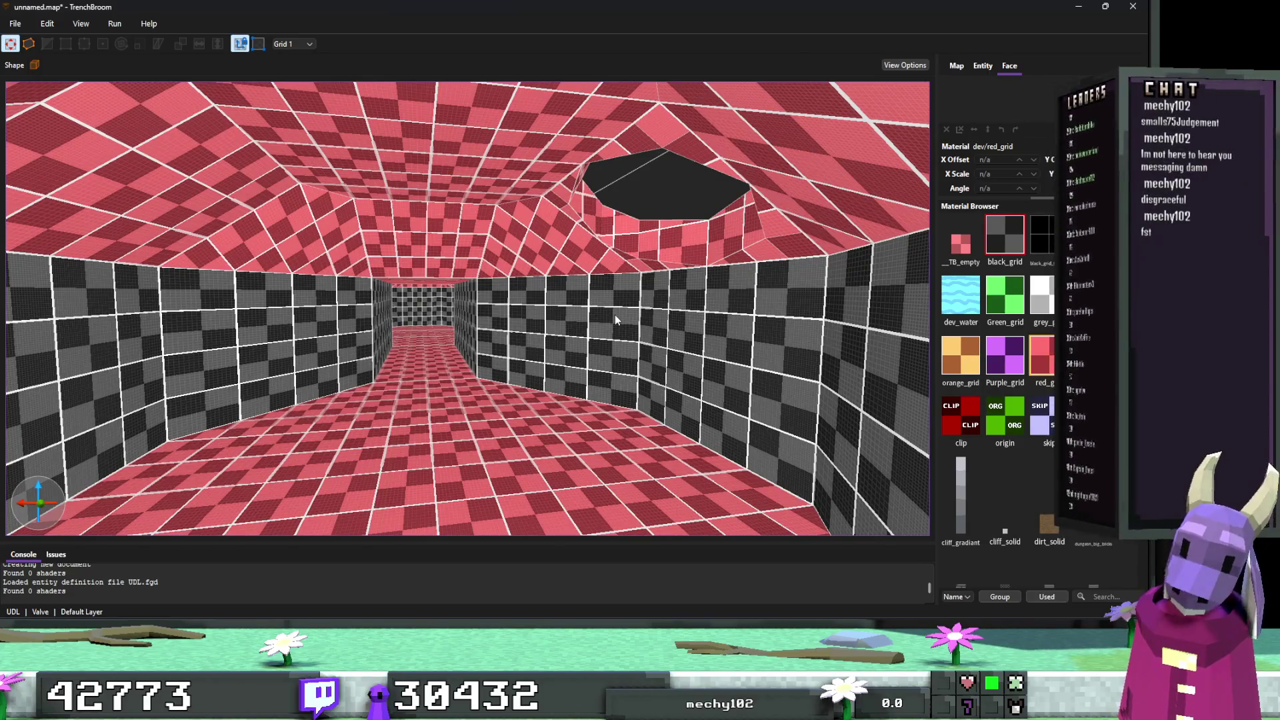
{"action": "scroll", "coordinate": [614, 315], "scroll_direction": "up", "scroll_amount": 8}
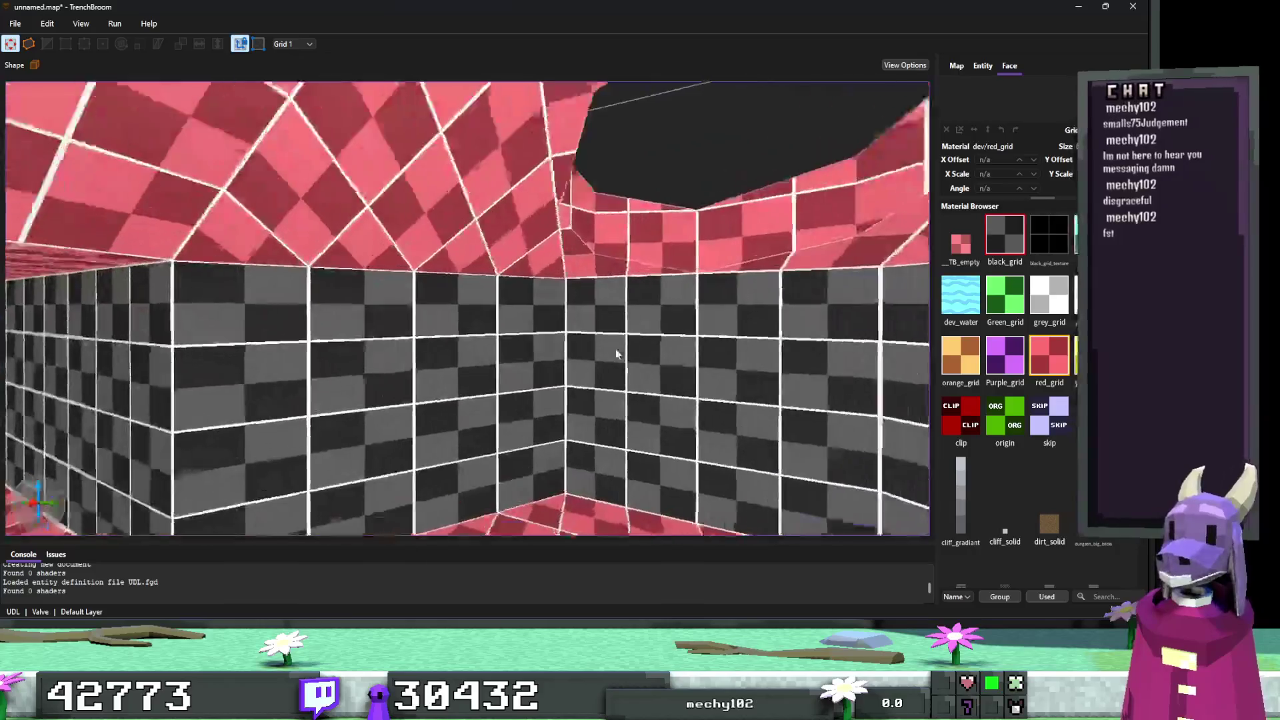
{"action": "scroll", "coordinate": [615, 350], "scroll_direction": "up", "scroll_amount": 5}
{"action": "left_click", "coordinate": [538, 349]}
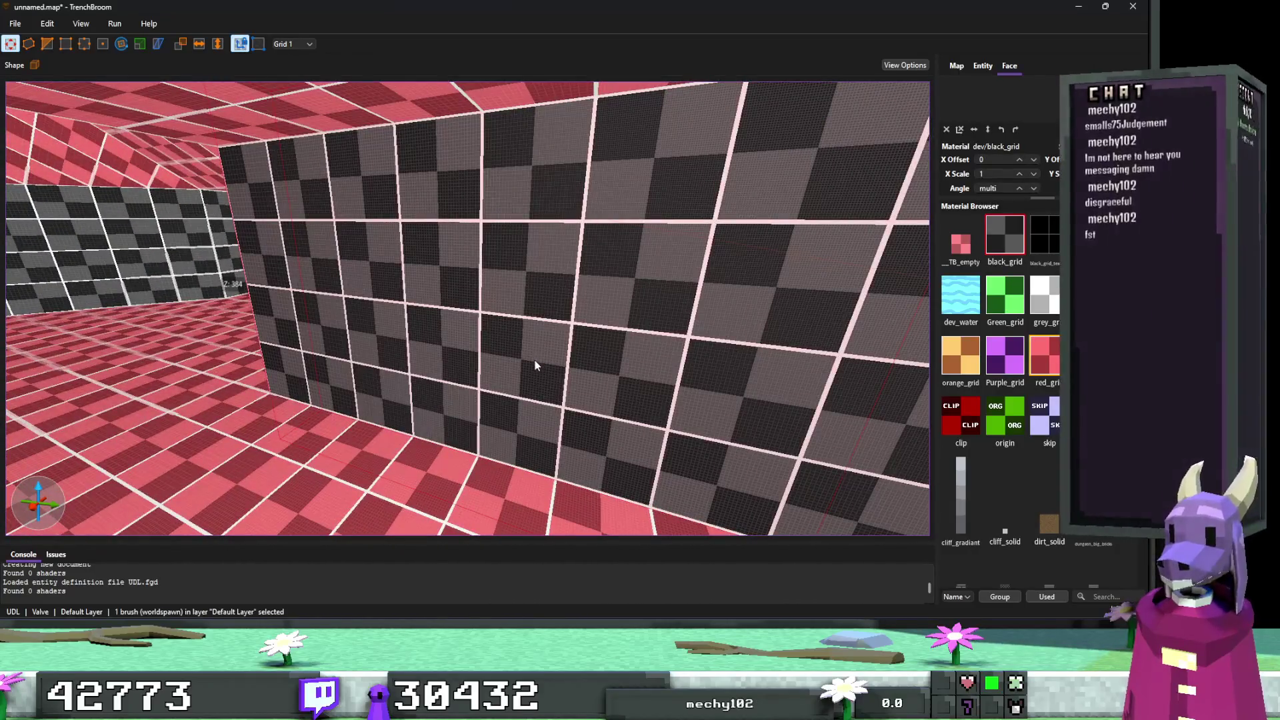
{"action": "key", "text": "Escape"}
{"action": "key", "text": "6"}
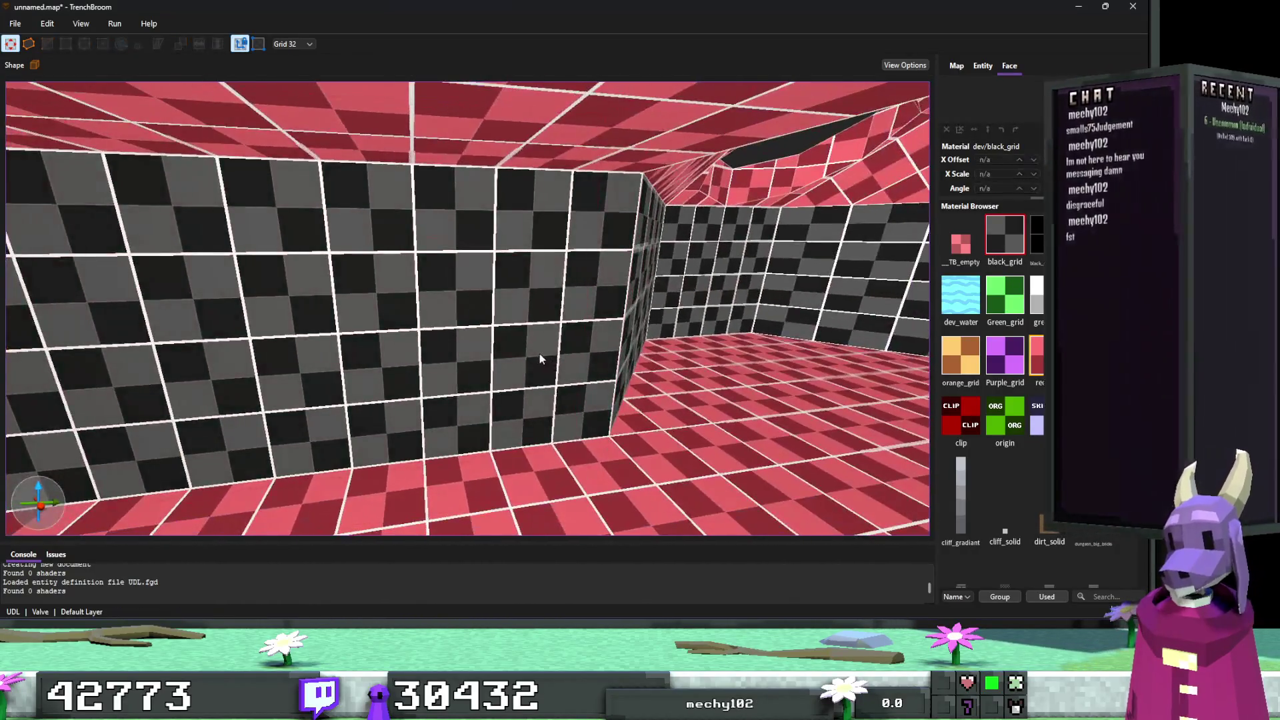
Try different combinations of the thin back-wall brushes, then clear the selection.
{"action": "left_click", "coordinate": [540, 359]}
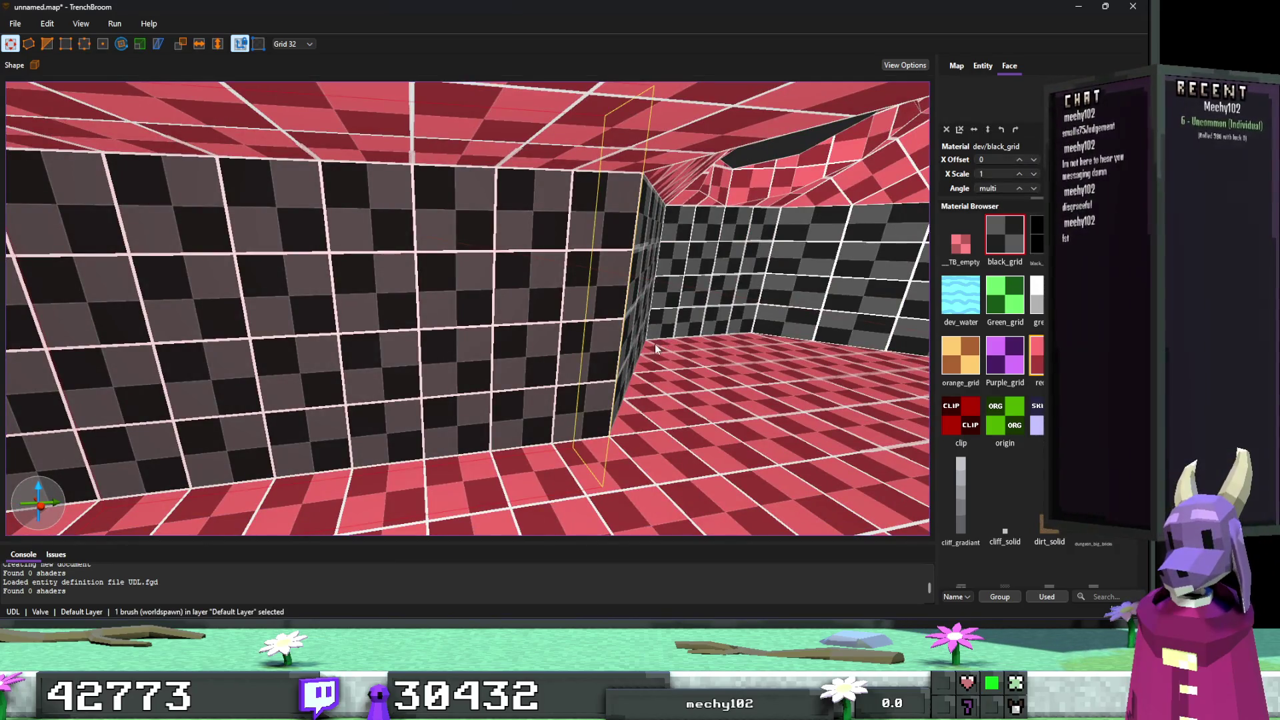
{"action": "left_click", "coordinate": [520, 358]}
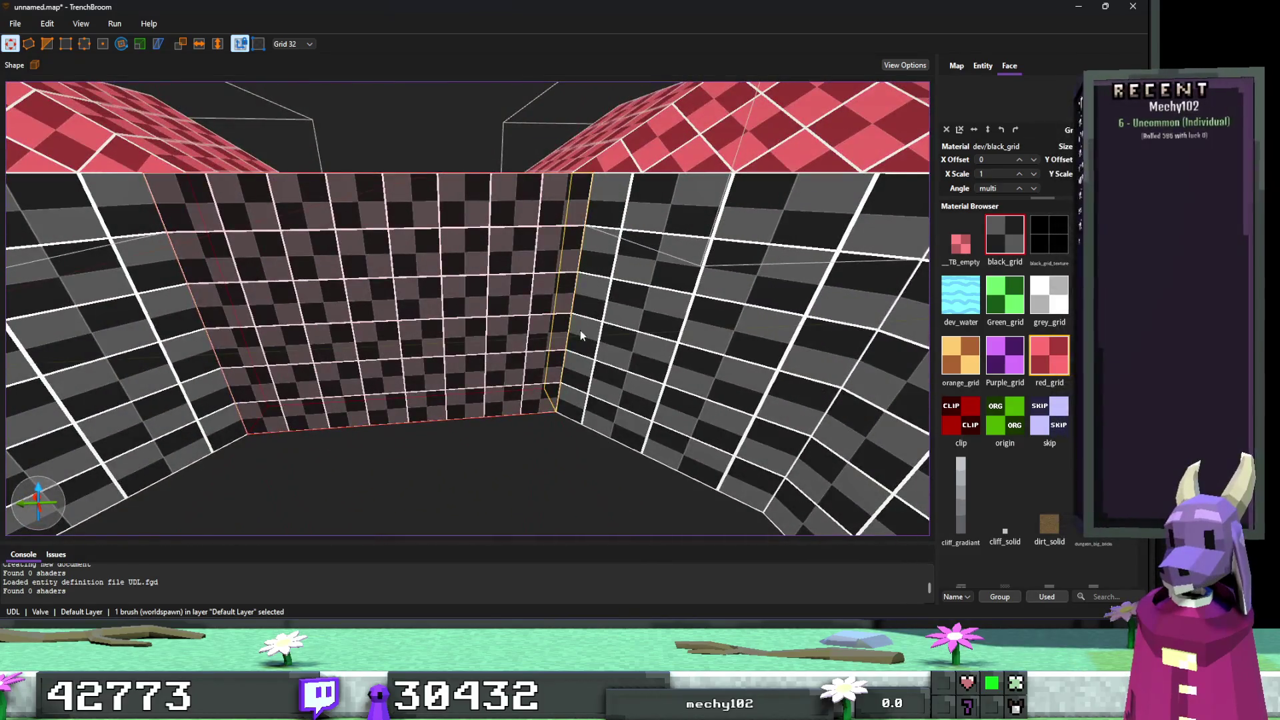
{"action": "left_click", "coordinate": [511, 337], "text": "ctrl"}
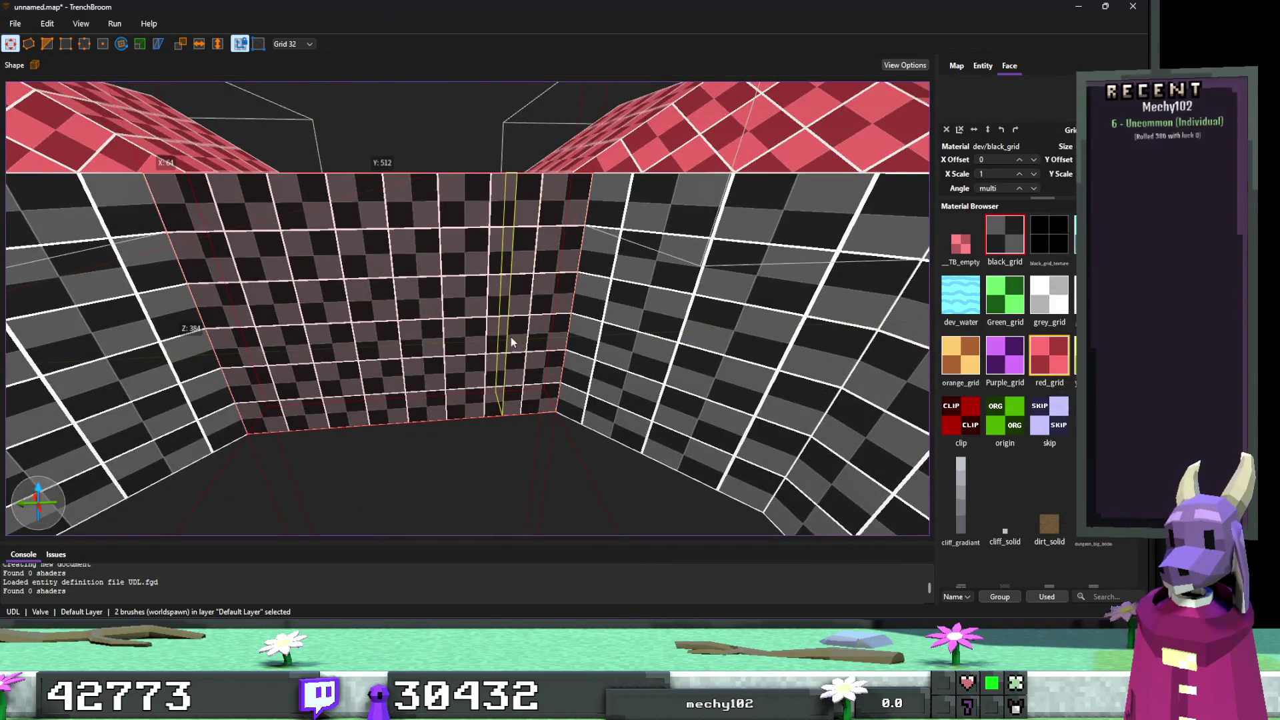
{"action": "left_click", "coordinate": [196, 328], "text": "ctrl"}
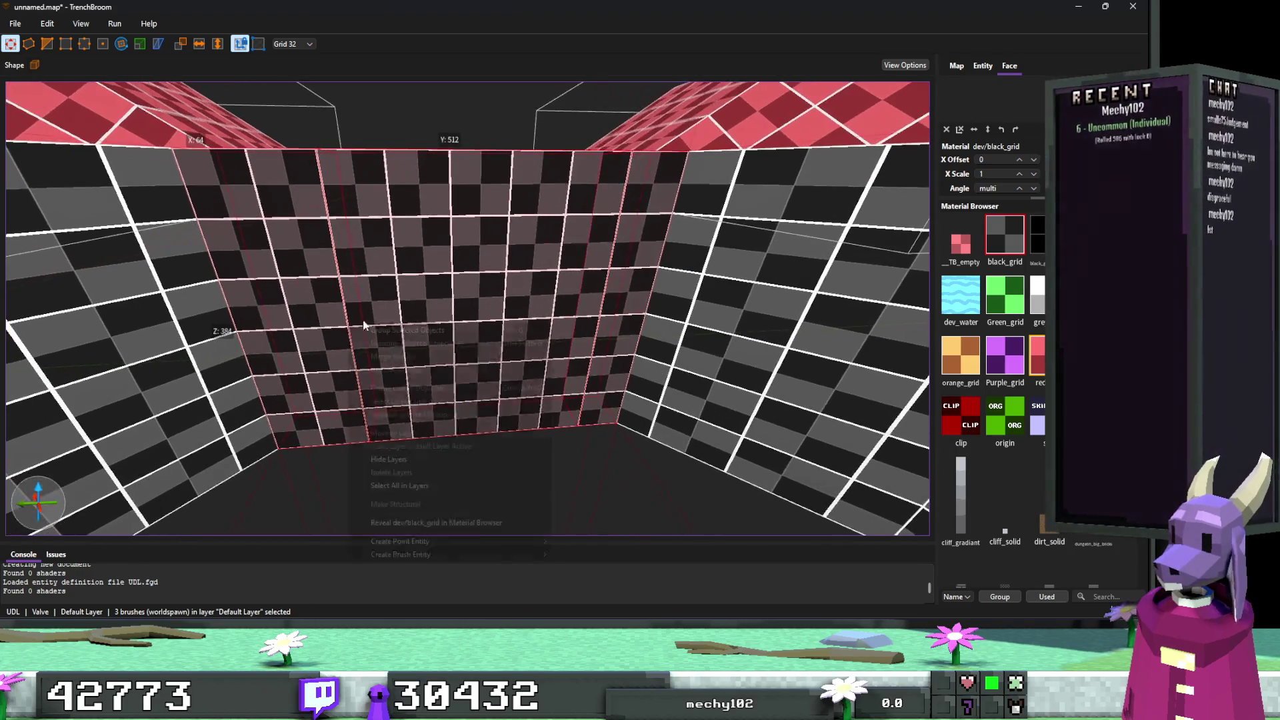
{"action": "left_click", "coordinate": [479, 295], "text": "ctrl"}
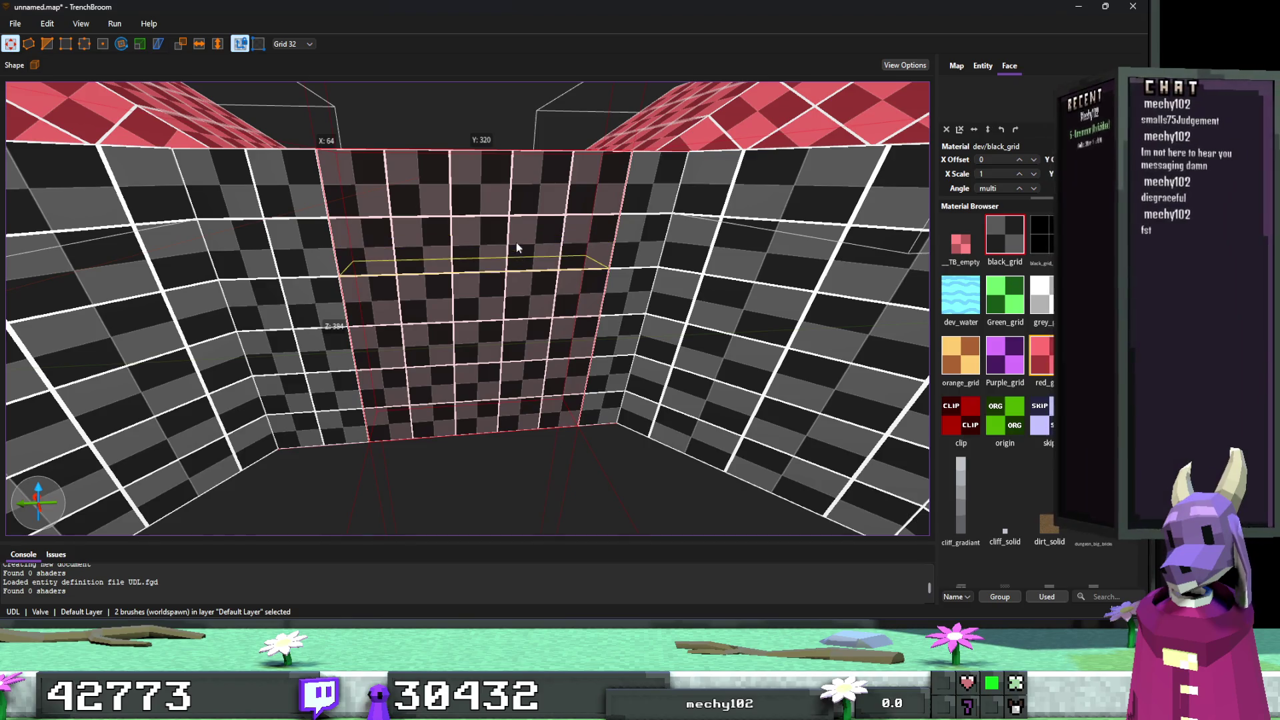
{"action": "left_click", "coordinate": [513, 227], "text": "ctrl"}
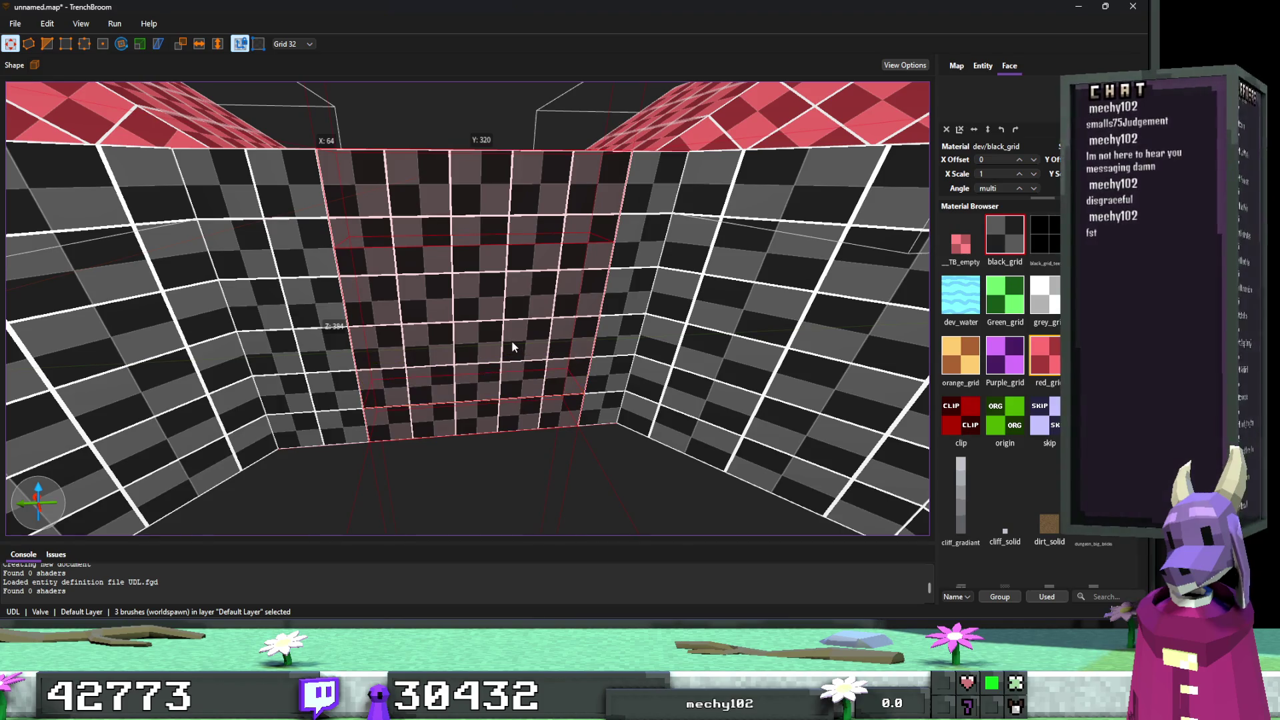
{"action": "key", "text": "Escape"}
{"action": "scroll", "coordinate": [513, 342], "scroll_direction": "down", "scroll_amount": 5}
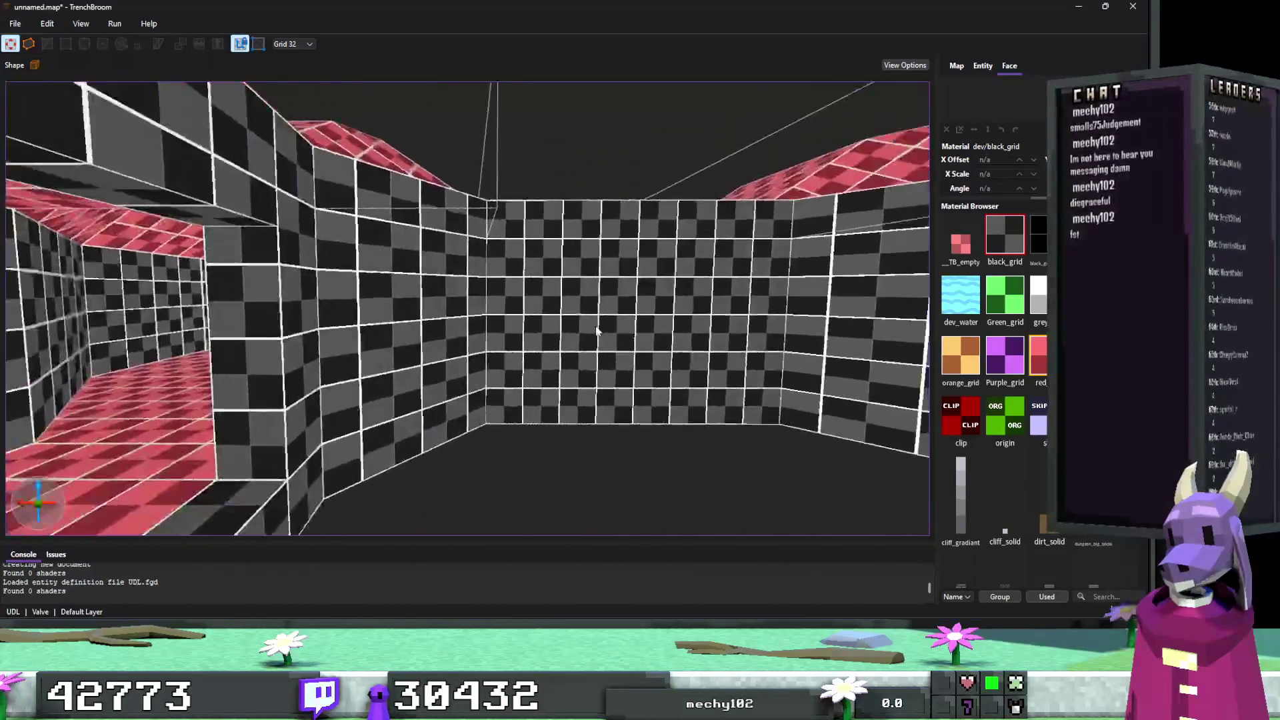
Split the two back-wall brushes at the opening edges and delete the middle pieces.
{"action": "left_click", "coordinate": [590, 325]}
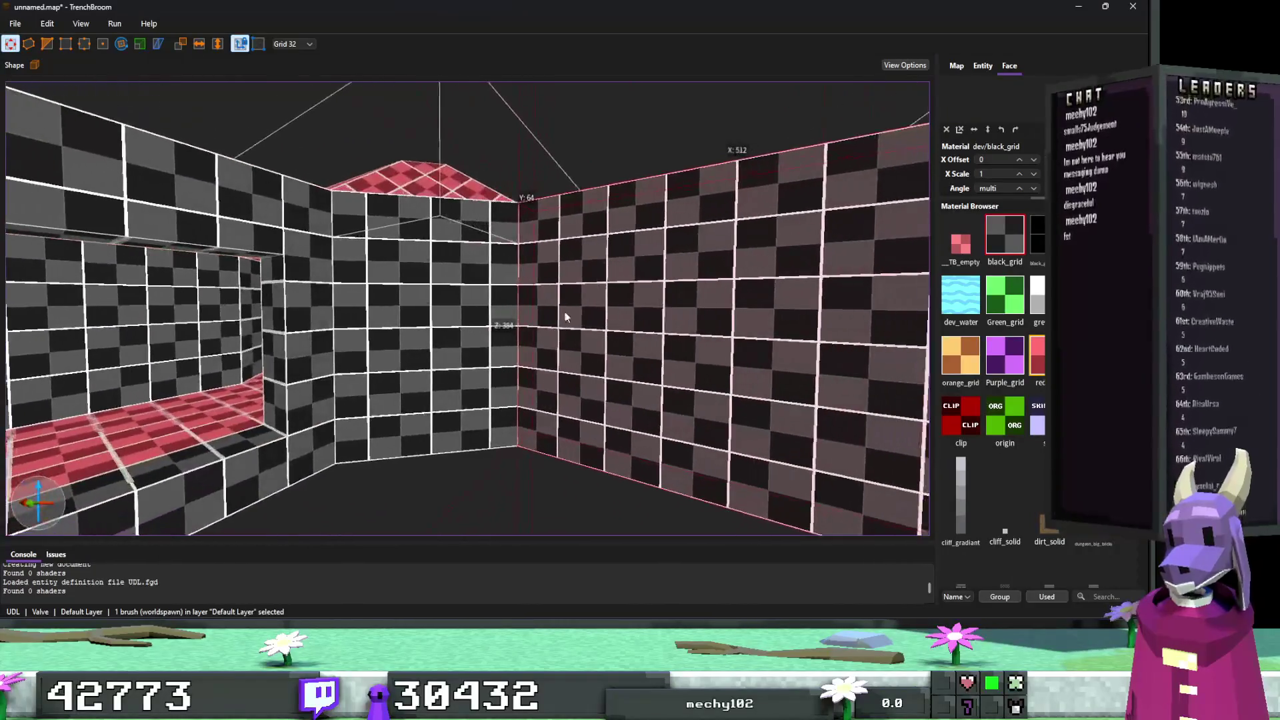
{"action": "left_click", "coordinate": [663, 197], "text": "ctrl"}
{"action": "key", "text": "ctrl+u"}
{"action": "key", "text": "ctrl+a"}
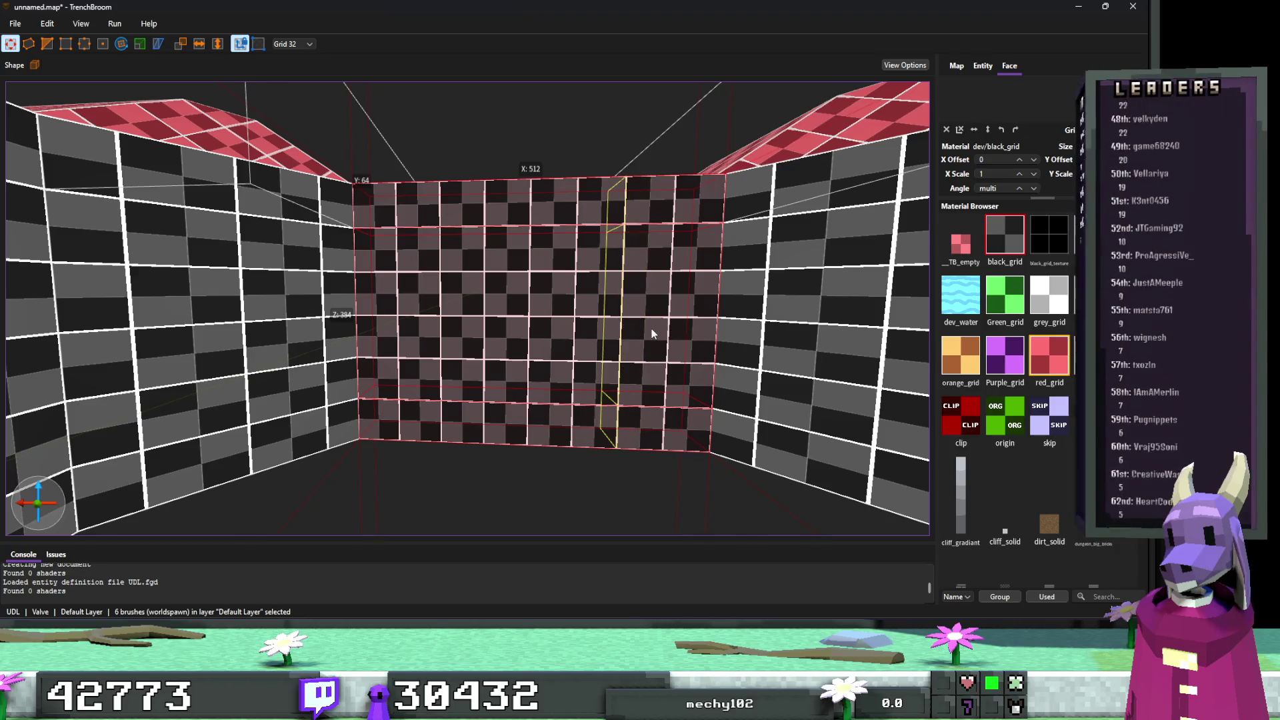
{"action": "key", "text": "Return"}
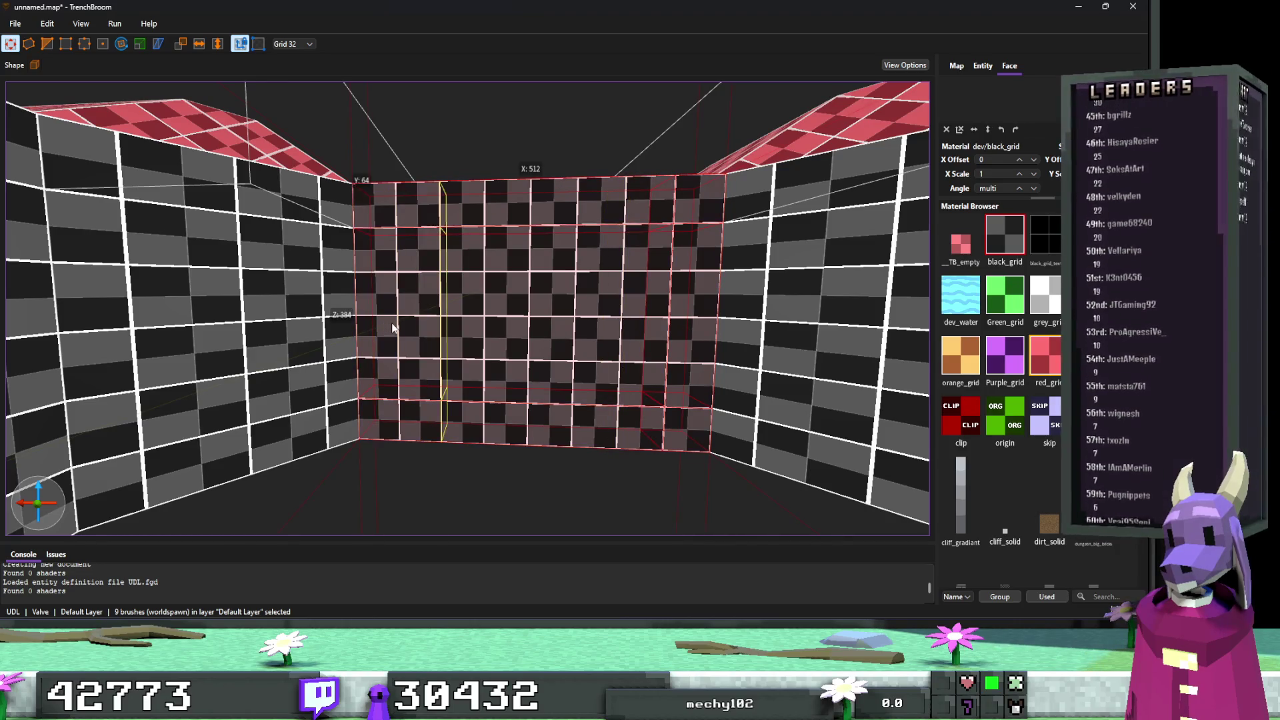
{"action": "key", "text": "ctrl+k"}
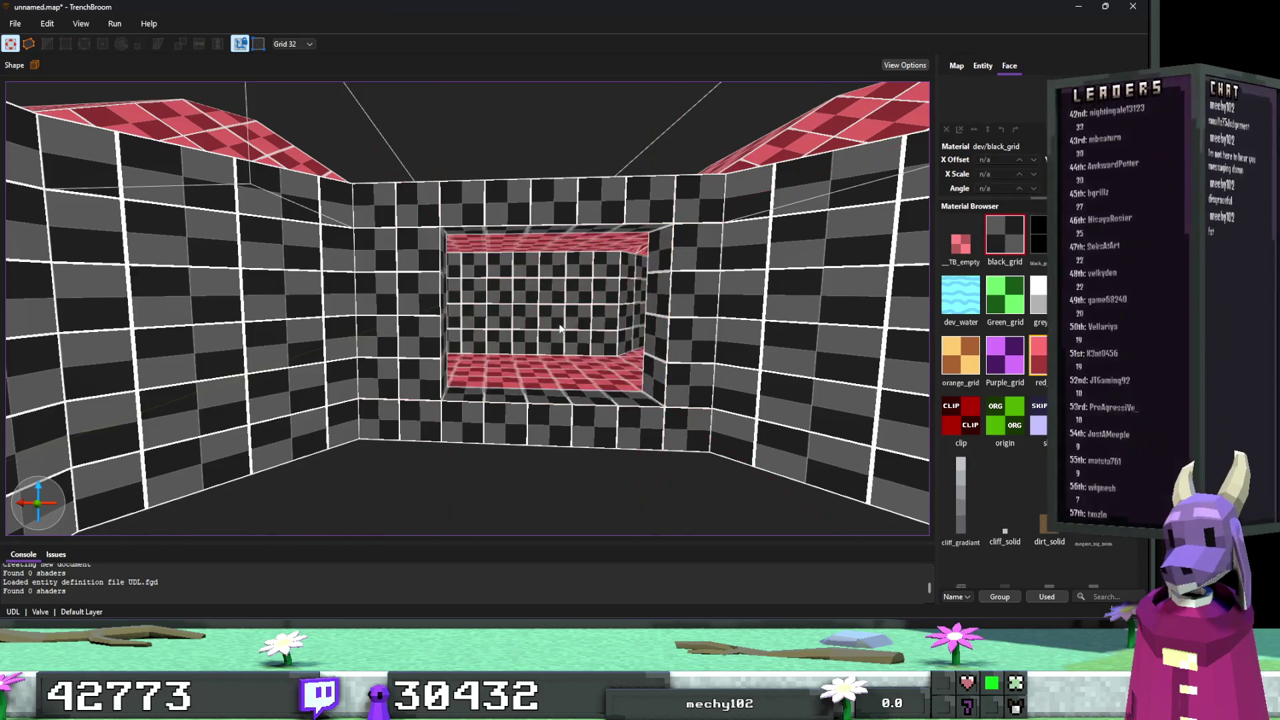
{"action": "scroll", "coordinate": [454, 350], "scroll_direction": "up", "scroll_amount": 3}
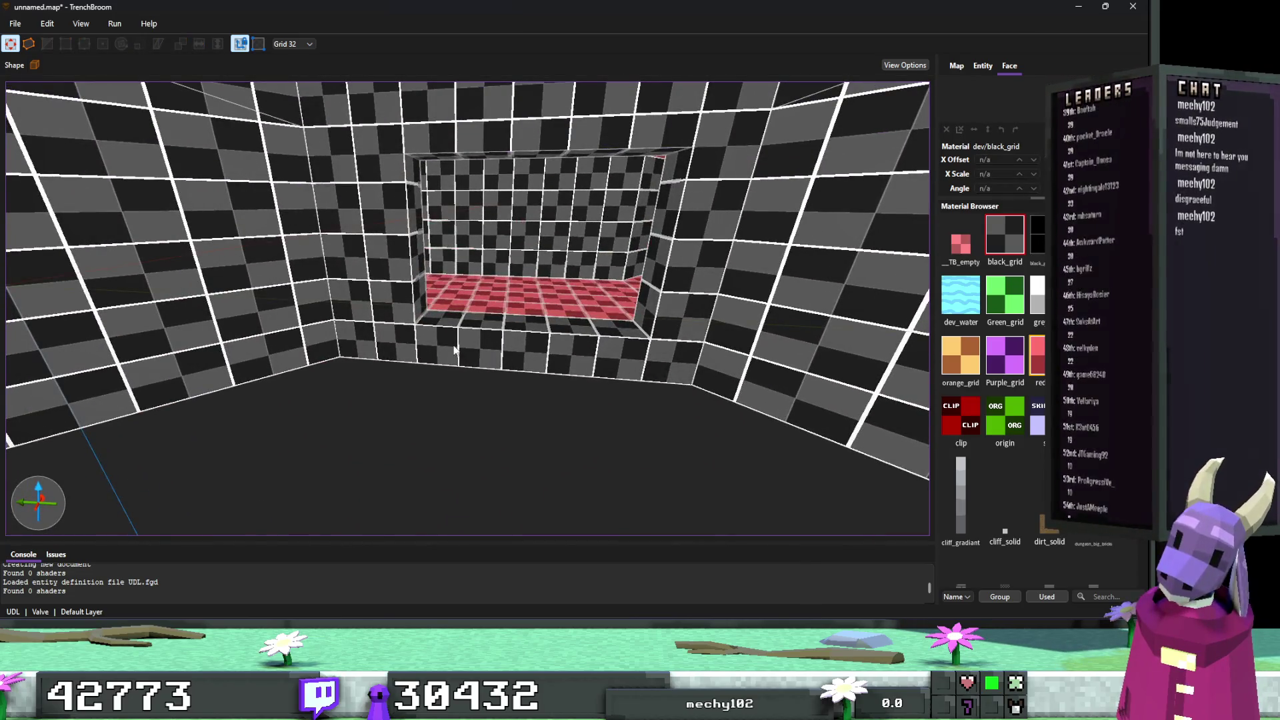
{"action": "scroll", "coordinate": [454, 350], "scroll_direction": "up", "scroll_amount": 10}
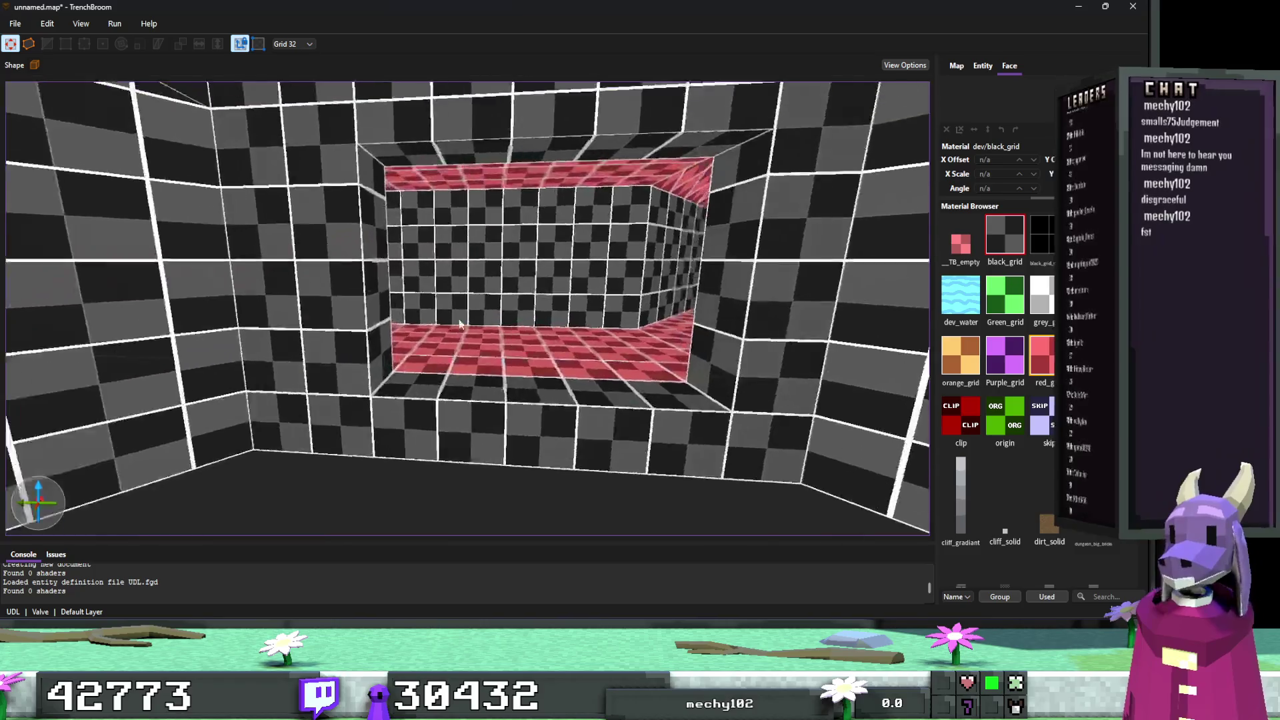
{"action": "scroll", "coordinate": [622, 319], "scroll_direction": "down", "scroll_amount": 10}
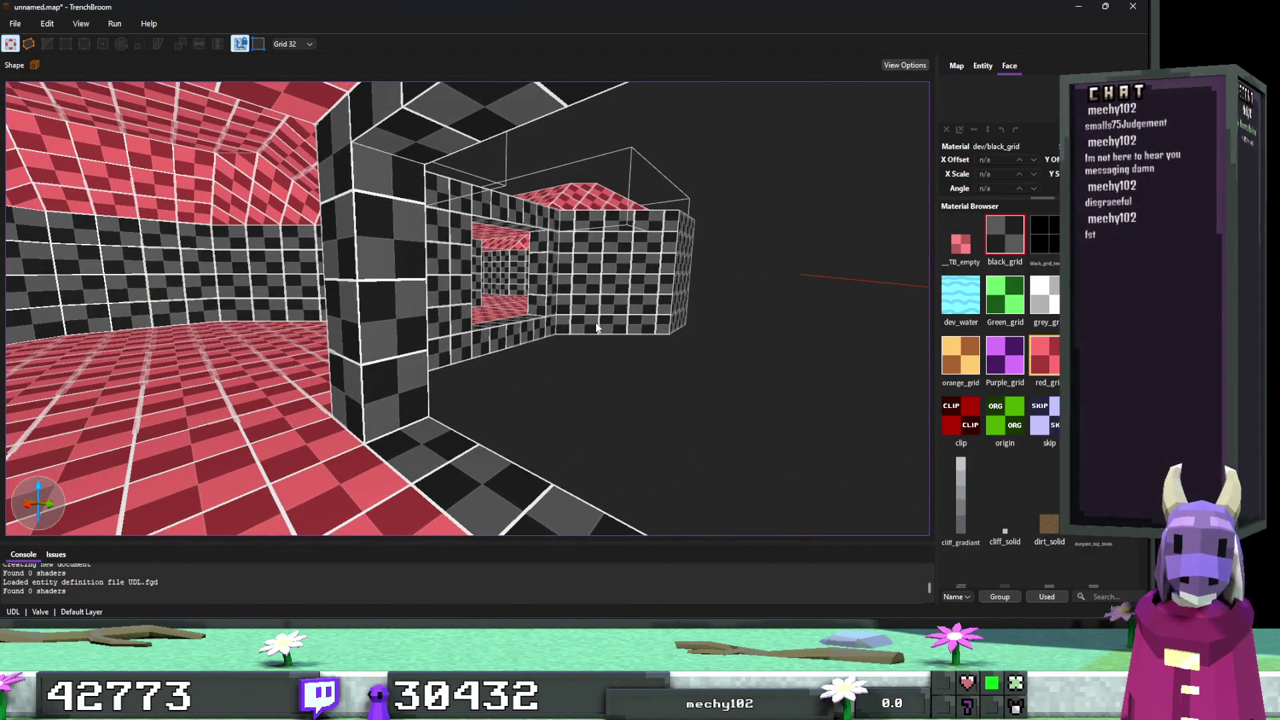
{"action": "scroll", "coordinate": [595, 322], "scroll_direction": "up", "scroll_amount": 10}
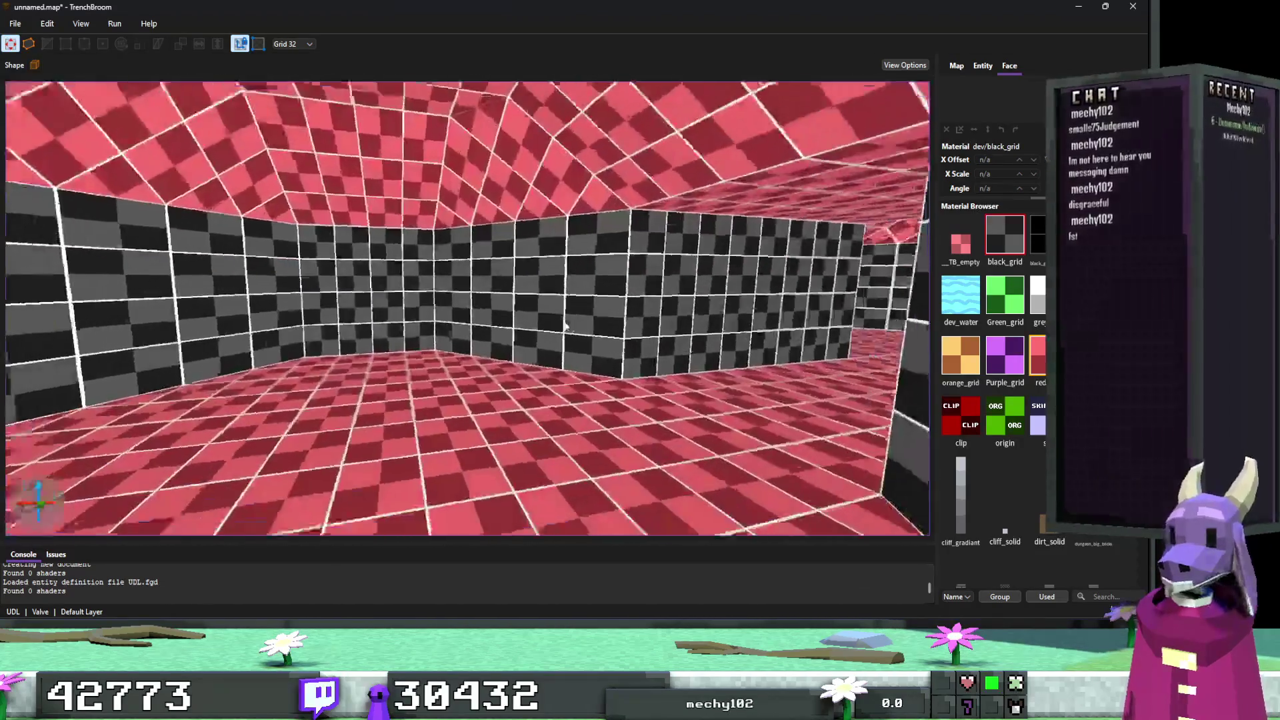
{"action": "scroll", "coordinate": [565, 326], "scroll_direction": "down", "scroll_amount": 10}
{"action": "scroll", "coordinate": [556, 340], "scroll_direction": "up", "scroll_amount": 6}
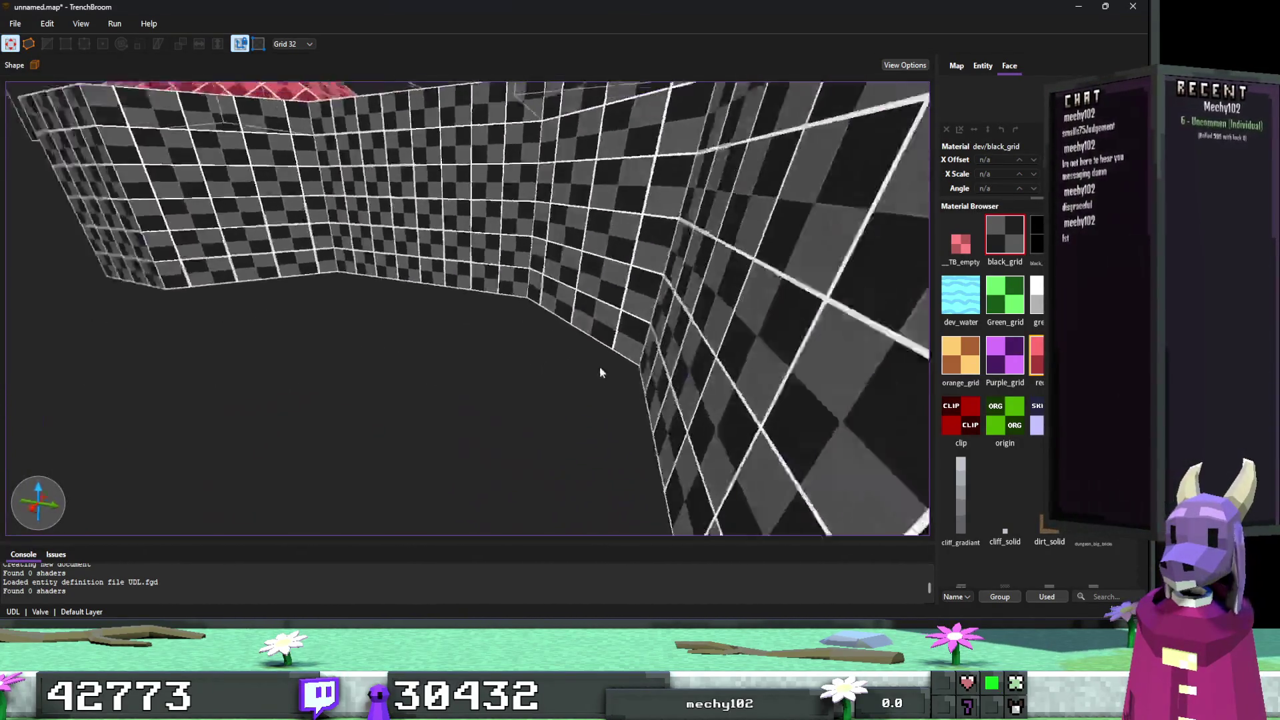
{"action": "scroll", "coordinate": [600, 372], "scroll_direction": "up", "scroll_amount": 10}
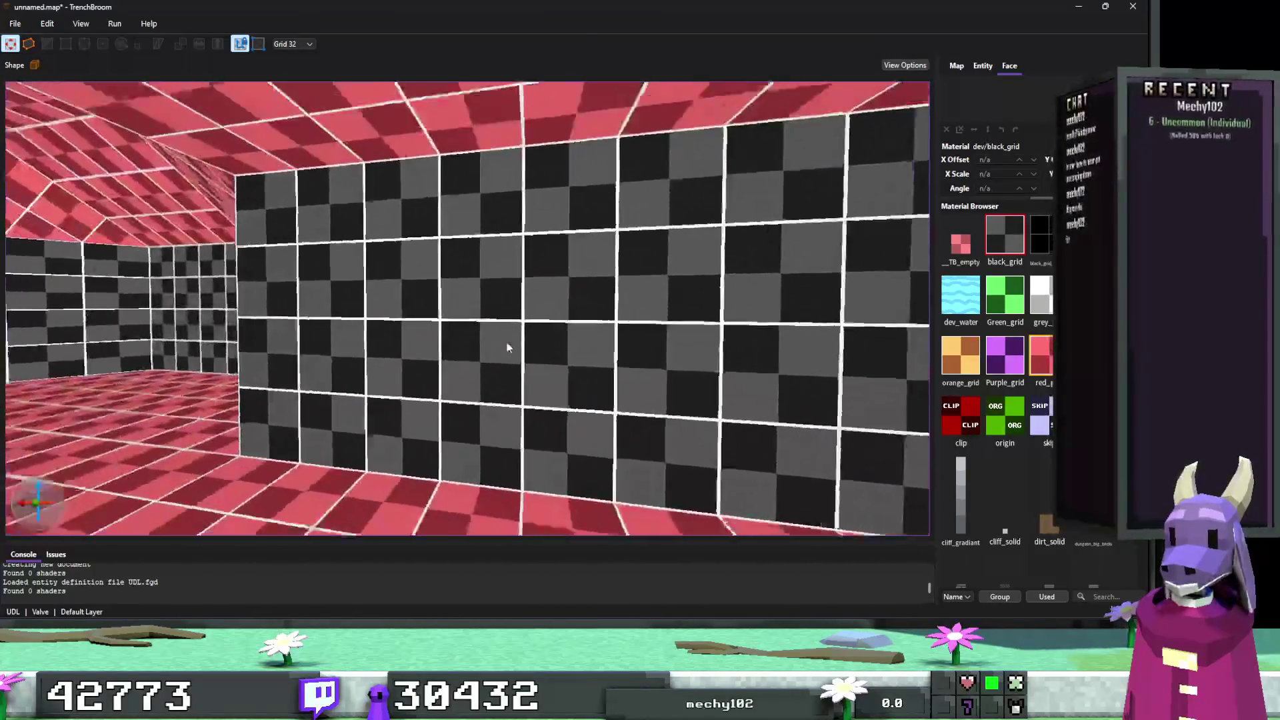
{"action": "scroll", "coordinate": [506, 348], "scroll_direction": "down", "scroll_amount": 6}
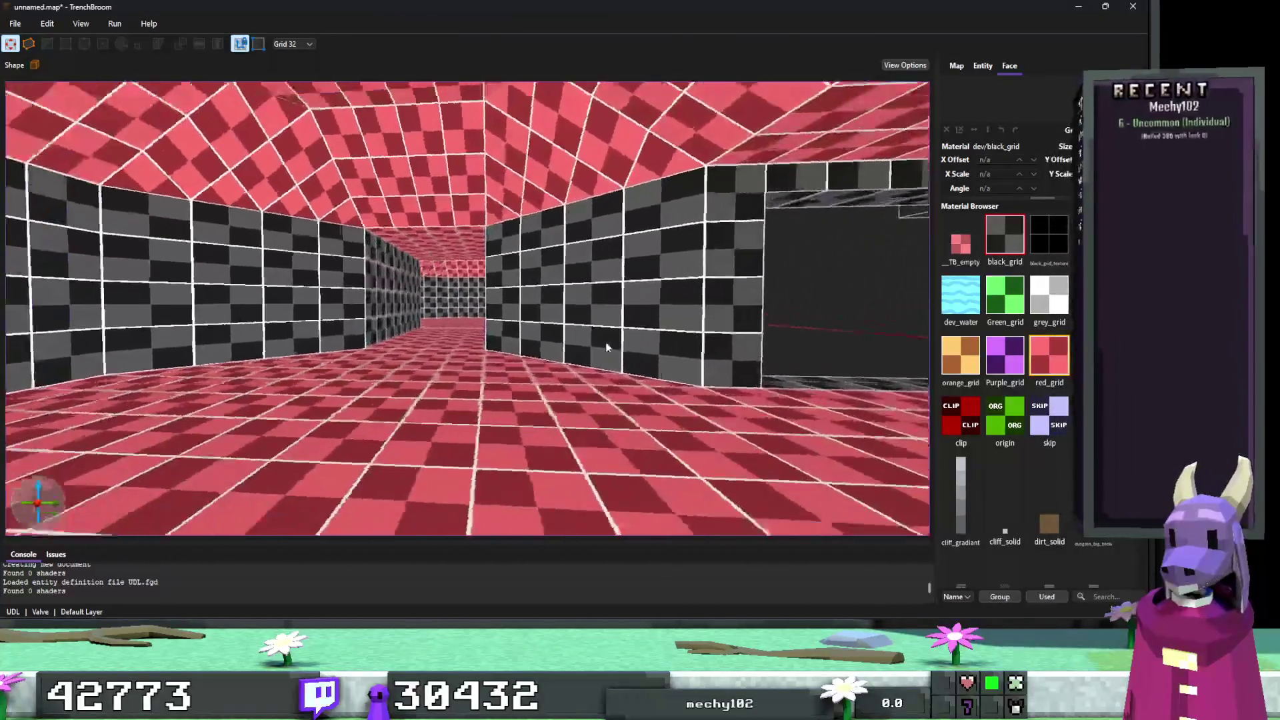
{"action": "scroll", "coordinate": [607, 347], "scroll_direction": "up", "scroll_amount": 5}
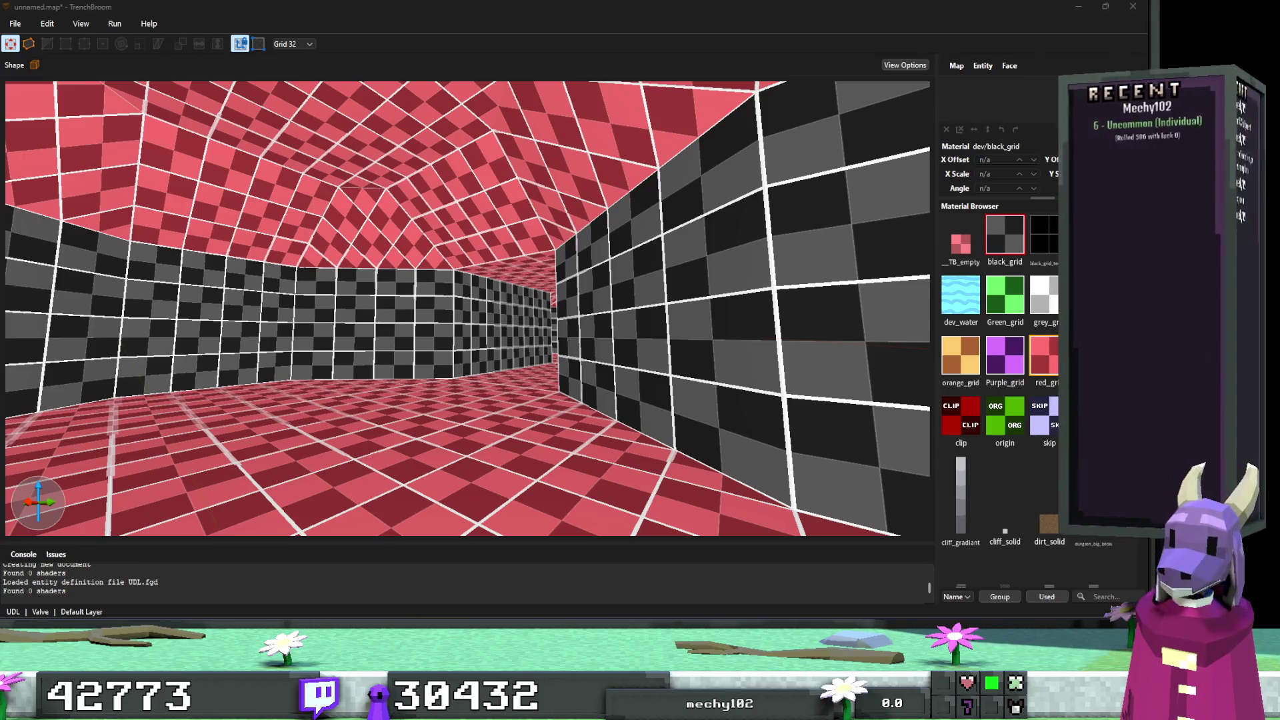
{"action": "mouse_move", "coordinate": [814, 434]}
{"action": "left_mouse_down"}
{"action": "mouse_move", "coordinate": [635, 353]}
{"action": "mouse_move", "coordinate": [568, 381]}
{"action": "left_mouse_up"}
{"action": "scroll", "coordinate": [568, 381], "scroll_direction": "down", "scroll_amount": 10}
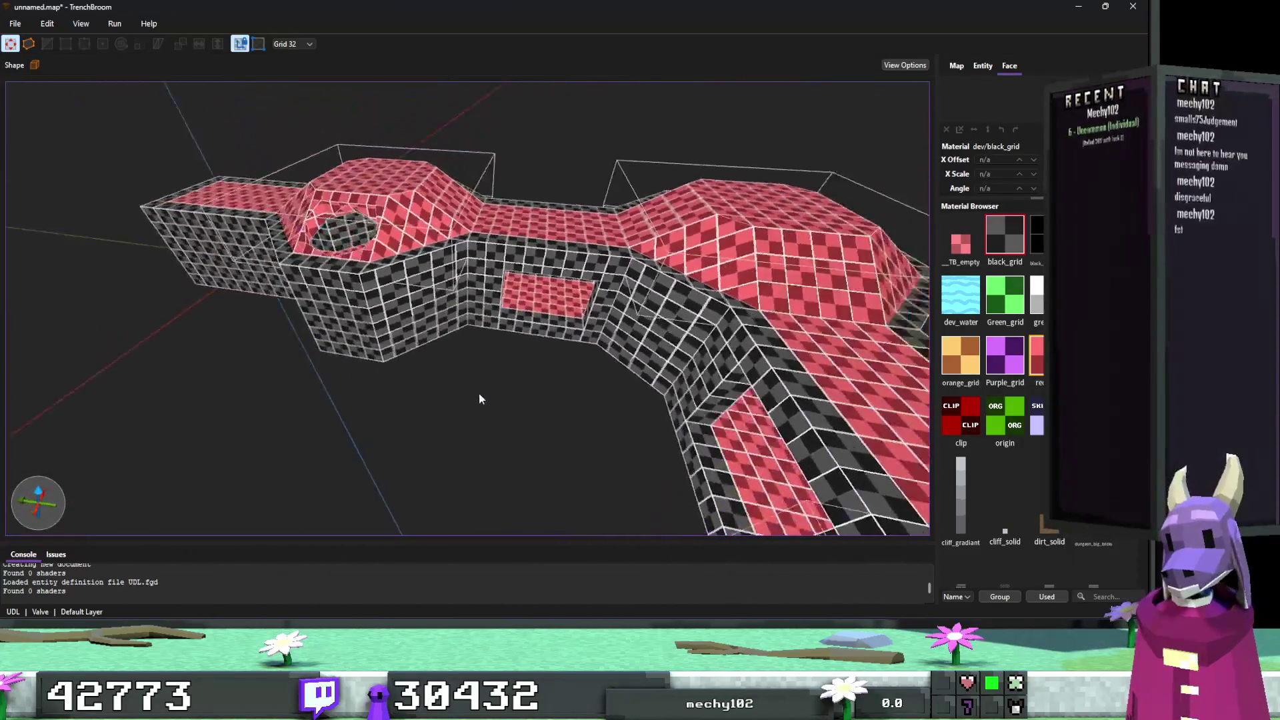
{"action": "scroll", "coordinate": [517, 396], "scroll_direction": "down", "scroll_amount": 2}
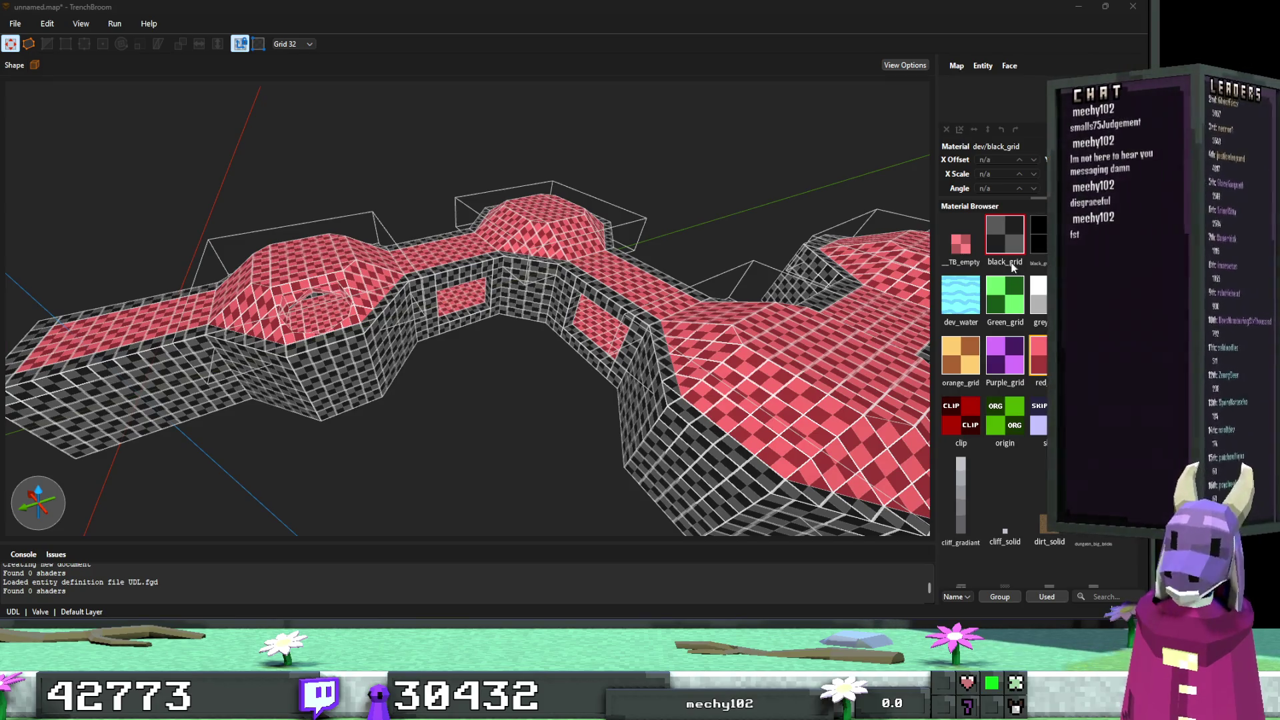
{"action": "scroll", "coordinate": [811, 267], "scroll_direction": "up", "scroll_amount": 10}
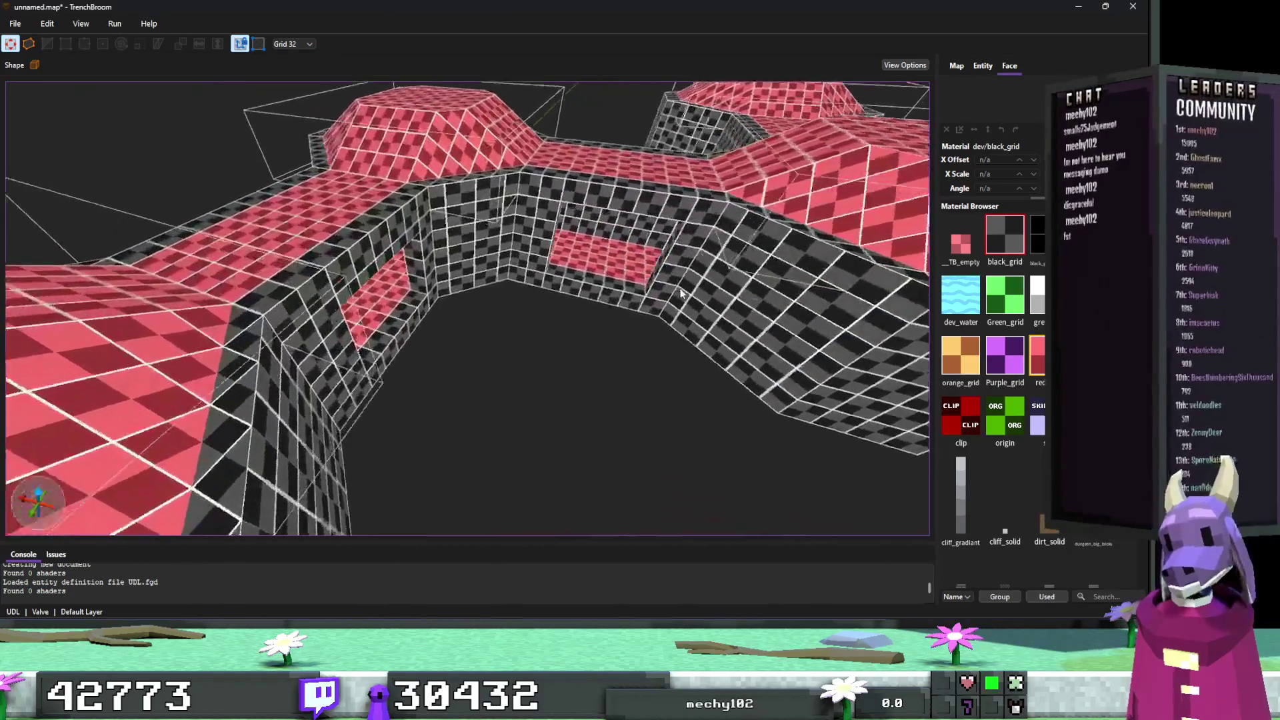
{"action": "scroll", "coordinate": [681, 293], "scroll_direction": "up", "scroll_amount": 5}
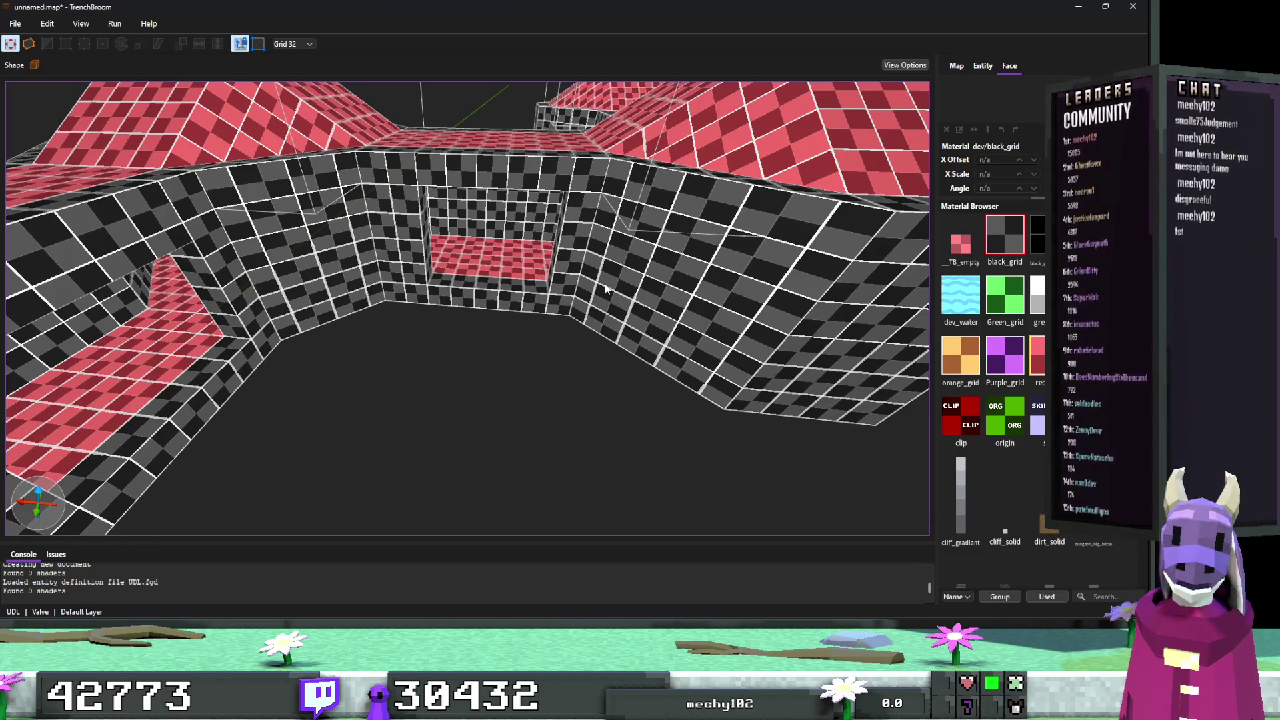
{"action": "key", "text": "alt+Tab"}
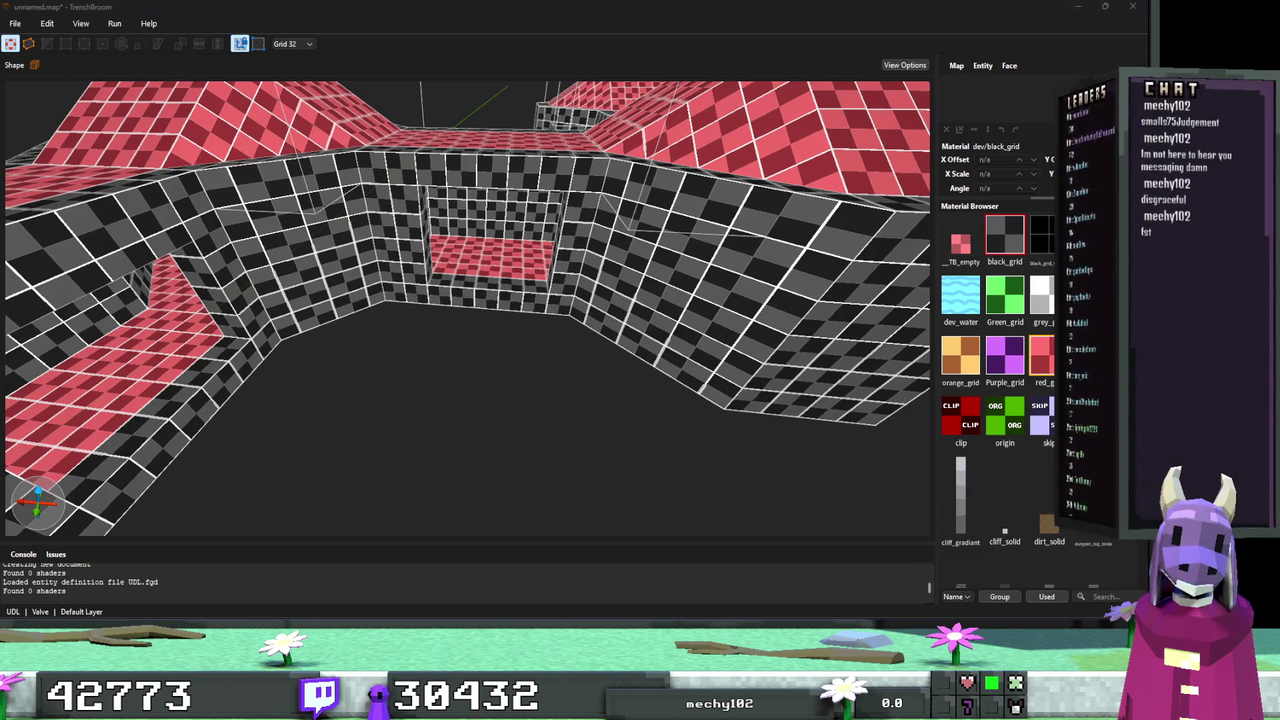